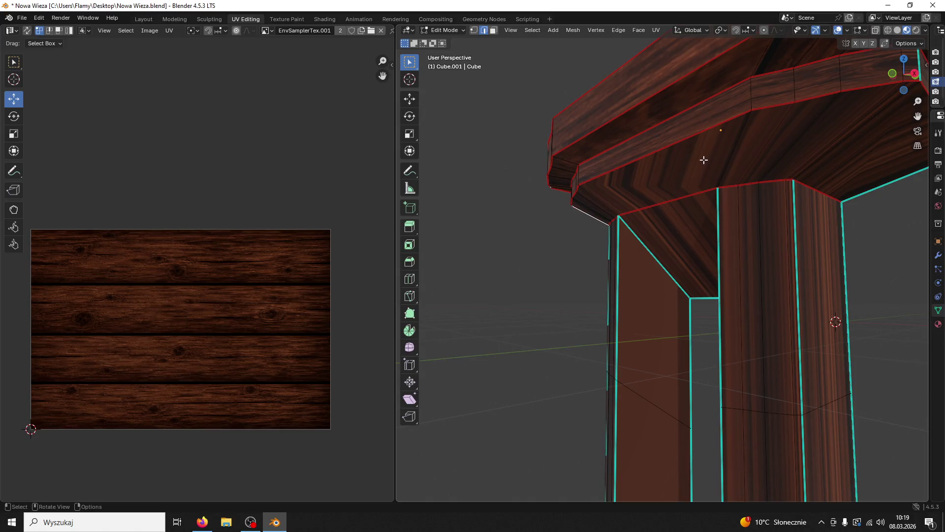
# Mark a seam on the edge between two underside faces of the column cap
pyautogui.click(697, 156)
pyautogui.hotkey('ctrl', 'l')
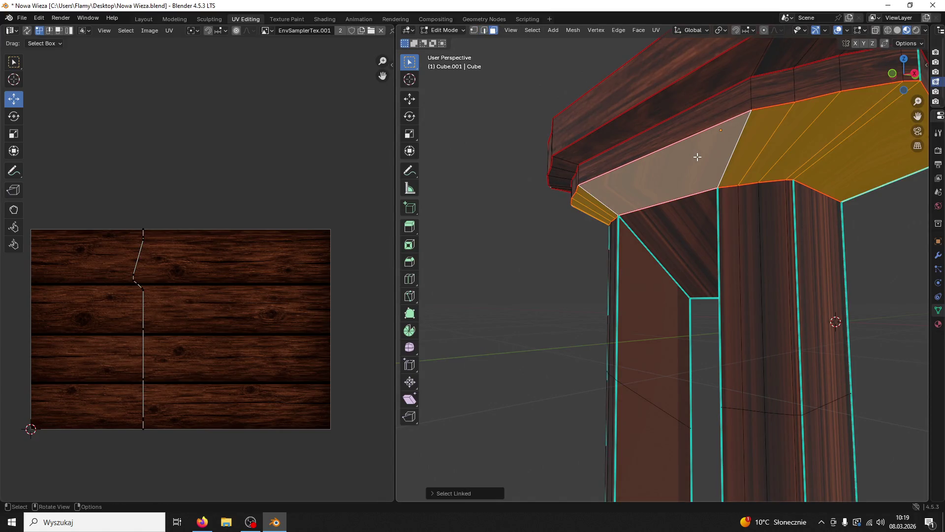
pyautogui.moveTo(686, 174)
pyautogui.mouseDown()
pyautogui.moveTo(697, 185)
pyautogui.moveTo(614, 181)
pyautogui.moveTo(627, 224)
pyautogui.mouseUp()
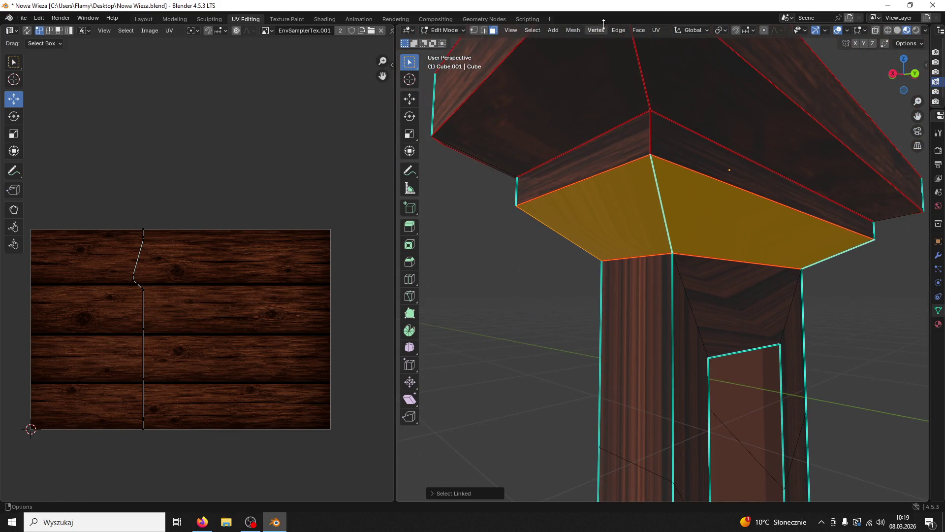
pyautogui.click(485, 31)
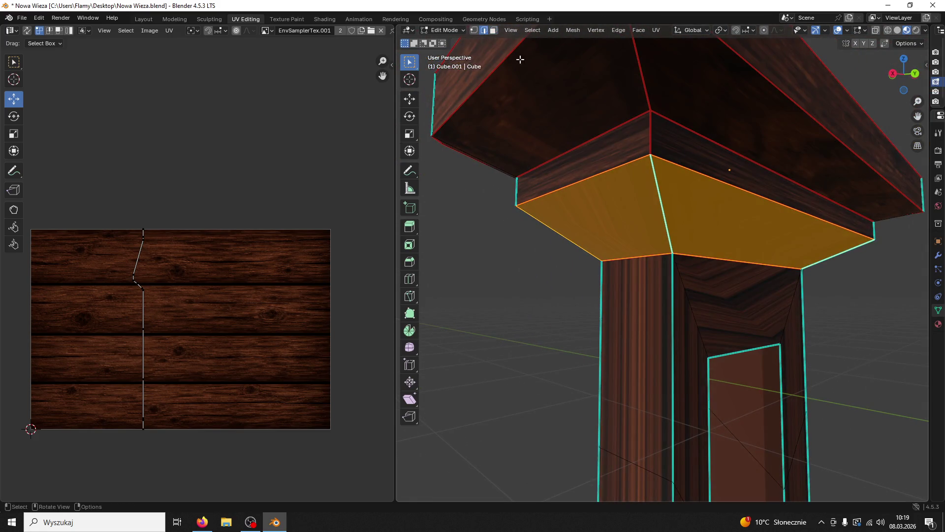
pyautogui.click(664, 212)
pyautogui.hotkey('ctrl', 'e')
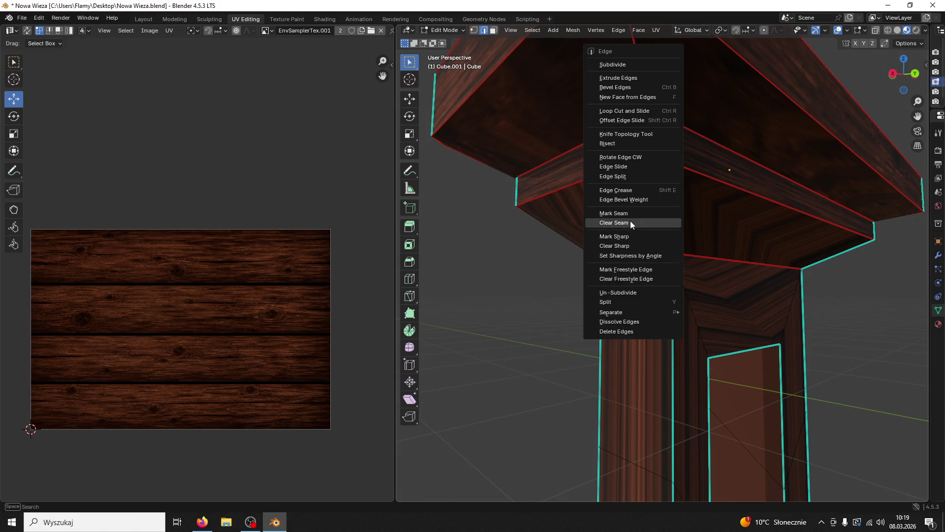
pyautogui.click(627, 212)
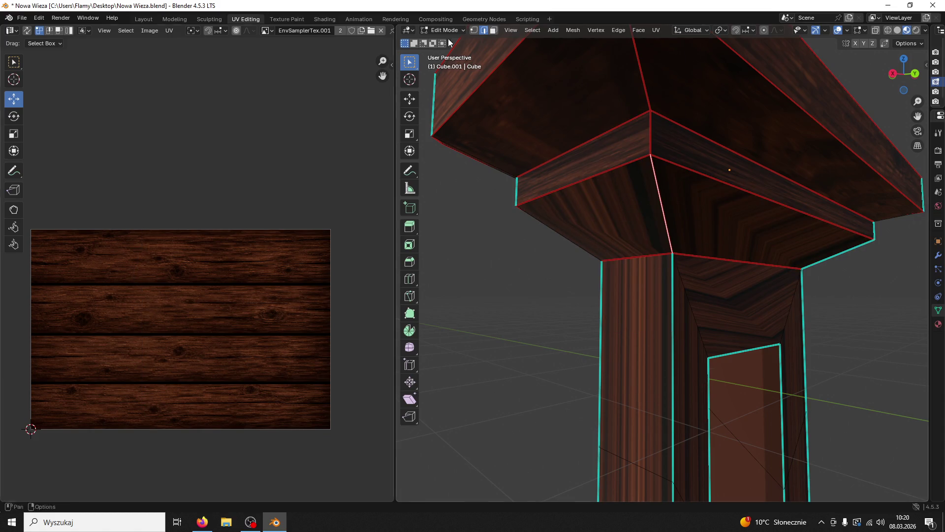
# Select the left underside faces linked up to the seam and unwrap them
pyautogui.click(494, 31)
pyautogui.click(605, 212)
pyautogui.hotkey('ctrl', 'l')
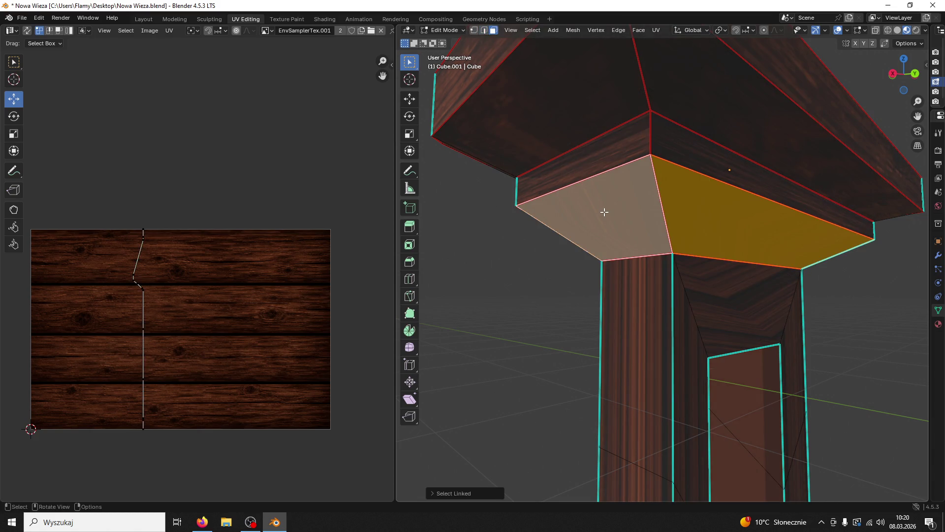
pyautogui.press('u')
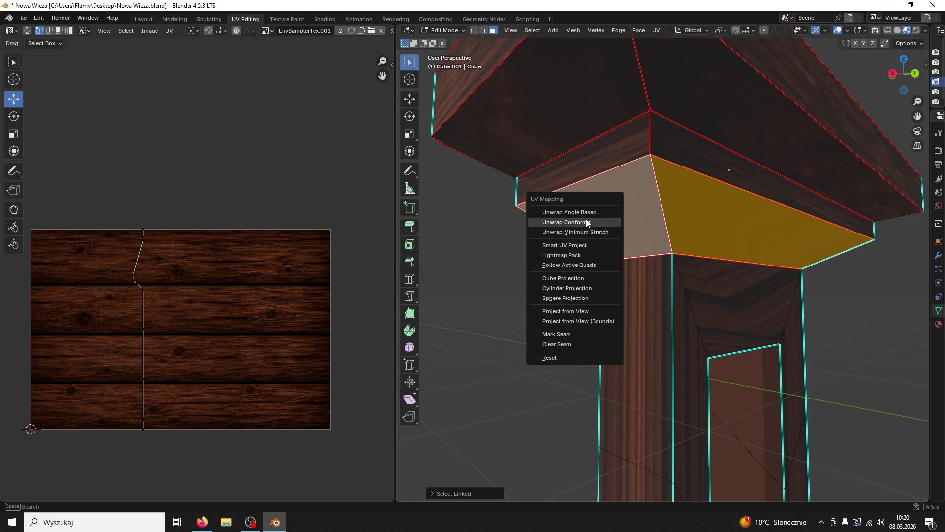
pyautogui.click(588, 212)
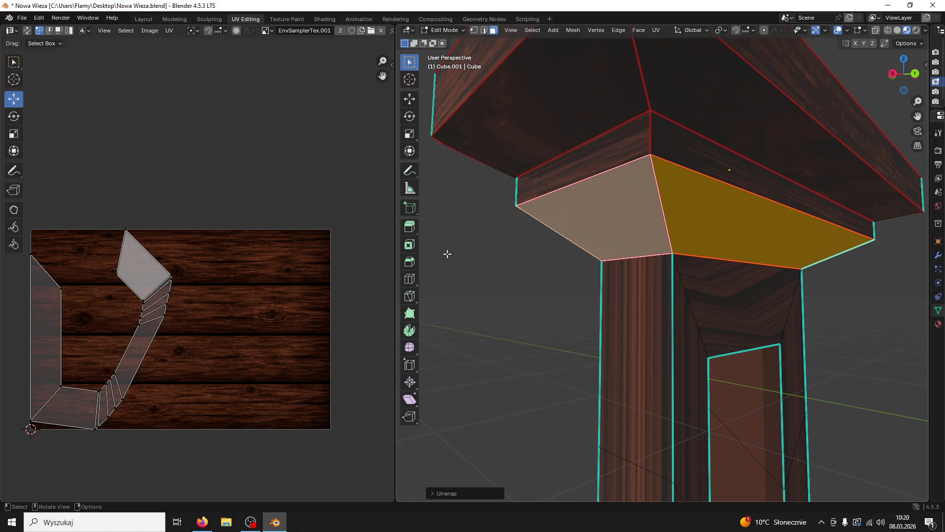
pyautogui.scroll(-3, 686, 233)
pyautogui.scroll(2, 687, 242)
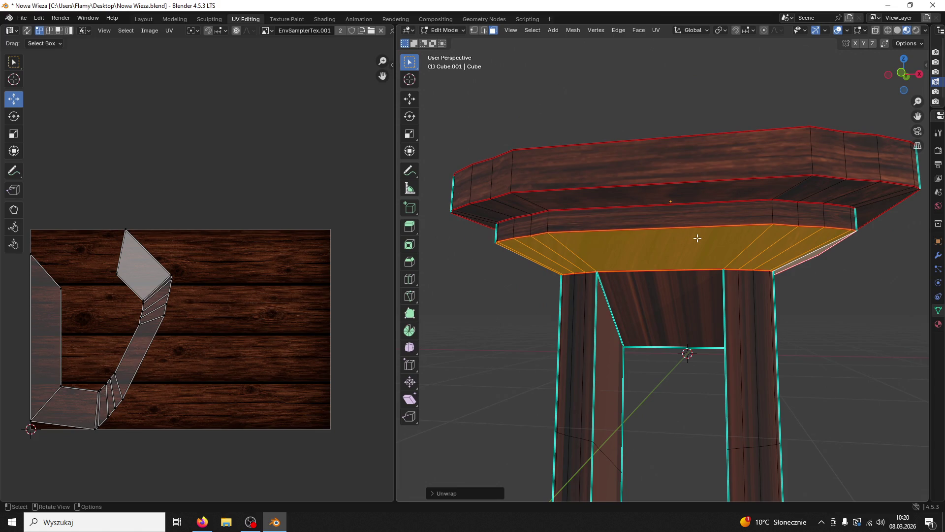
pyautogui.press('u')
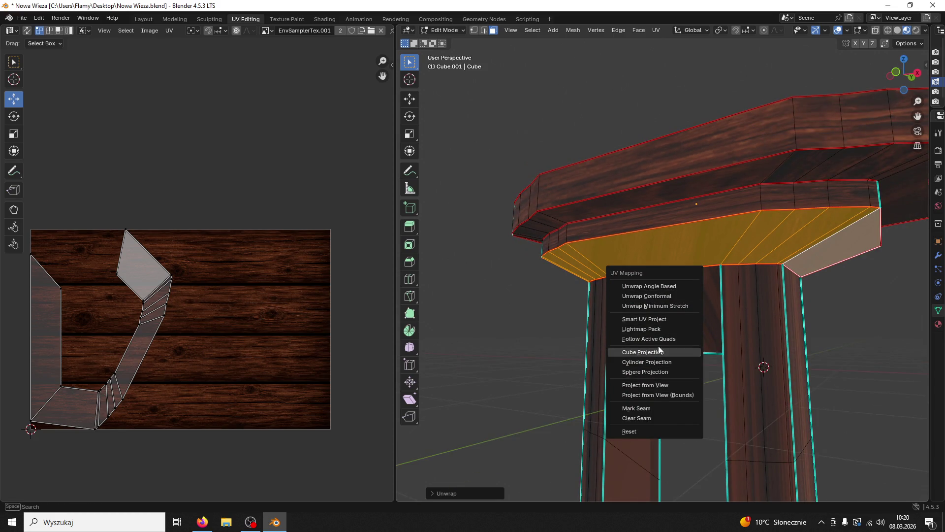
# Smart UV Project the underside selection, then re-unwrap it with standard Unwrap
pyautogui.click(658, 319)
pyautogui.click(655, 409)
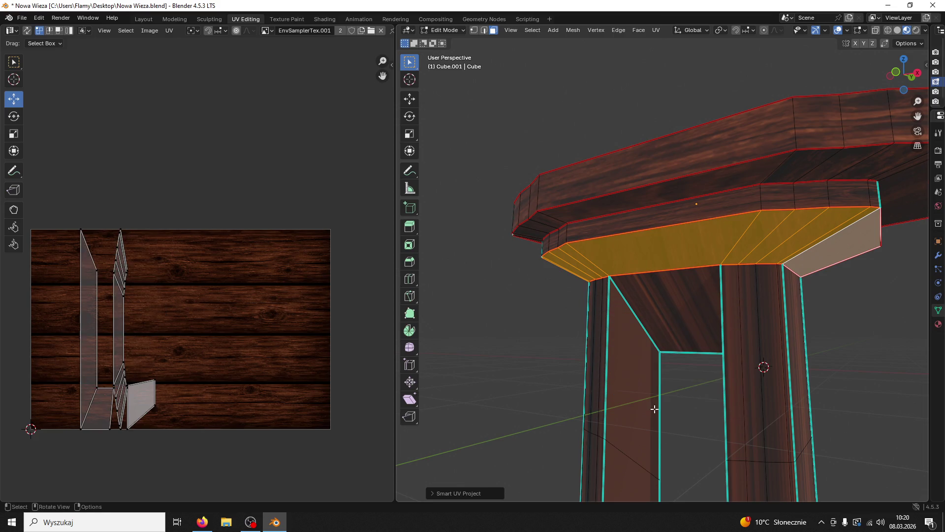
pyautogui.press('u')
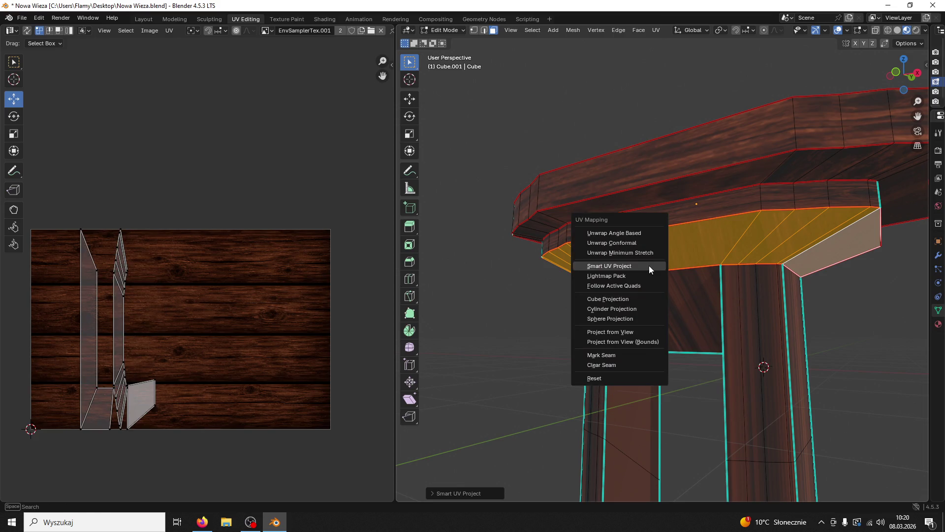
pyautogui.click(623, 250)
pyautogui.press('u')
pyautogui.click(623, 250)
# Unwrap a face on the cap's right side, then select the underside face loop
pyautogui.hotkey('alt', 'a')
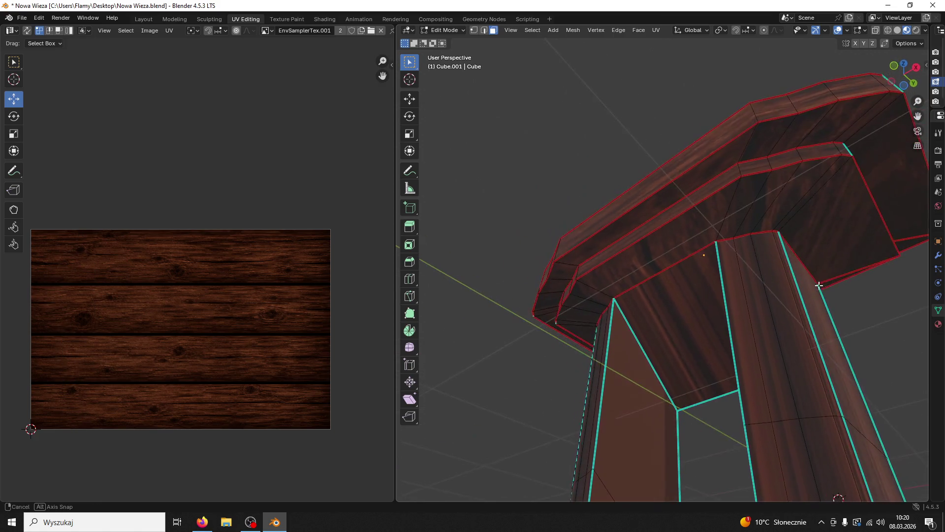
pyautogui.click(805, 229)
pyautogui.press('u')
pyautogui.click(804, 229)
pyautogui.click(680, 237)
pyautogui.keyDown('alt'); pyautogui.keyDown('shift'); pyautogui.click(681, 236); pyautogui.keyUp('shift'); pyautogui.keyUp('alt')
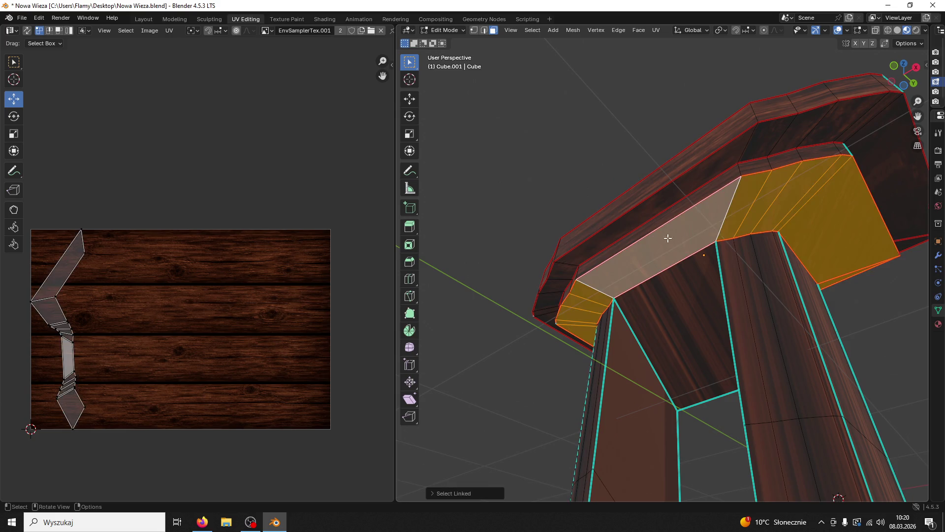
# Rotate the underside UV strip -90° and move it up onto the wood planks
pyautogui.write('a')
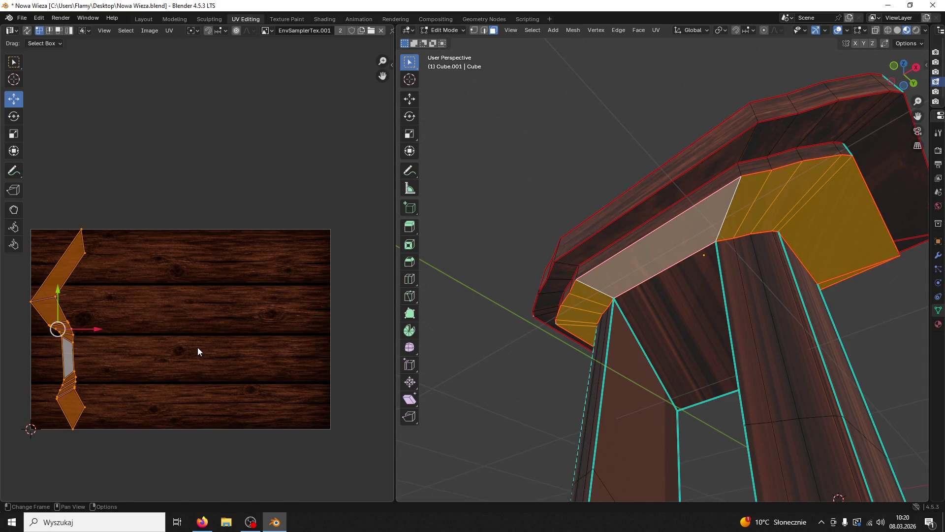
pyautogui.write('r-90')
pyautogui.press('Return')
pyautogui.press('g')
pyautogui.click(212, 329)
pyautogui.press('g')
pyautogui.click(183, 240)
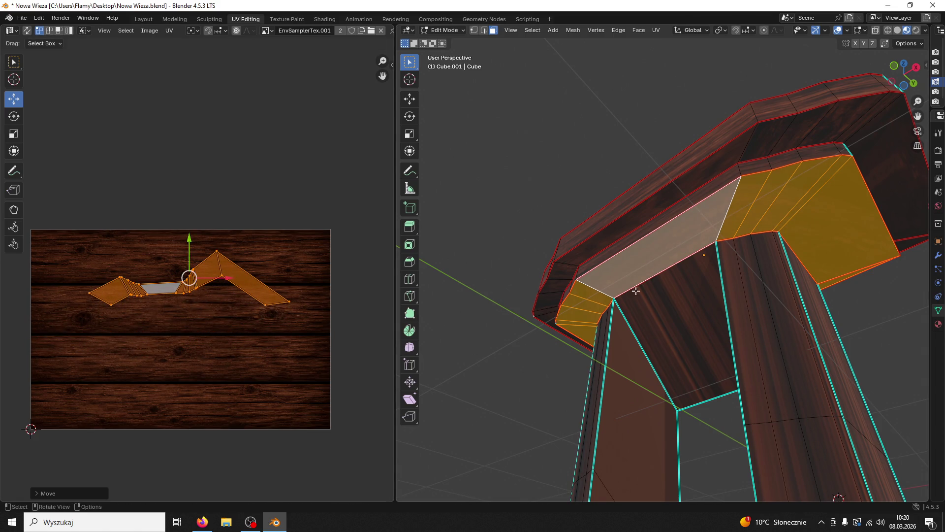
# Reselect the light underside face and extend the selection to its linked faces
pyautogui.click(671, 265)
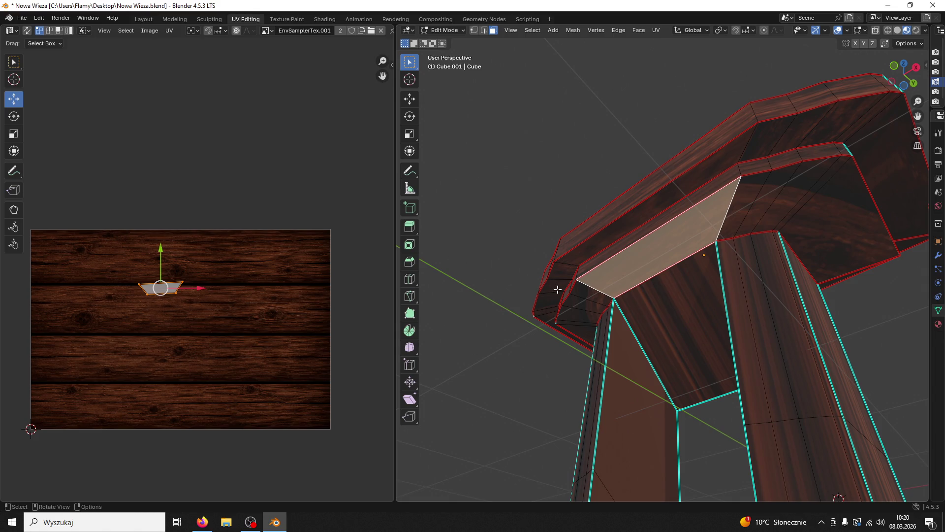
pyautogui.hotkey('ctrl', 'z')
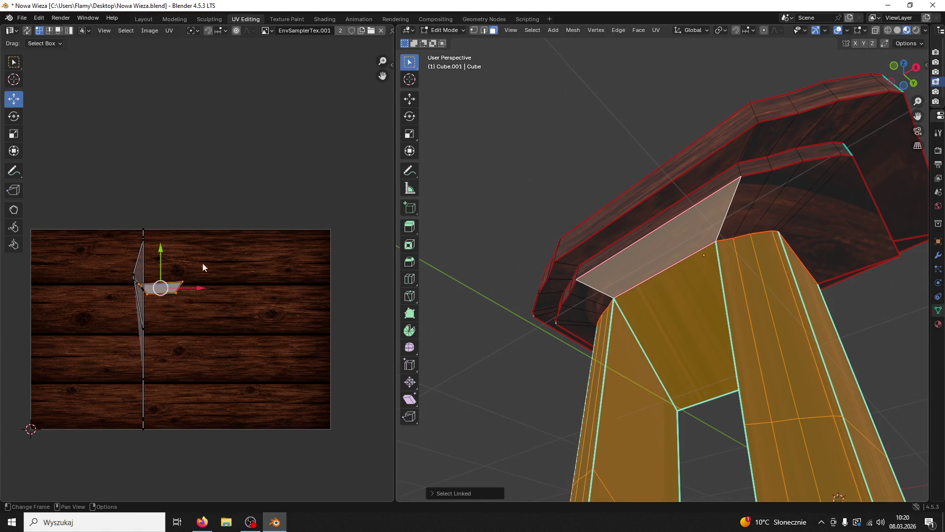
pyautogui.click(683, 246)
pyautogui.hotkey('ctrl', 'l')
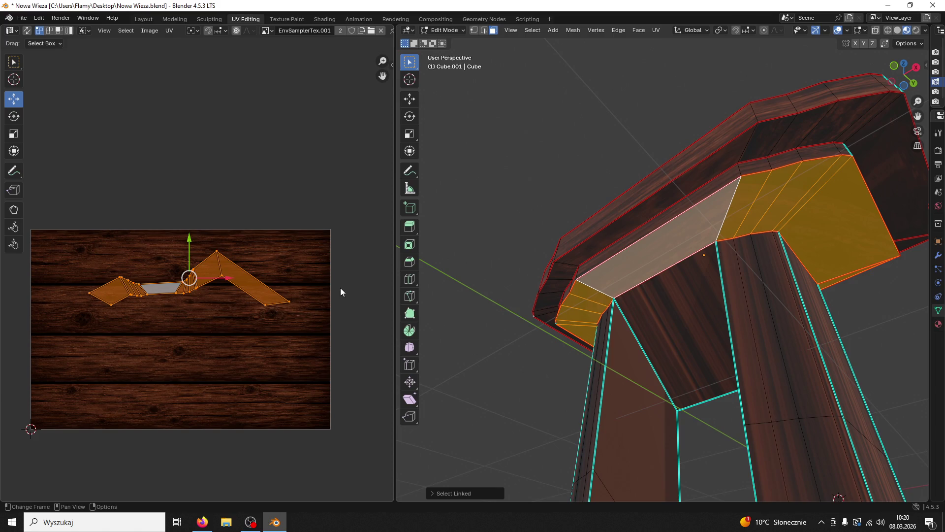
# Make the strip's lower-left UV edge vertical (scale X to 0) and slide it left
pyautogui.scroll(3, 220, 306)
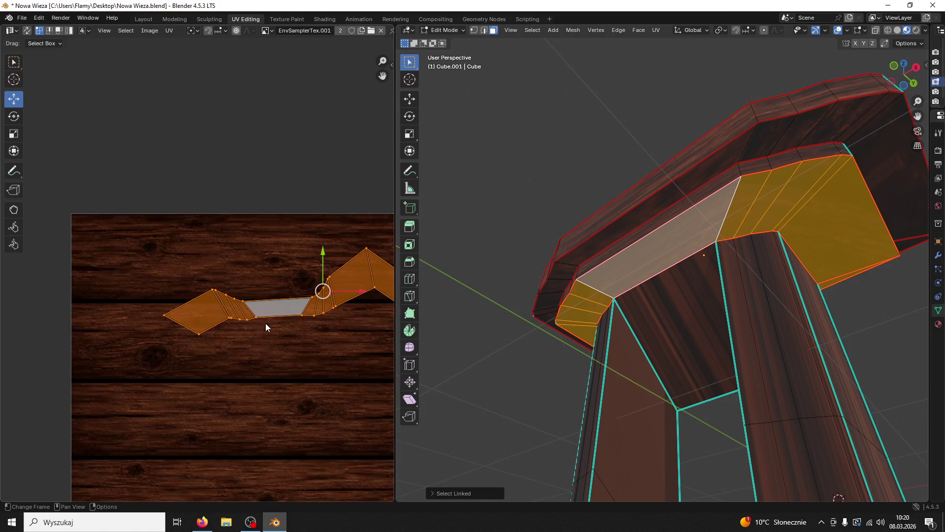
pyautogui.click(199, 333)
pyautogui.press('s')
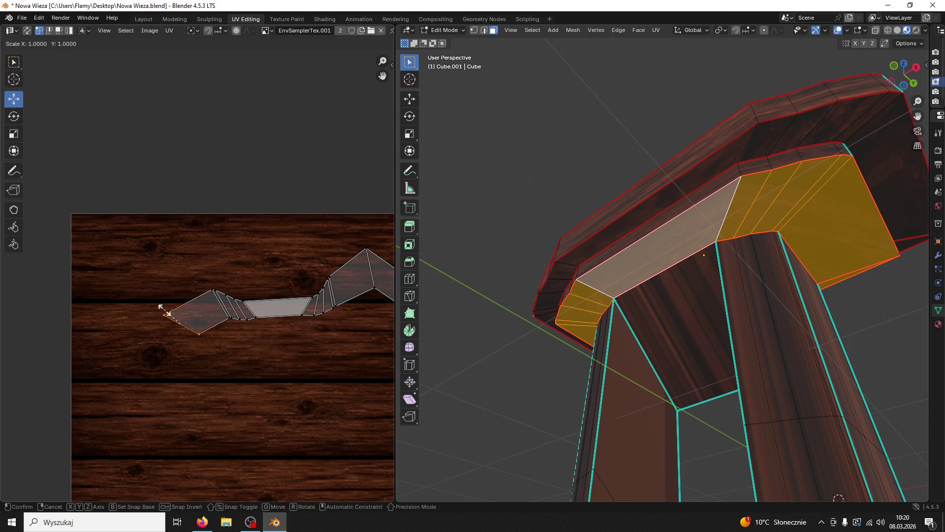
pyautogui.press('Escape')
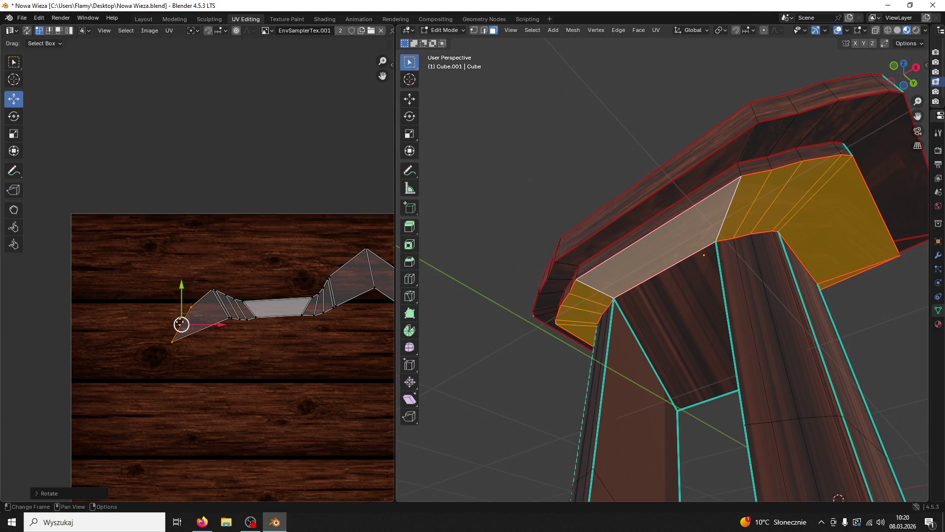
pyautogui.click(202, 346)
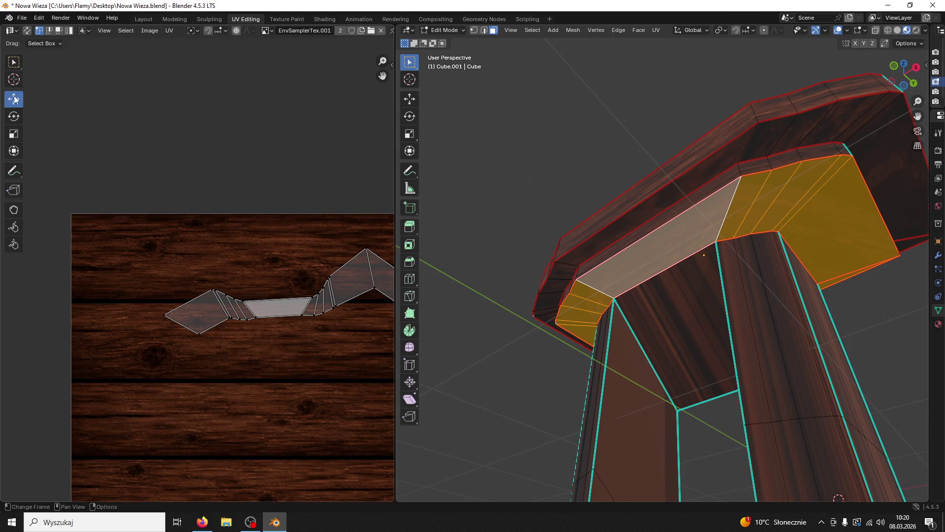
pyautogui.click(184, 326)
pyautogui.press('s')
pyautogui.press('Escape')
pyautogui.press('s')
pyautogui.press('x')
pyautogui.press('0')
pyautogui.press('Return')
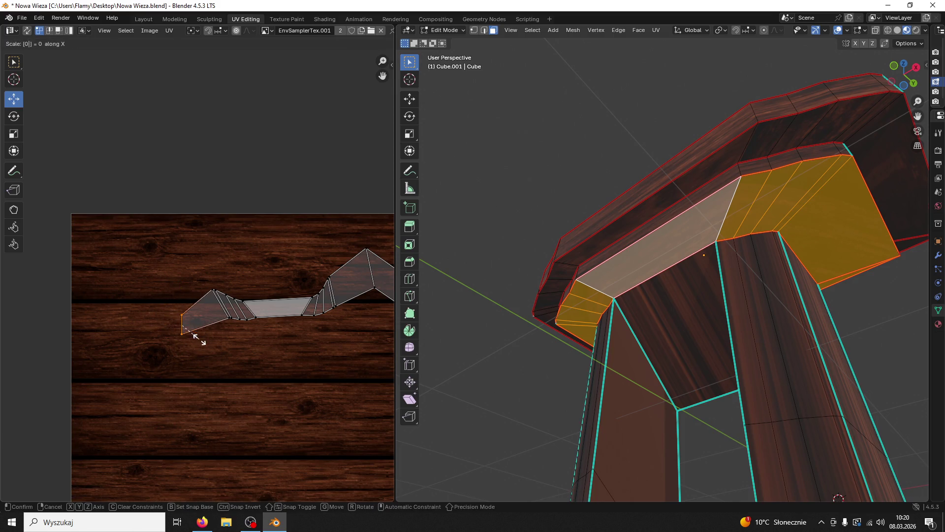
pyautogui.press('g')
pyautogui.press('x')
pyautogui.click(169, 333)
# Straighten the next two slanted UV edges to vertical and shift each sideways
pyautogui.click(226, 319)
pyautogui.press('s')
pyautogui.press('x')
pyautogui.press('0')
pyautogui.press('Return')
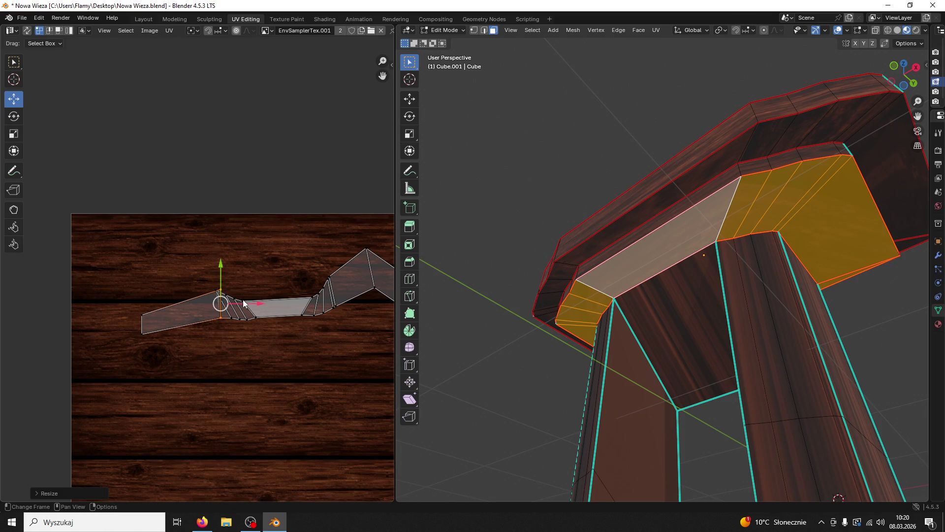
pyautogui.click(222, 317)
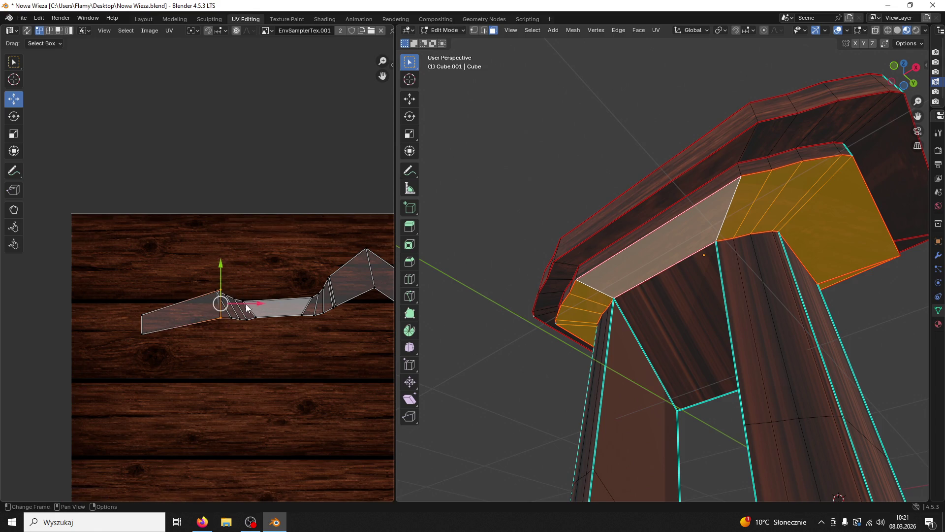
pyautogui.press('g')
pyautogui.press('x')
pyautogui.click(205, 323)
pyautogui.click(222, 302)
pyautogui.click(221, 298)
pyautogui.press('s')
pyautogui.press('x')
pyautogui.press('0')
pyautogui.press('Return')
pyautogui.press('g')
pyautogui.press('x')
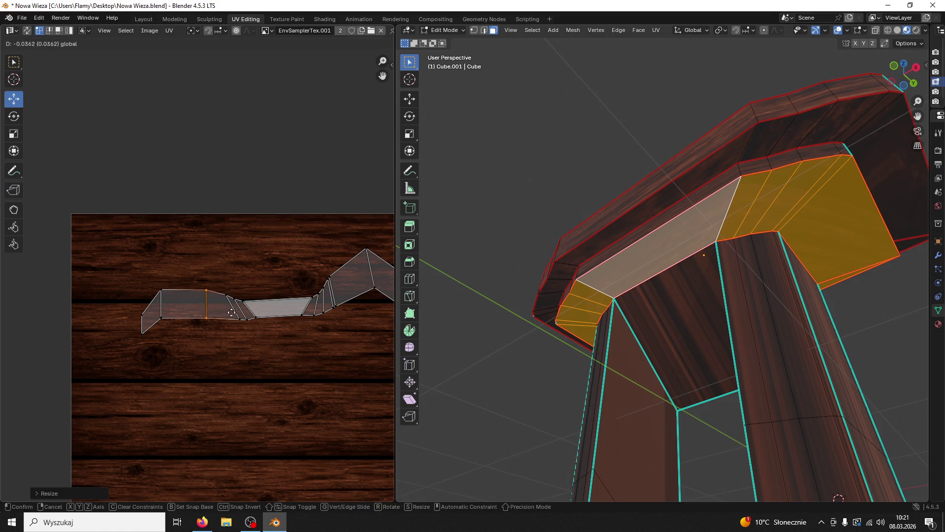
pyautogui.click(213, 316)
# Make the following two UV edges vertical and slide them left over the texture
pyautogui.click(240, 319)
pyautogui.keyDown('shift'); pyautogui.click(226, 296); pyautogui.keyUp('shift')
pyautogui.press('s')
pyautogui.press('x')
pyautogui.press('0')
pyautogui.press('Return')
pyautogui.press('g')
pyautogui.press('x')
pyautogui.click(246, 325)
pyautogui.click(245, 322)
pyautogui.click(233, 298)
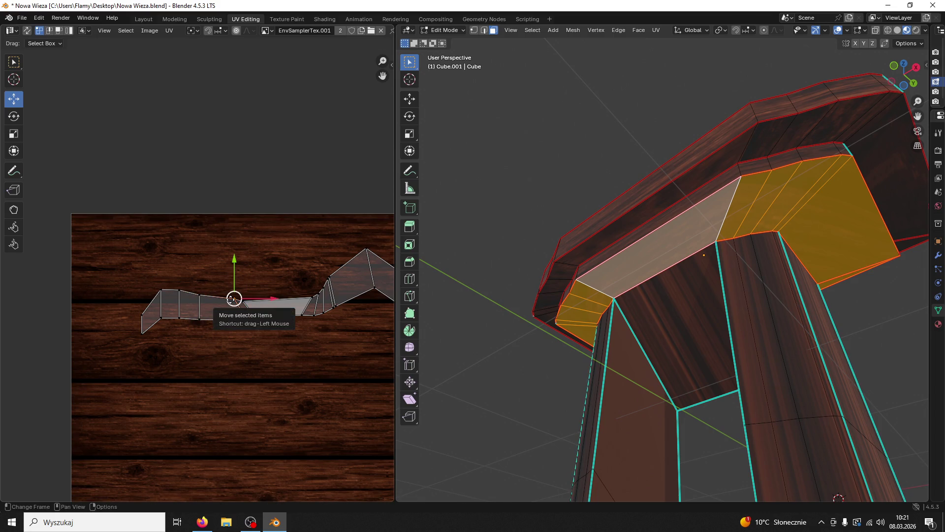
pyautogui.keyDown('shift'); pyautogui.click(246, 325); pyautogui.keyUp('shift')
pyautogui.press('s')
pyautogui.press('x')
pyautogui.press('0')
pyautogui.press('Return')
pyautogui.press('g')
pyautogui.press('x')
pyautogui.click(251, 317)
# Straighten two more slanted edges, including the right-side one, and shift them left
pyautogui.click(255, 318)
pyautogui.keyDown('shift'); pyautogui.click(243, 300); pyautogui.keyUp('shift')
pyautogui.press('s')
pyautogui.press('x')
pyautogui.press('0')
pyautogui.press('Return')
pyautogui.press('g')
pyautogui.press('x')
pyautogui.press('Return')
pyautogui.click(301, 314)
pyautogui.keyDown('shift'); pyautogui.click(311, 298); pyautogui.keyUp('shift')
pyautogui.press('s')
pyautogui.press('x')
pyautogui.press('0')
pyautogui.press('Return')
pyautogui.press('g')
pyautogui.press('x')
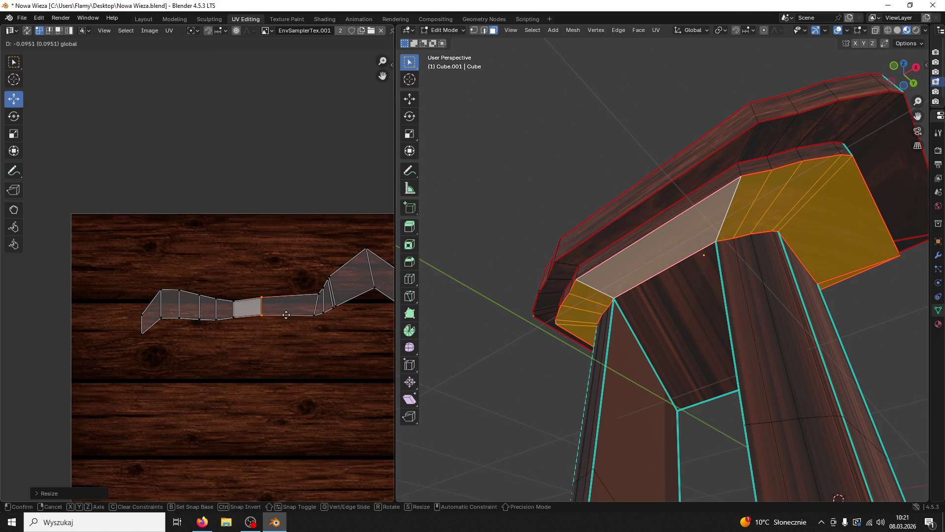
pyautogui.press('Return')
# Flatten the next edges on the strip's right section to vertical and reposition them horizontally
pyautogui.click(313, 303)
pyautogui.press('s')
pyautogui.press('x')
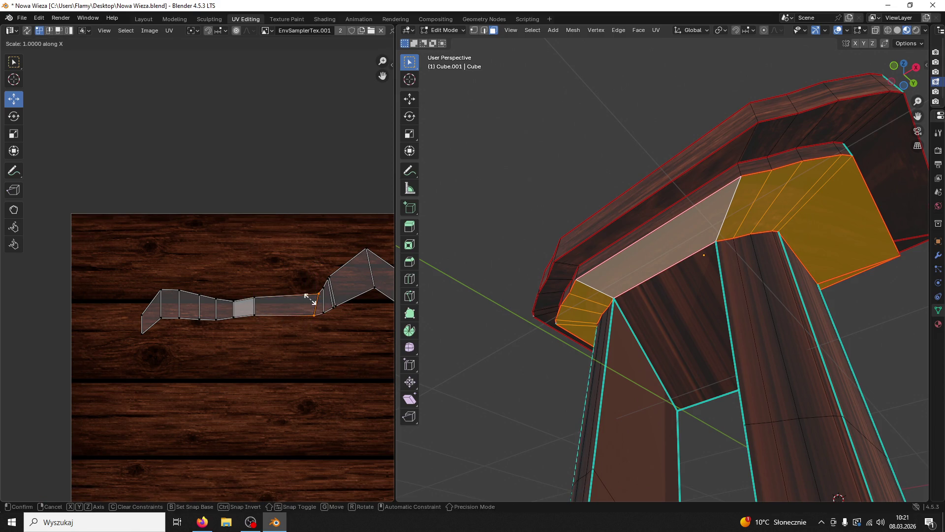
pyautogui.press('Return')
pyautogui.press('g')
pyautogui.press('x')
pyautogui.press('Return')
pyautogui.click(319, 290)
pyautogui.press('s')
pyautogui.press('x')
pyautogui.press('Return')
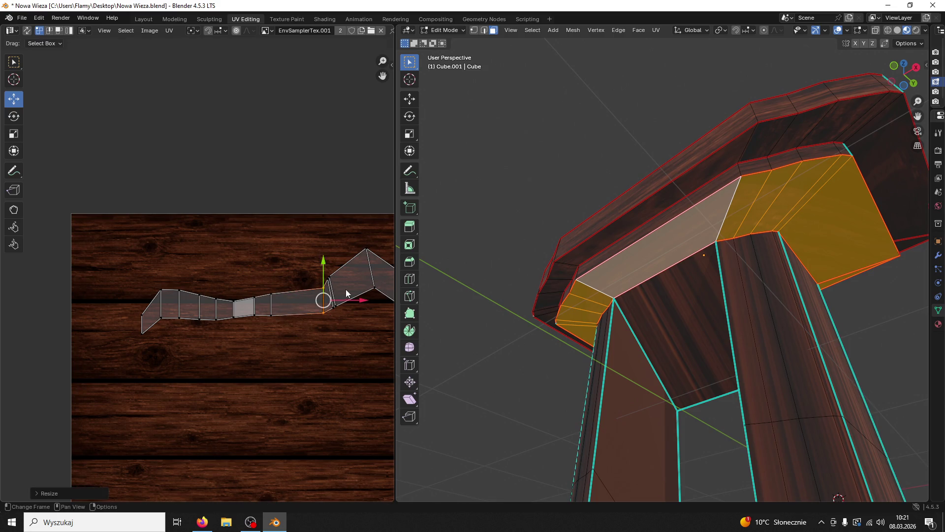
pyautogui.press('g')
pyautogui.press('x')
pyautogui.press('Return')
pyautogui.click(333, 306)
pyautogui.keyDown('shift'); pyautogui.click(315, 285); pyautogui.keyUp('shift')
pyautogui.press('s')
pyautogui.press('x')
pyautogui.press('0')
pyautogui.press('Return')
pyautogui.press('g')
pyautogui.press('x')
pyautogui.press('Return')
# Straighten the right UV face's edges to vertical and nudge them further left
pyautogui.click(335, 305)
pyautogui.press('s')
pyautogui.press('x')
pyautogui.press('0')
pyautogui.press('Return')
pyautogui.click(353, 293)
pyautogui.click(333, 305)
pyautogui.keyDown('shift'); pyautogui.click(333, 278); pyautogui.keyUp('shift')
pyautogui.moveTo(366, 291); pyautogui.dragTo(360, 291)
pyautogui.hscroll(5, 360, 303)
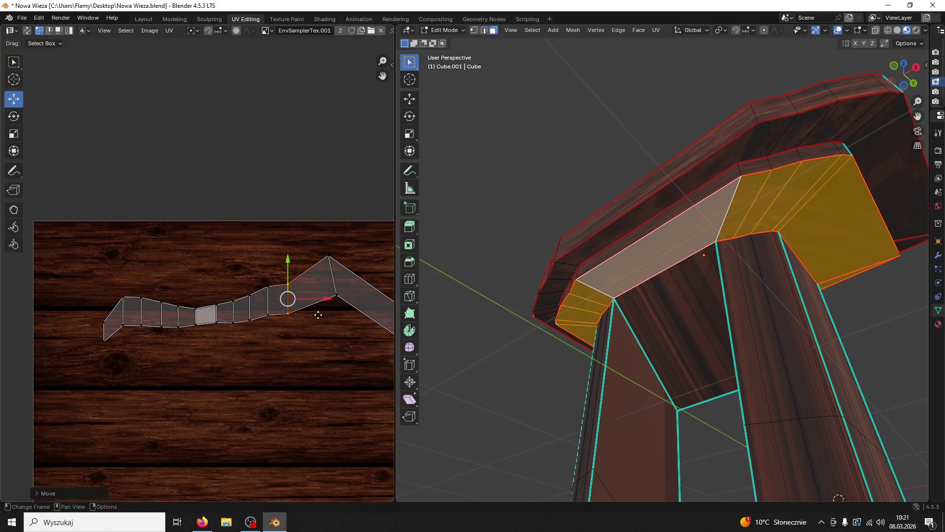
pyautogui.click(281, 290)
pyautogui.press('s')
pyautogui.press('x')
pyautogui.press('0')
pyautogui.press('Return')
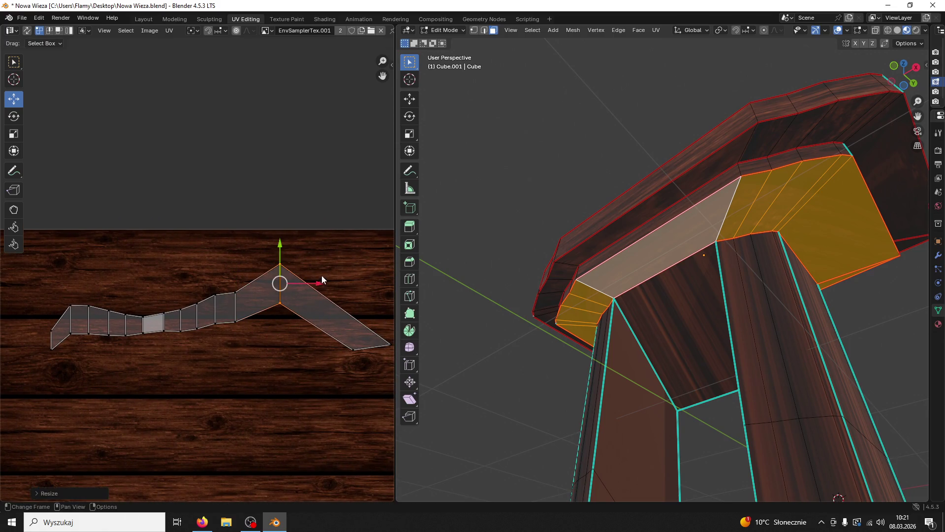
pyautogui.moveTo(321, 290); pyautogui.dragTo(299, 291)
# Make the bottom-right UV edge vertical and pull its vertex up to the plank
pyautogui.click(354, 348)
pyautogui.press('s')
pyautogui.press('x')
pyautogui.press('0')
pyautogui.press('Return')
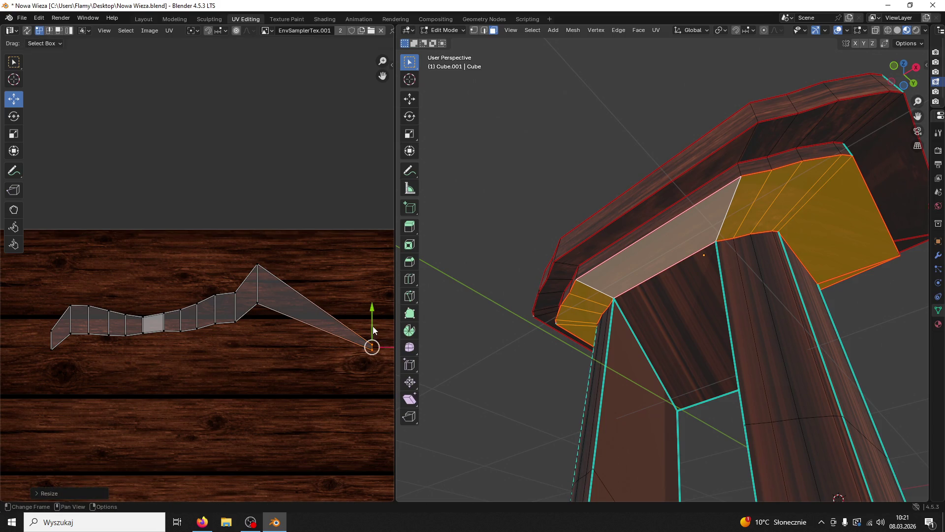
pyautogui.press('g')
pyautogui.click(363, 268)
# Select the strip's top-row UV vertices from right to left, plus the bottom-left vertex
pyautogui.keyDown('shift'); pyautogui.click(257, 265); pyautogui.keyUp('shift')
pyautogui.keyDown('shift'); pyautogui.click(232, 293); pyautogui.keyUp('shift')
pyautogui.keyDown('shift'); pyautogui.click(215, 294); pyautogui.keyUp('shift')
pyautogui.keyDown('shift'); pyautogui.click(197, 303); pyautogui.keyUp('shift')
pyautogui.keyDown('shift'); pyautogui.click(180, 310); pyautogui.keyUp('shift')
pyautogui.keyDown('shift'); pyautogui.click(163, 313); pyautogui.keyUp('shift')
pyautogui.keyDown('shift'); pyautogui.click(142, 317); pyautogui.keyUp('shift')
pyautogui.keyDown('shift'); pyautogui.click(126, 314); pyautogui.keyUp('shift')
pyautogui.keyDown('shift'); pyautogui.click(109, 310); pyautogui.keyUp('shift')
pyautogui.keyDown('shift'); pyautogui.click(89, 306); pyautogui.keyUp('shift')
pyautogui.keyDown('shift'); pyautogui.click(70, 305); pyautogui.keyUp('shift')
pyautogui.keyDown('shift'); pyautogui.click(54, 318); pyautogui.keyUp('shift')
# Flatten the UV strip's top and bottom vertex rows into straight lines with S Y 0
pyautogui.press('s')
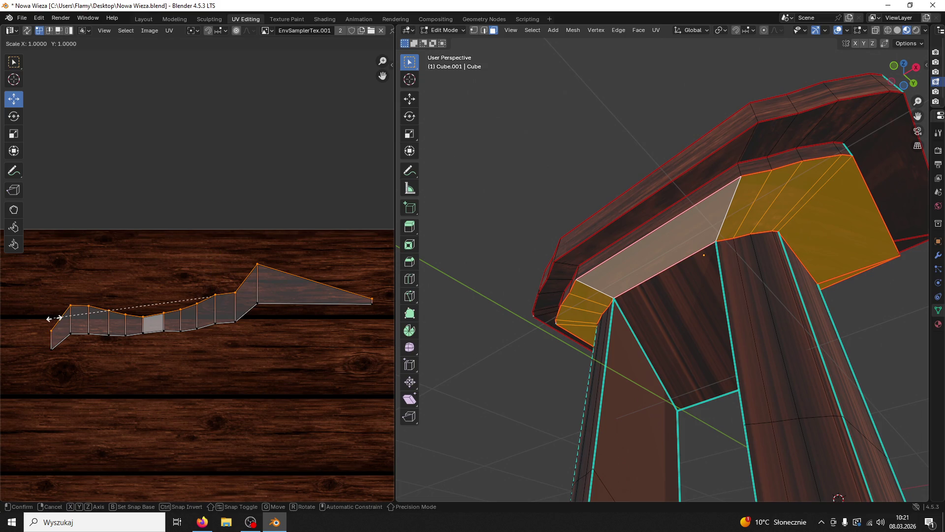
pyautogui.press('y')
pyautogui.press('0')
pyautogui.press('Return')
pyautogui.moveTo(212, 262); pyautogui.dragTo(212, 238)
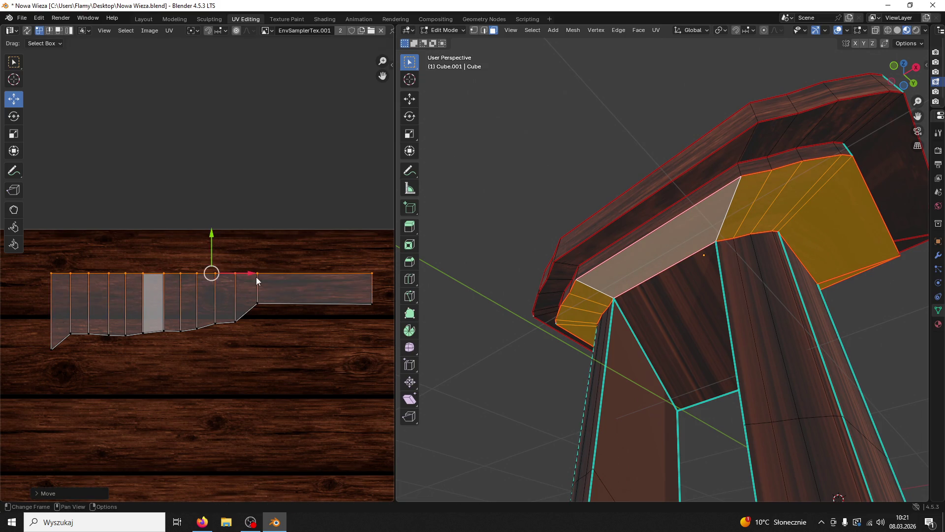
pyautogui.moveTo(373, 295); pyautogui.dragTo(44, 402)
pyautogui.press('s')
pyautogui.press('y')
pyautogui.press('0')
pyautogui.press('Return')
# Shorten the strip by pulling its right edge left, then enlarge the whole strip
pyautogui.moveTo(384, 261); pyautogui.dragTo(351, 340)
pyautogui.press('g')
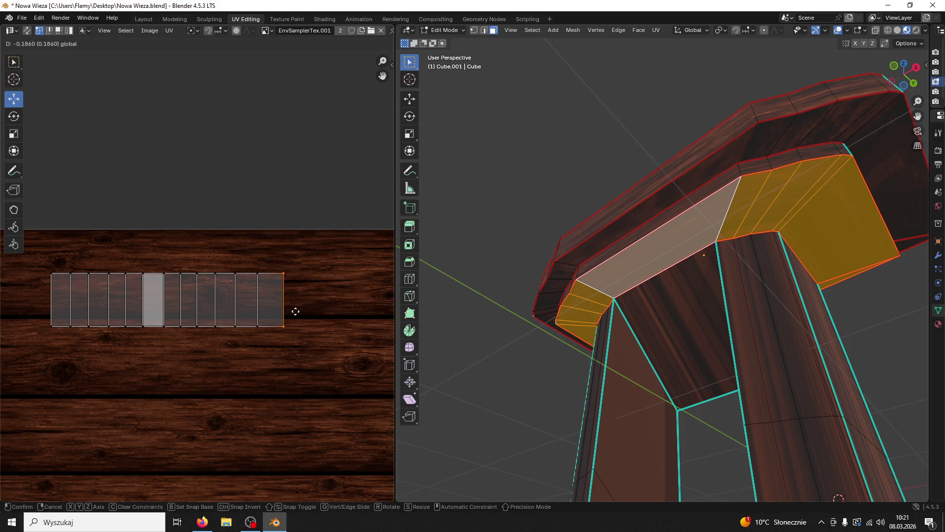
pyautogui.click(291, 311)
pyautogui.press('a')
pyautogui.press('s')
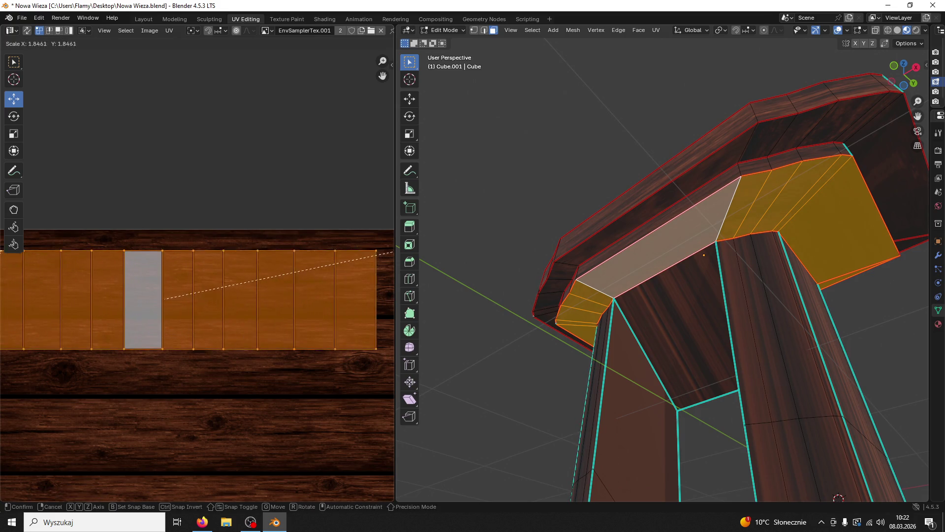
pyautogui.click(401, 250)
# Slide the enlarged strip onto a wood plank of the texture and clear the face selection
pyautogui.moveTo(161, 261); pyautogui.dragTo(161, 247)
pyautogui.moveTo(194, 282); pyautogui.dragTo(263, 284)
pyautogui.scroll(-1, 244, 283)
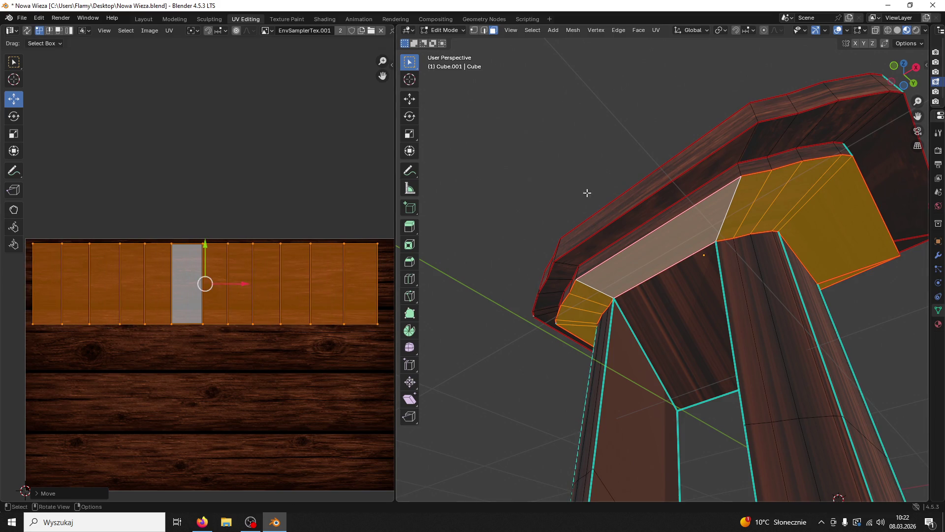
pyautogui.click(588, 193)
pyautogui.moveTo(585, 184); pyautogui.dragTo(671, 232)
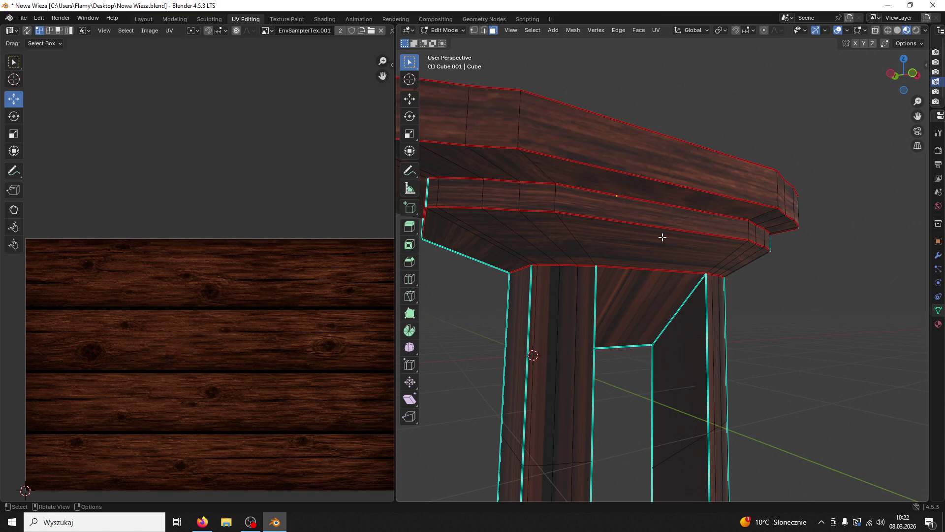
# Select the cap's linked underside faces and widen their UVs along X
pyautogui.click(660, 246)
pyautogui.press('l')
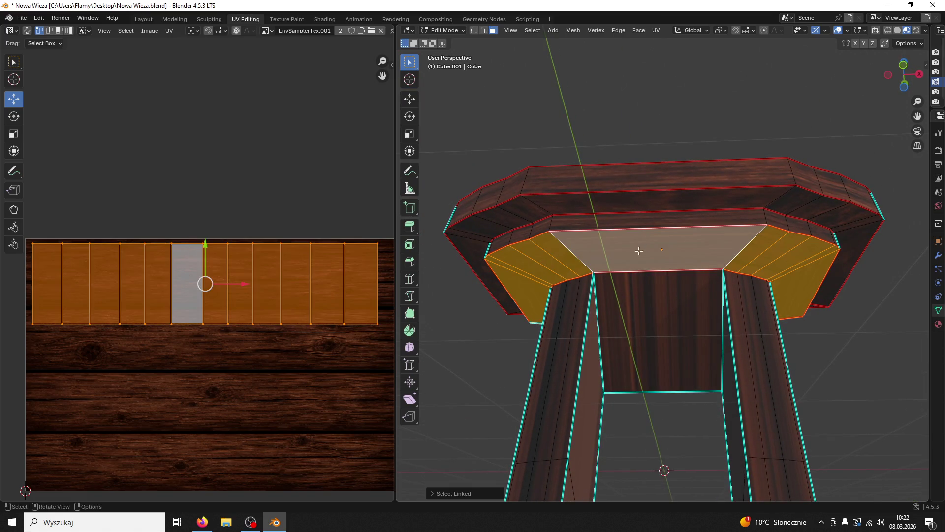
pyautogui.press('s')
pyautogui.press('x')
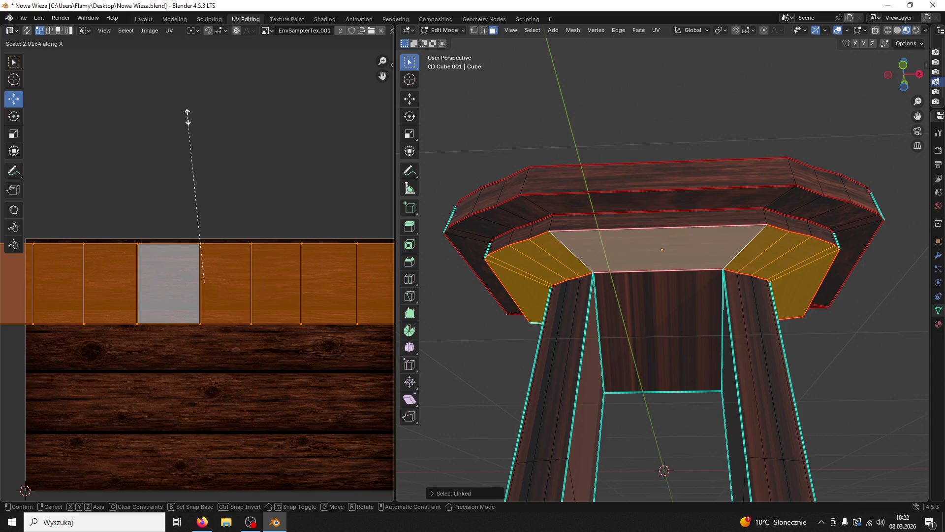
pyautogui.click(360, 383)
pyautogui.click(357, 390)
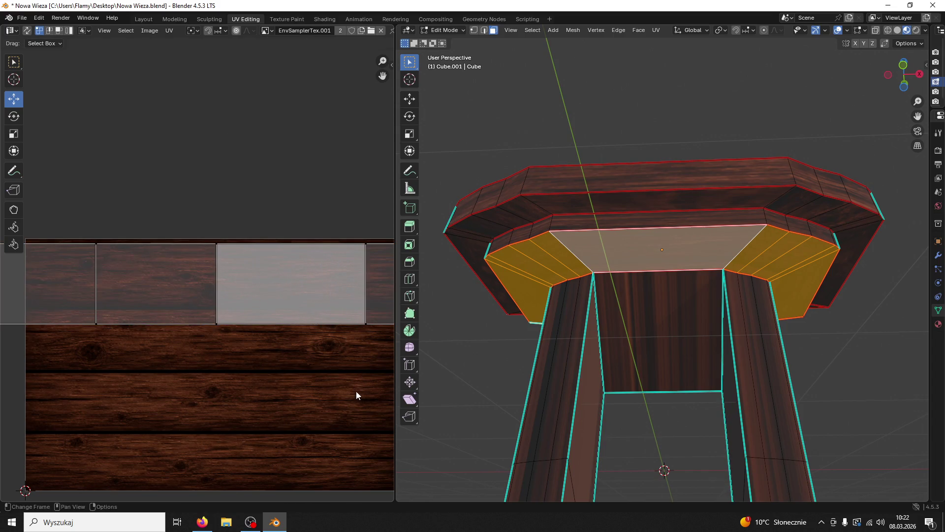
# Clear Sharp and Mark Seam on the left and right edges of the panel between the legs
pyautogui.click(720, 371)
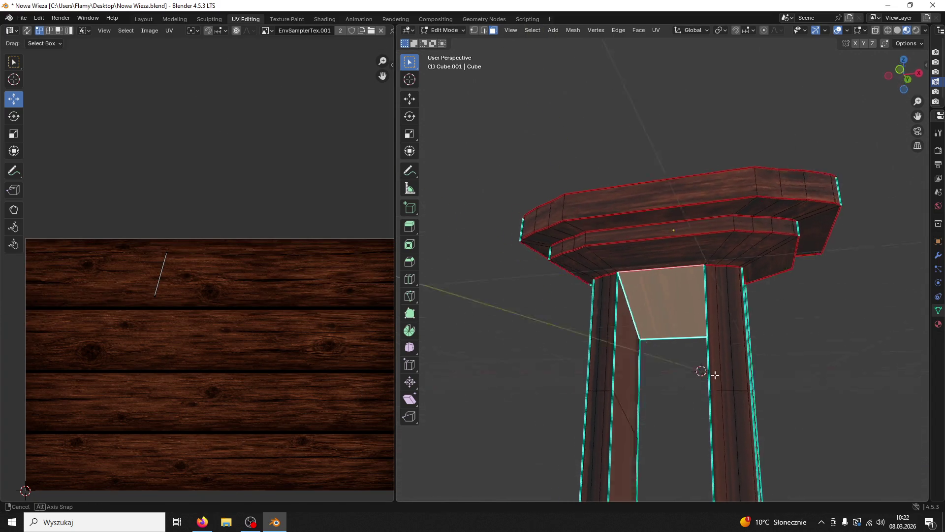
pyautogui.moveTo(682, 395)
pyautogui.mouseDown()
pyautogui.moveTo(717, 379)
pyautogui.moveTo(811, 376)
pyautogui.moveTo(734, 395)
pyautogui.moveTo(716, 389)
pyautogui.moveTo(745, 380)
pyautogui.moveTo(686, 386)
pyautogui.moveTo(734, 338)
pyautogui.moveTo(673, 332)
pyautogui.moveTo(669, 354)
pyautogui.mouseUp()
pyautogui.click(686, 386)
pyautogui.click(674, 331)
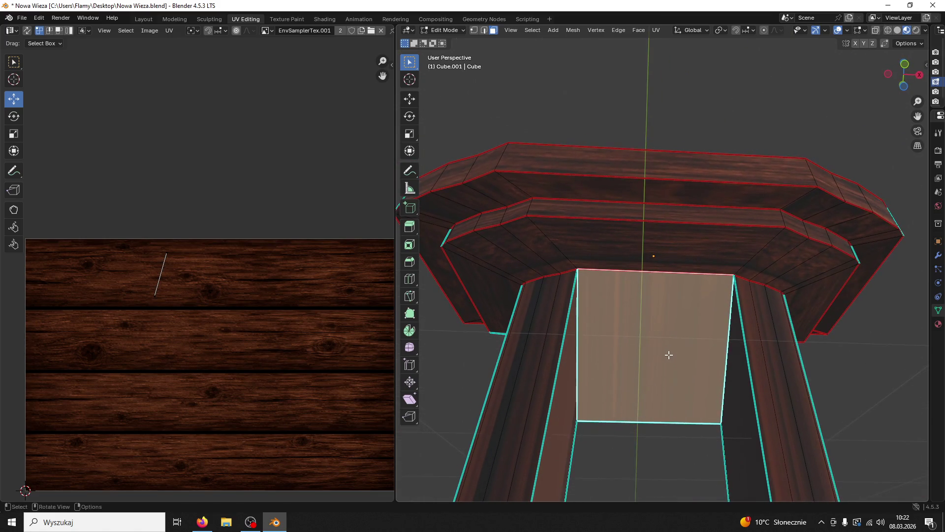
pyautogui.click(484, 30)
pyautogui.click(589, 350)
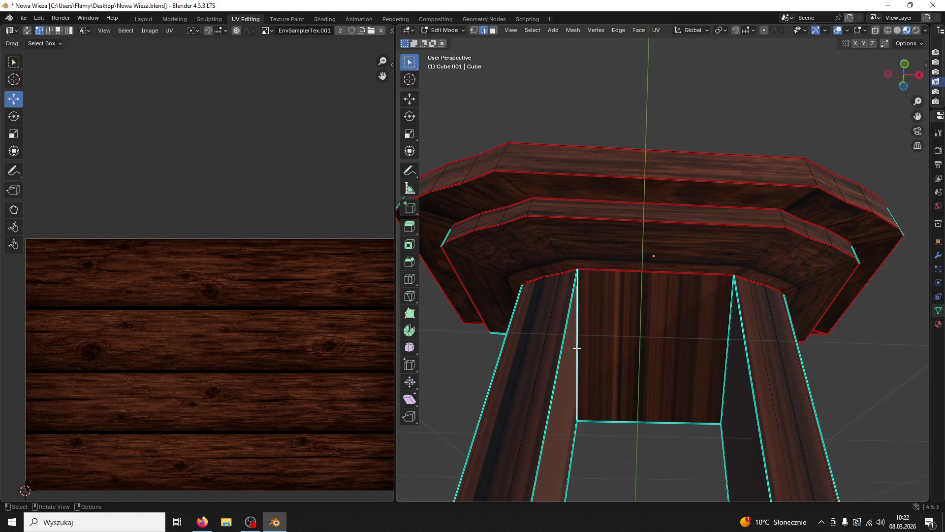
pyautogui.keyDown('shift'); pyautogui.click(720, 387); pyautogui.keyUp('shift')
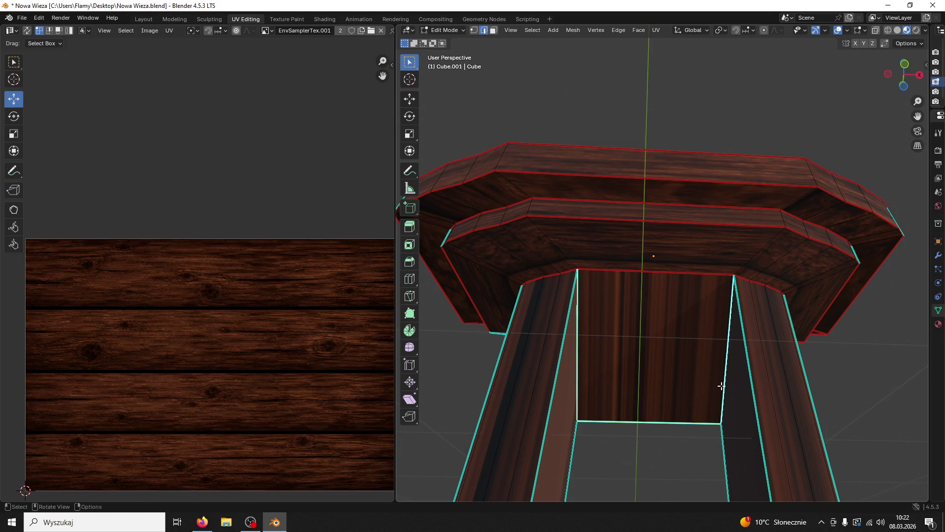
pyautogui.rightClick(712, 365)
pyautogui.click(696, 382)
pyautogui.hotkey('alt', 'a')
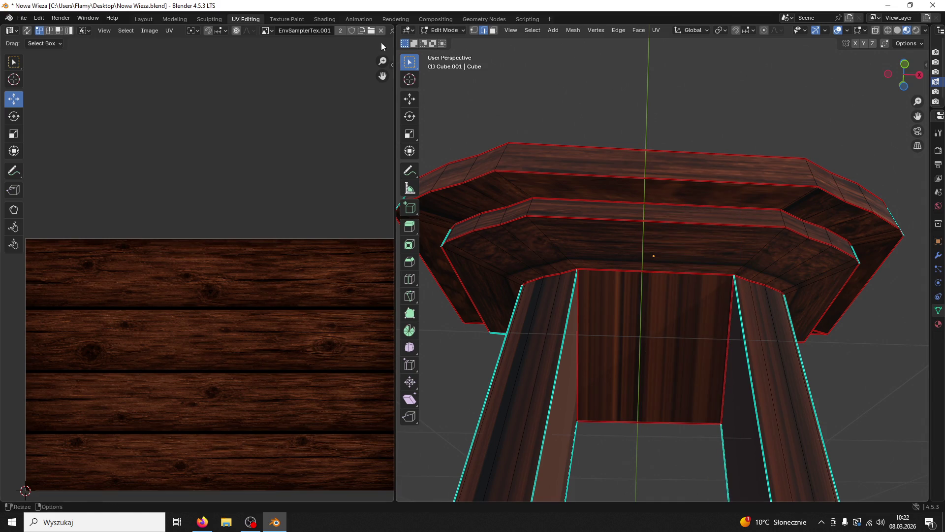
# Unwrap the panel face and shrink its UV island to about a quarter size
pyautogui.click(493, 31)
pyautogui.click(680, 332)
pyautogui.press('u')
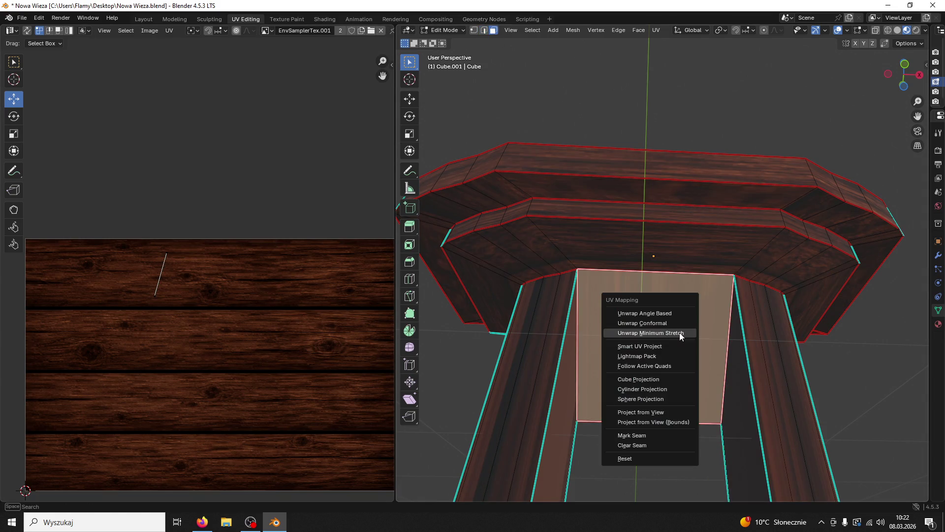
pyautogui.click(664, 314)
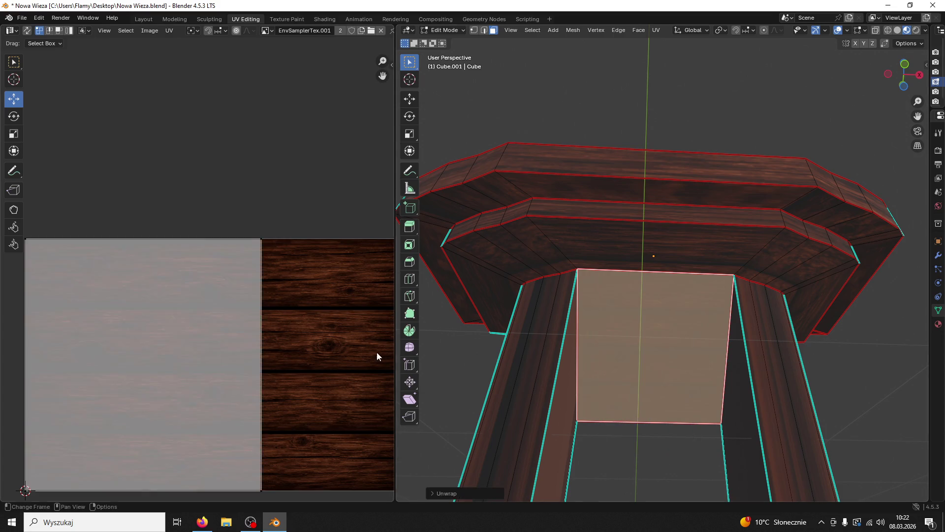
pyautogui.press('a')
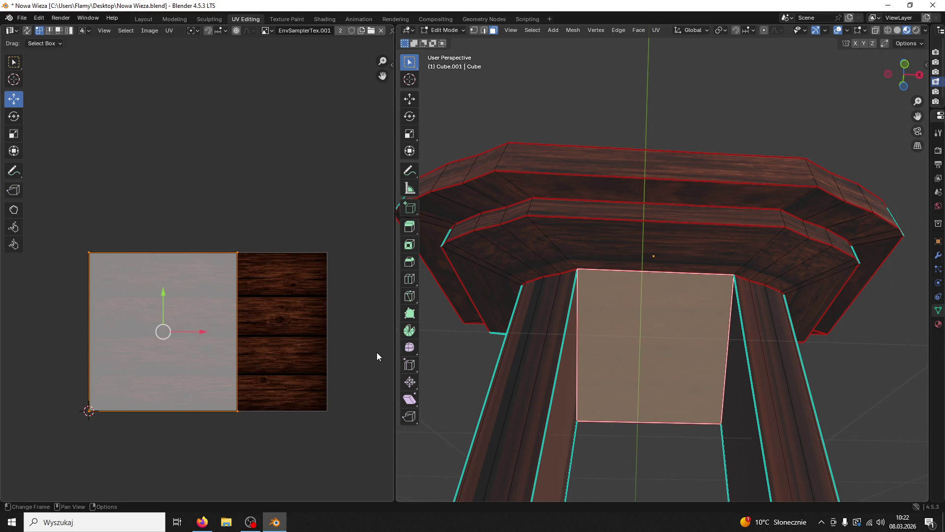
pyautogui.press('s')
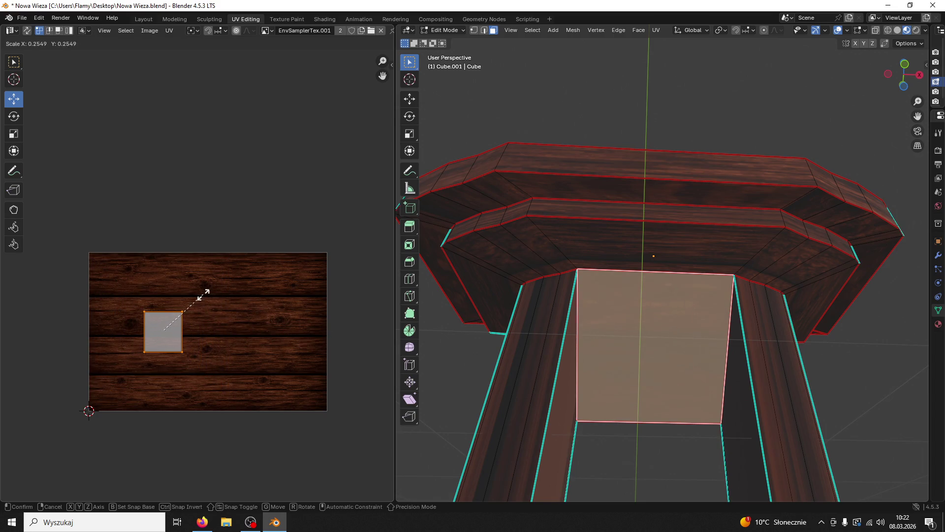
pyautogui.click(200, 295)
pyautogui.click(173, 274)
pyautogui.press('a')
pyautogui.click(508, 363)
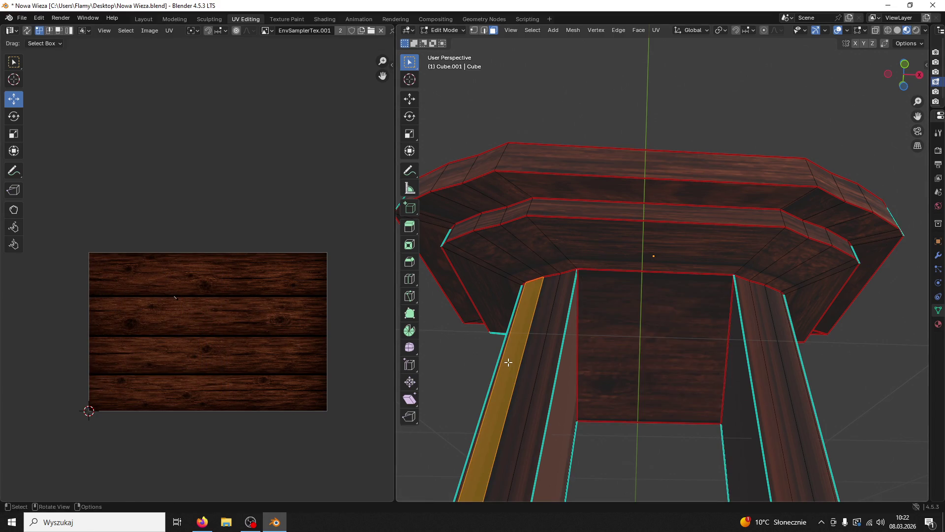
# Select the left leg's inner face strip and change its edges through the edge context menu
pyautogui.moveTo(514, 361)
pyautogui.mouseDown()
pyautogui.moveTo(540, 355)
pyautogui.moveTo(500, 372)
pyautogui.moveTo(513, 378)
pyautogui.moveTo(380, 376)
pyautogui.moveTo(728, 460)
pyautogui.moveTo(694, 439)
pyautogui.moveTo(713, 466)
pyautogui.moveTo(674, 463)
pyautogui.moveTo(698, 312)
pyautogui.moveTo(739, 272)
pyautogui.moveTo(726, 349)
pyautogui.moveTo(697, 213)
pyautogui.moveTo(688, 263)
pyautogui.mouseUp()
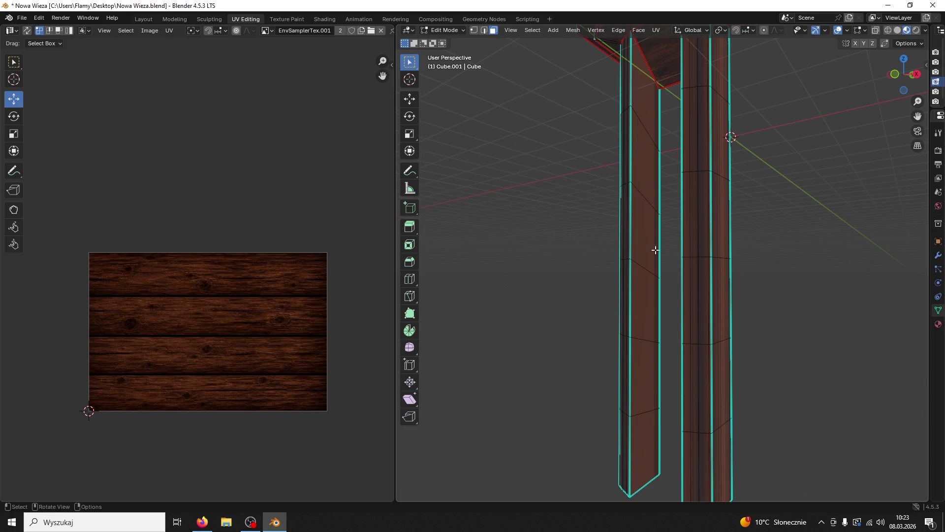
pyautogui.click(646, 452)
pyautogui.keyDown('shift'); pyautogui.click(645, 374); pyautogui.keyUp('shift')
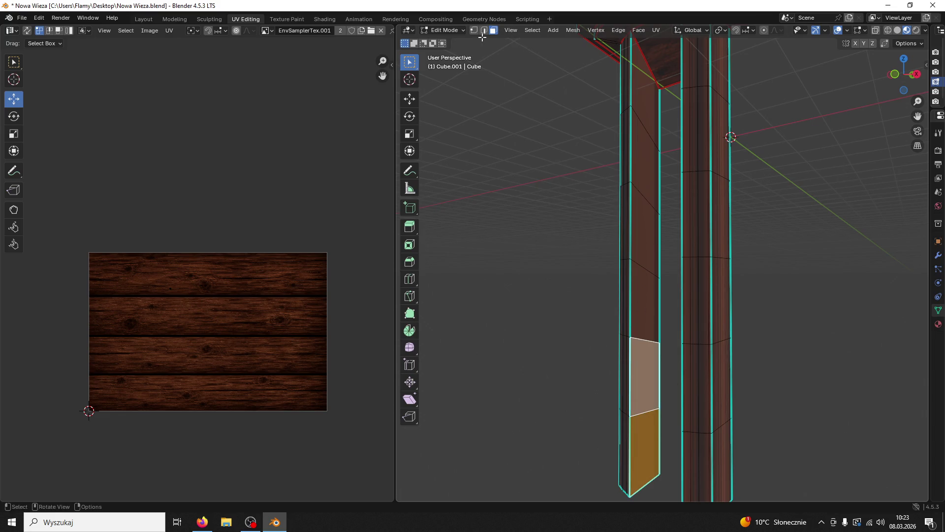
pyautogui.keyDown('shift'); pyautogui.click(638, 280); pyautogui.keyUp('shift')
pyautogui.keyDown('shift'); pyautogui.click(650, 109); pyautogui.keyUp('shift')
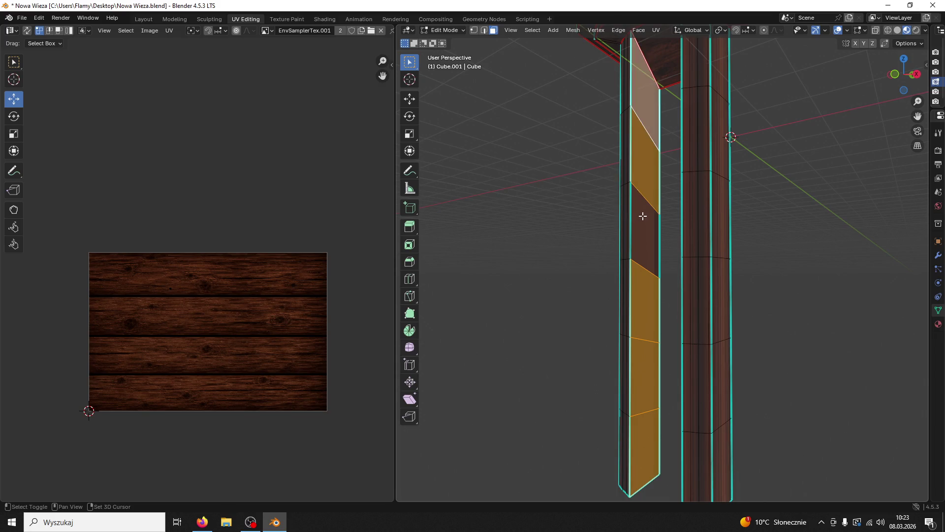
pyautogui.keyDown('shift'); pyautogui.click(644, 214); pyautogui.keyUp('shift')
pyautogui.click(485, 31)
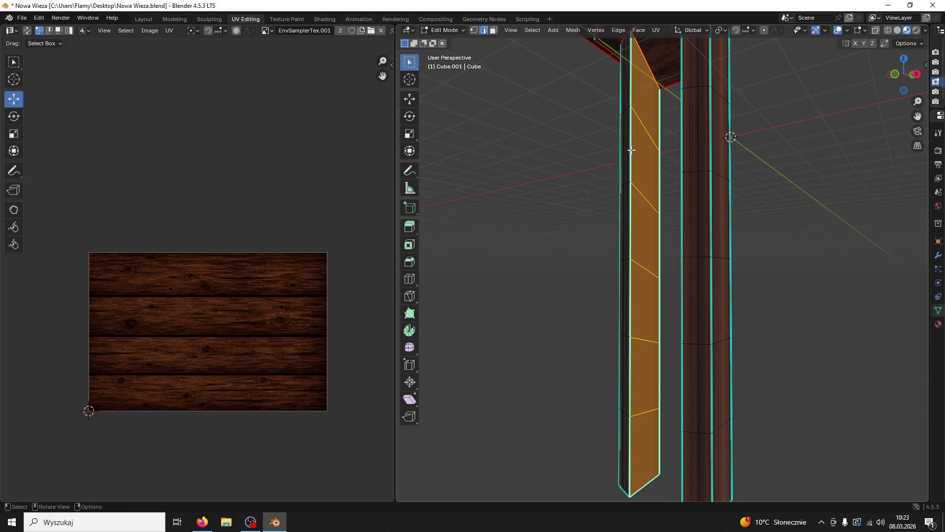
pyautogui.rightClick(591, 204)
pyautogui.click(593, 205)
pyautogui.click(564, 217)
pyautogui.moveTo(563, 217)
pyautogui.mouseDown()
pyautogui.moveTo(652, 238)
pyautogui.moveTo(675, 222)
pyautogui.mouseUp()
# Mark seams on the right leg's face strip, then undo a trial linked selection
pyautogui.press('3')
pyautogui.moveTo(664, 401); pyautogui.dragTo(663, 92)
pyautogui.click(484, 31)
pyautogui.rightClick(656, 143)
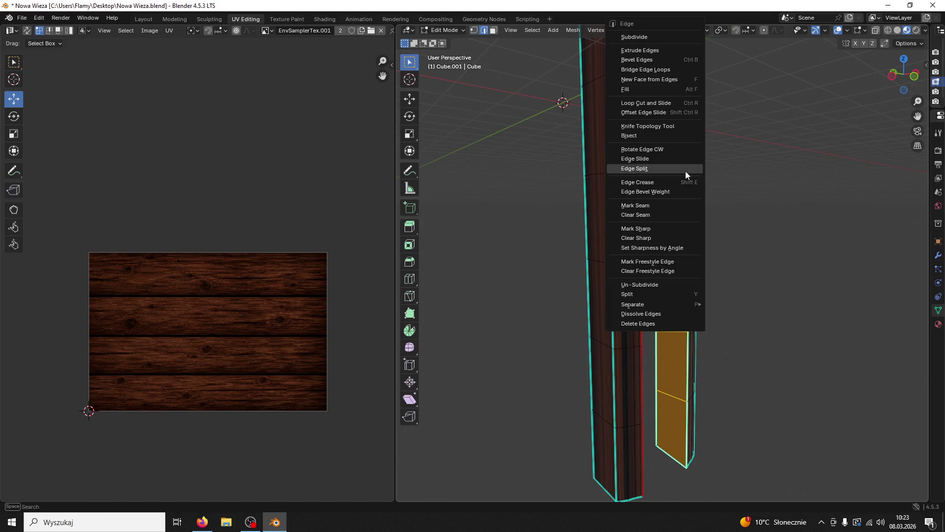
pyautogui.click(640, 205)
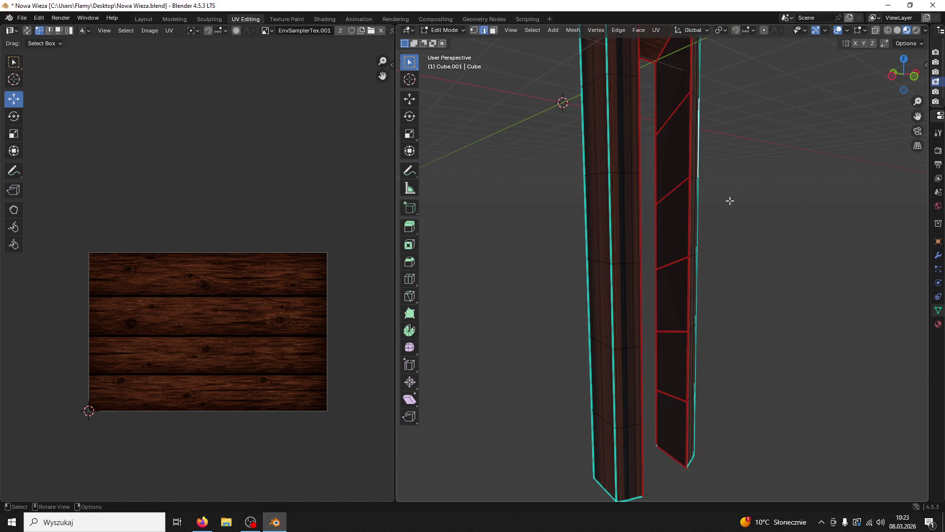
pyautogui.click(494, 30)
pyautogui.click(682, 145)
pyautogui.hotkey('ctrl', 'l')
pyautogui.keyDown('shift'); pyautogui.click(681, 213); pyautogui.keyUp('shift')
pyautogui.hotkey('ctrl', 'z')
pyautogui.hotkey('ctrl', 'z')
pyautogui.hotkey('ctrl', 'z')
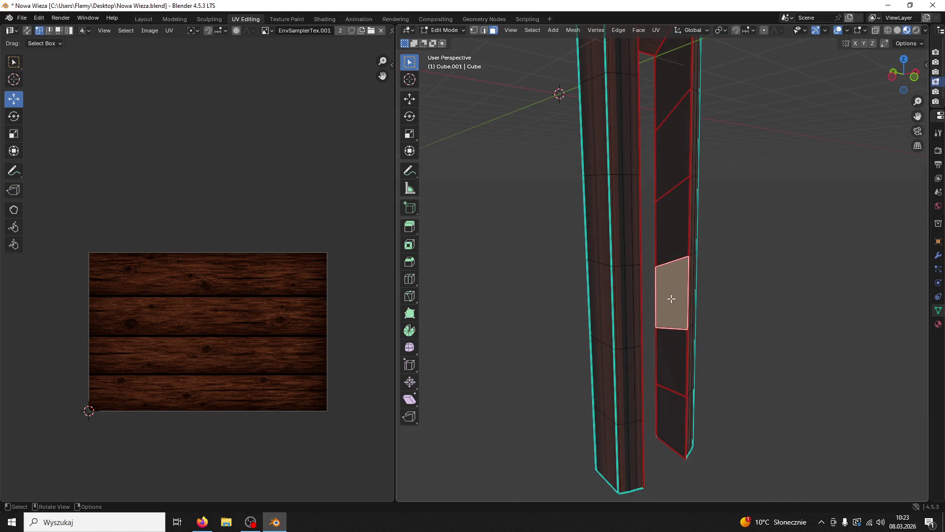
# Select four crosswise edges along the left leg
pyautogui.moveTo(669, 105); pyautogui.dragTo(632, 243)
pyautogui.keyDown('shift'); pyautogui.click(650, 346); pyautogui.keyUp('shift')
pyautogui.keyDown('shift'); pyautogui.click(643, 295); pyautogui.keyUp('shift')
pyautogui.keyDown('shift'); pyautogui.click(644, 178); pyautogui.keyUp('shift')
pyautogui.keyDown('shift'); pyautogui.click(641, 96); pyautogui.keyUp('shift')
pyautogui.moveTo(641, 97); pyautogui.dragTo(777, 171)
# Add the right leg's horizontal and diagonal edges and mark all selected edges as seams
pyautogui.keyDown('shift'); pyautogui.click(675, 421); pyautogui.keyUp('shift')
pyautogui.keyDown('shift'); pyautogui.click(671, 345); pyautogui.keyUp('shift')
pyautogui.keyDown('shift'); pyautogui.click(669, 269); pyautogui.keyUp('shift')
pyautogui.keyDown('shift'); pyautogui.click(670, 203); pyautogui.keyUp('shift')
pyautogui.keyDown('shift'); pyautogui.click(670, 133); pyautogui.keyUp('shift')
pyautogui.moveTo(671, 121); pyautogui.dragTo(684, 184)
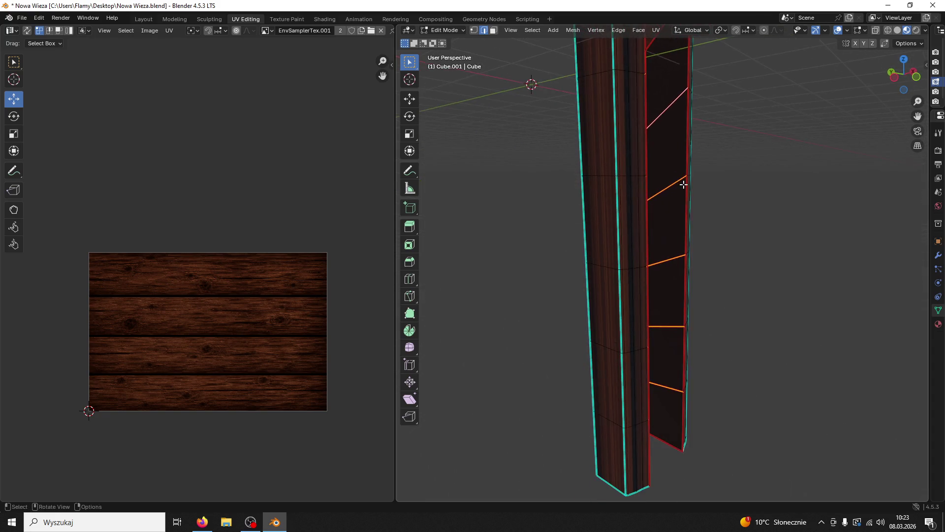
pyautogui.rightClick(657, 206)
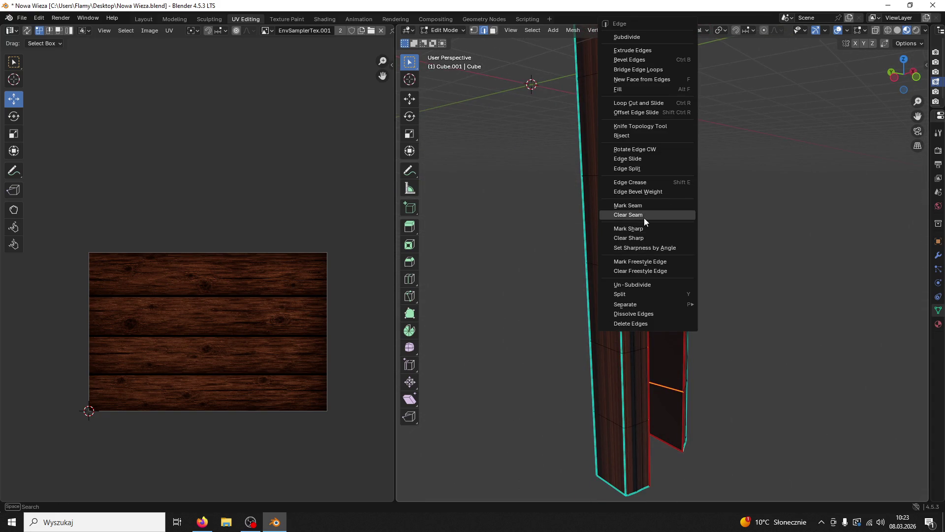
pyautogui.click(645, 206)
pyautogui.press('3')
pyautogui.moveTo(742, 236); pyautogui.dragTo(675, 224)
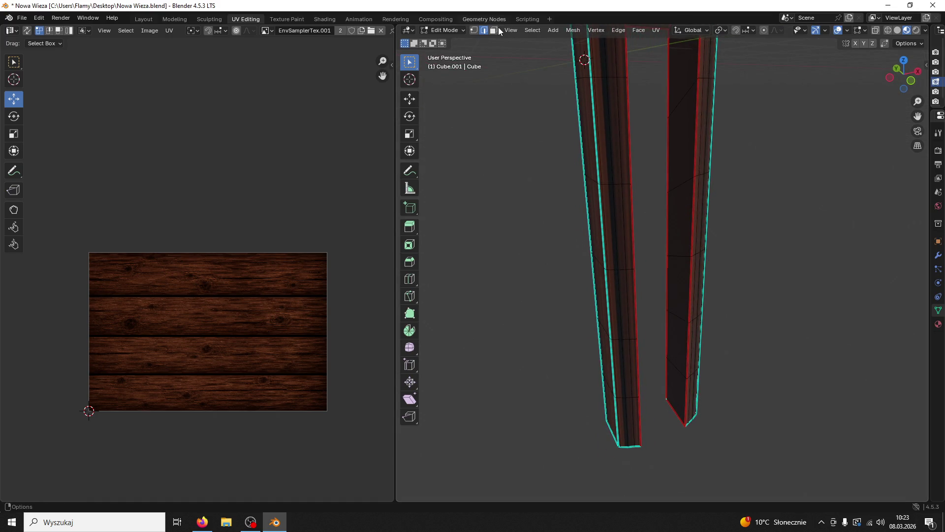
# Select the seam-bounded strips on both pillars and unwrap them Angle Based
pyautogui.click(692, 139)
pyautogui.press('l')
pyautogui.moveTo(692, 139); pyautogui.dragTo(618, 205)
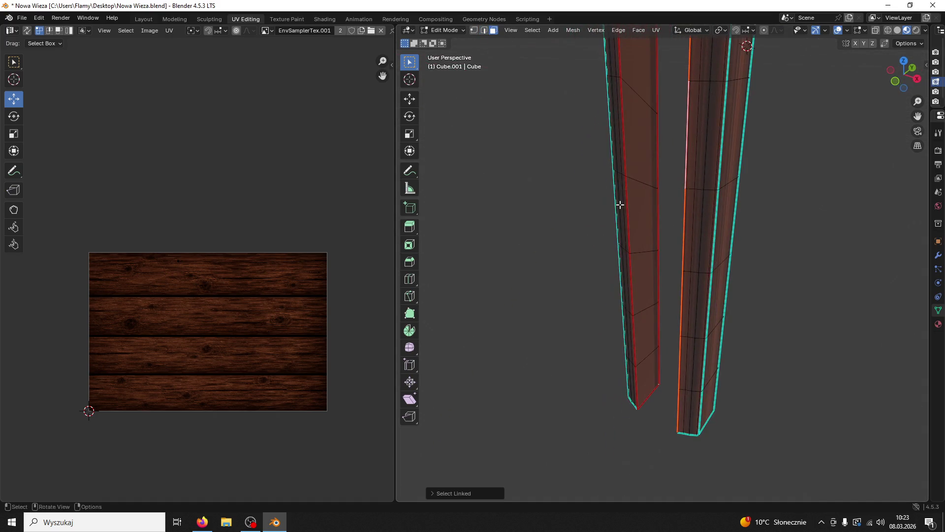
pyautogui.click(633, 197)
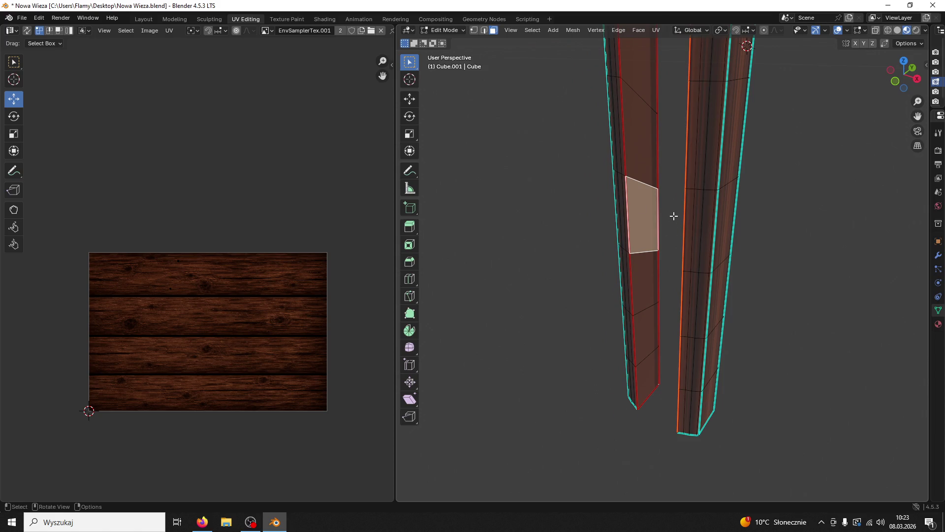
pyautogui.keyDown('shift'); pyautogui.click(638, 154); pyautogui.keyUp('shift')
pyautogui.press('l')
pyautogui.moveTo(638, 154); pyautogui.dragTo(720, 160)
pyautogui.press('u')
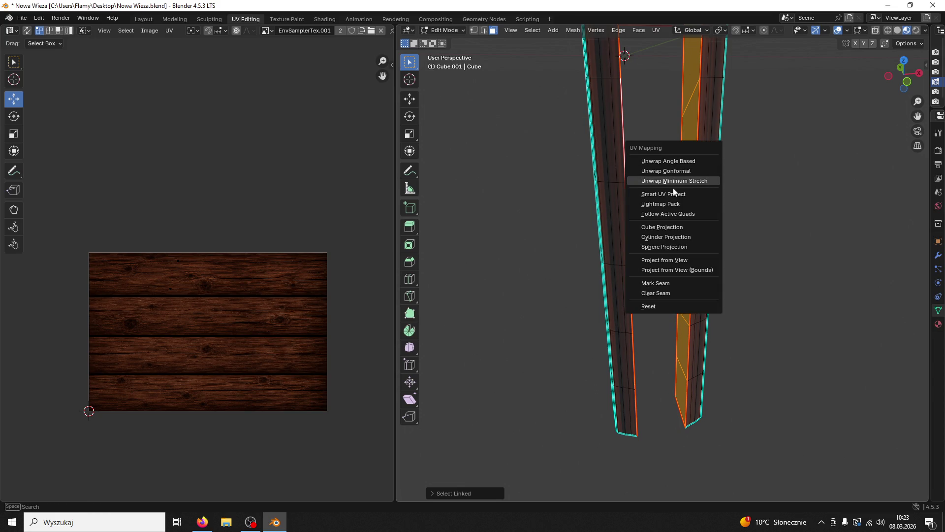
pyautogui.click(666, 164)
# Rotate the UV strip 90°, move it onto the top plank and scale it to fit
pyautogui.scroll(2, 351, 317)
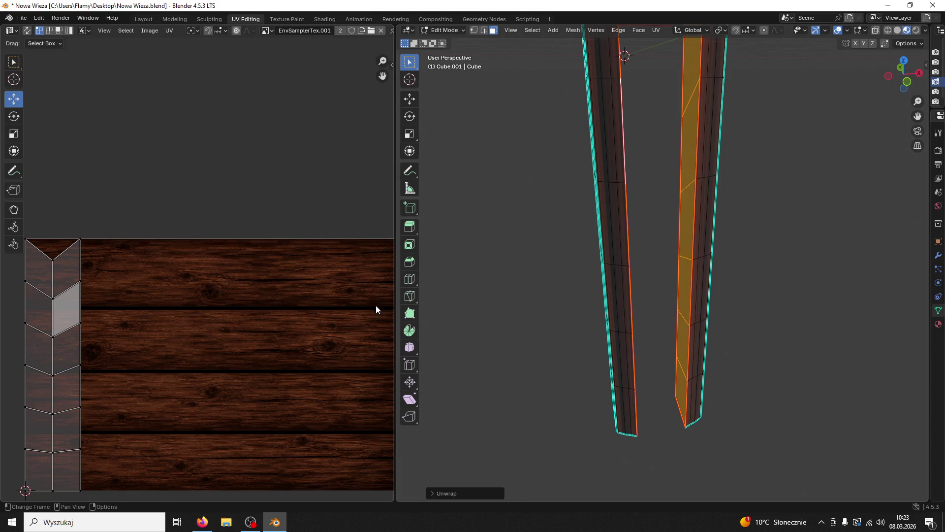
pyautogui.write('ar90')
pyautogui.press('Return')
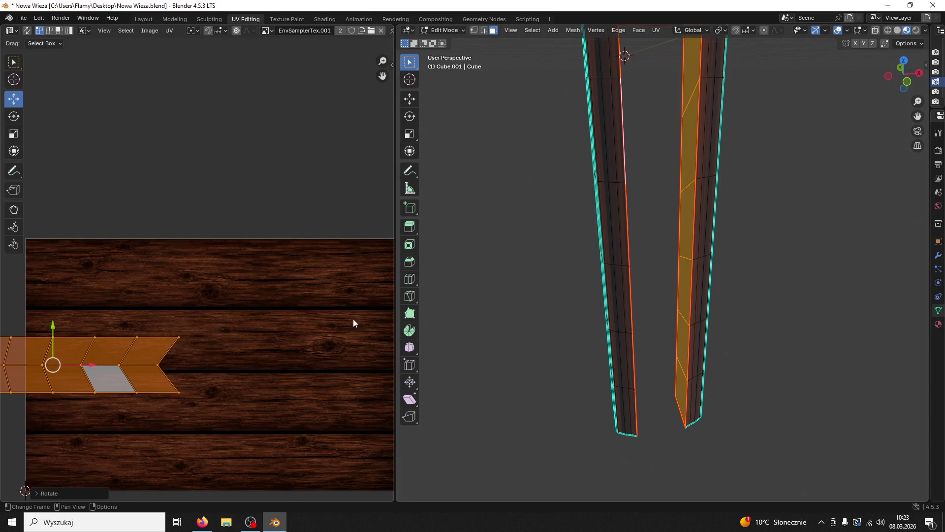
pyautogui.moveTo(109, 366)
pyautogui.mouseDown()
pyautogui.moveTo(268, 353)
pyautogui.moveTo(245, 233)
pyautogui.moveTo(232, 308)
pyautogui.mouseUp()
pyautogui.press('s')
pyautogui.click(338, 279)
pyautogui.press('s')
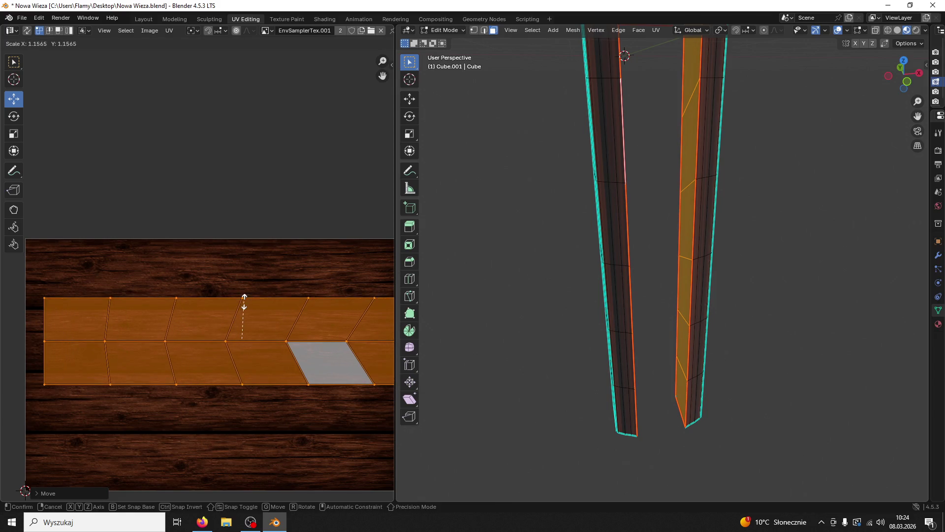
pyautogui.click(244, 311)
pyautogui.click(667, 237)
pyautogui.moveTo(667, 237)
pyautogui.mouseDown()
pyautogui.moveTo(717, 230)
pyautogui.moveTo(703, 232)
pyautogui.mouseUp()
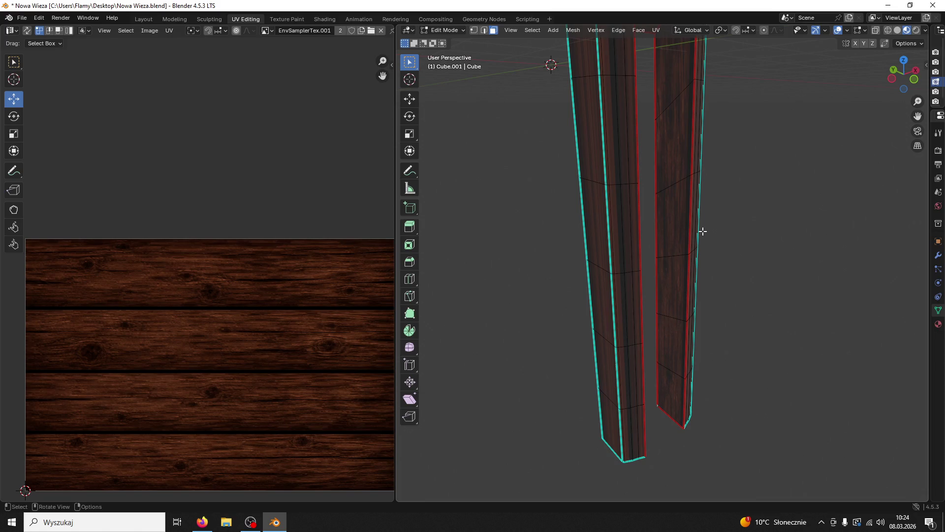
# Select the left pillar's linked strip and straighten its leftmost UV vertex column with S X 0
pyautogui.click(670, 231)
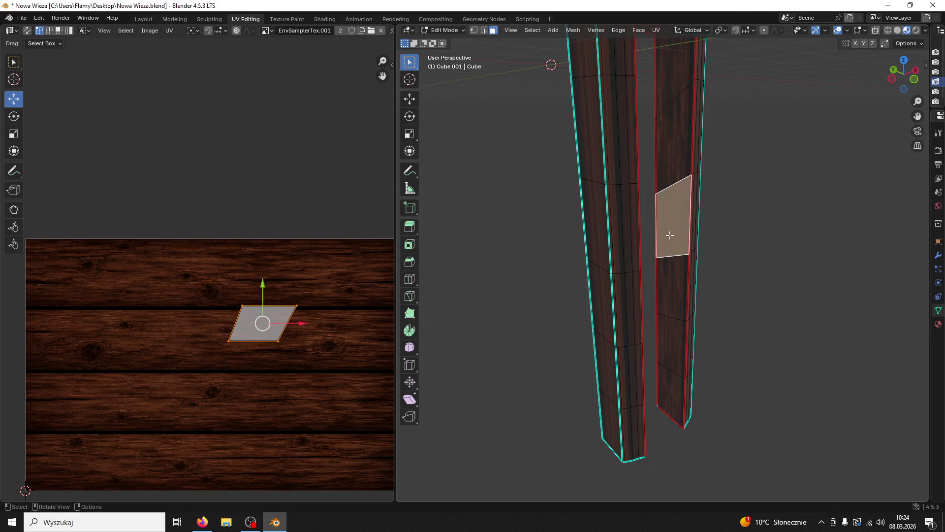
pyautogui.keyDown('alt'); pyautogui.click(670, 219); pyautogui.keyUp('alt')
pyautogui.keyDown('shift'); pyautogui.click(633, 219); pyautogui.keyUp('shift')
pyautogui.hotkey('ctrl', 'l')
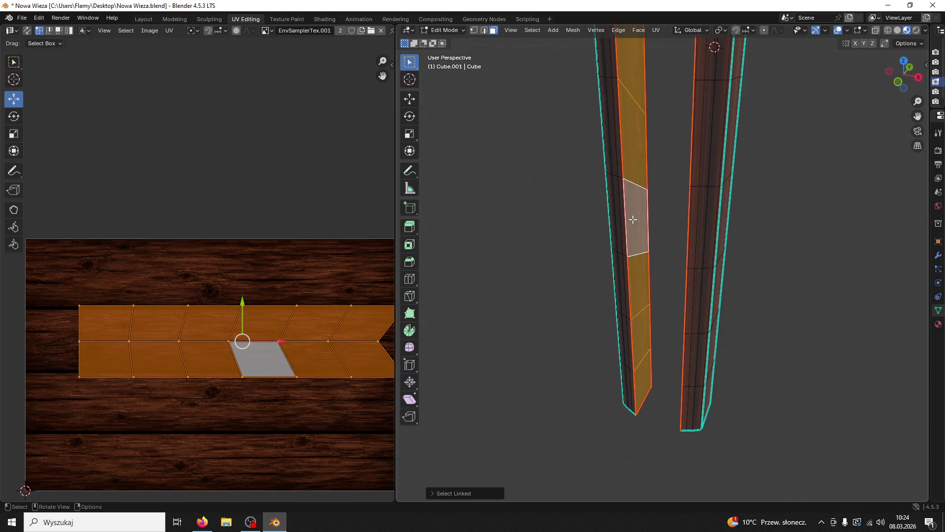
pyautogui.moveTo(160, 284); pyautogui.dragTo(100, 426)
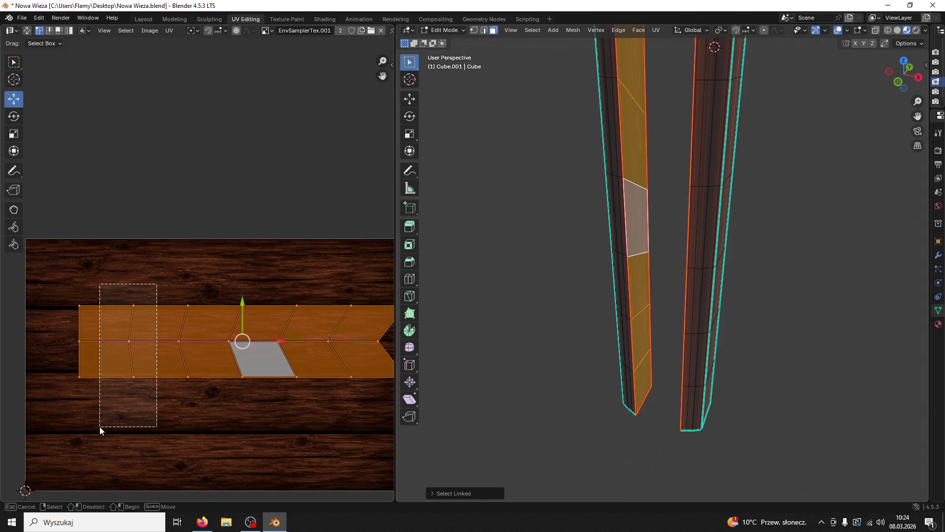
pyautogui.press('s')
pyautogui.press('x')
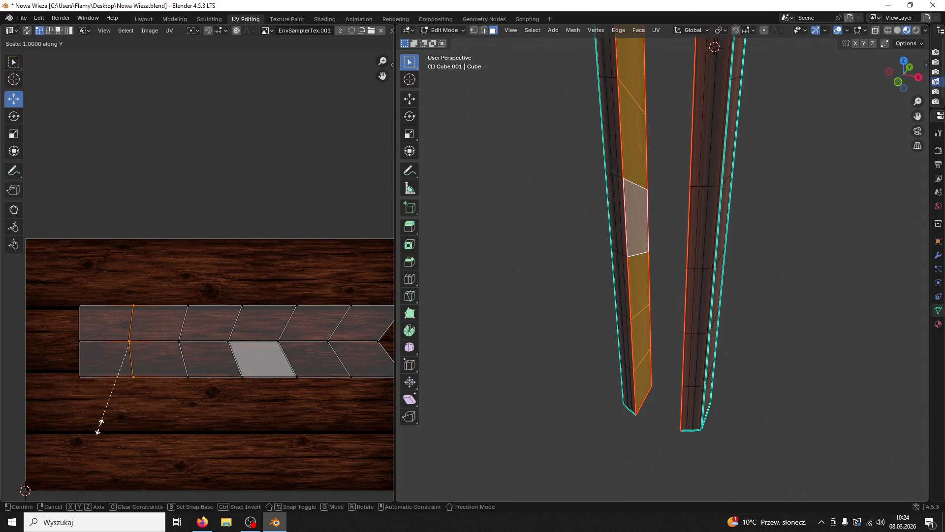
pyautogui.press('0')
pyautogui.press('Return')
# Straighten the next four UV vertex columns into vertical lines with S X 0
pyautogui.moveTo(179, 288); pyautogui.dragTo(232, 433)
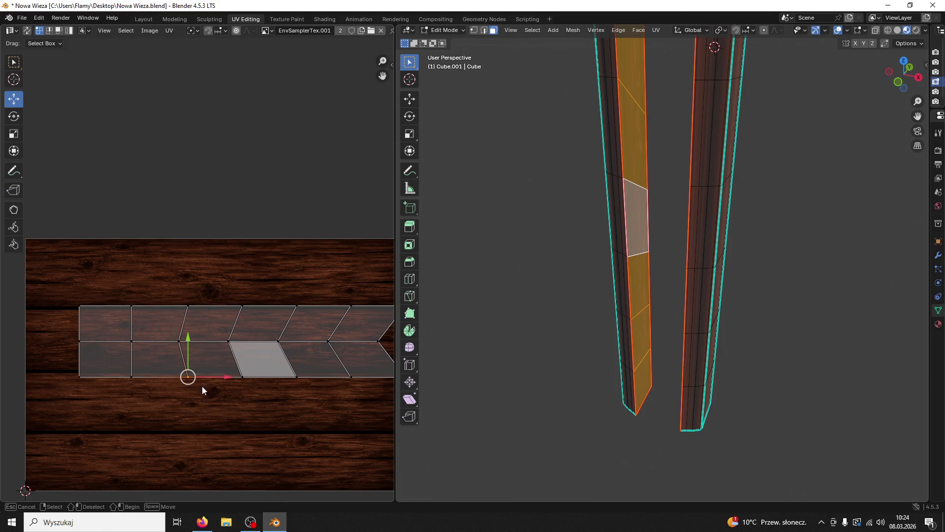
pyautogui.press('s')
pyautogui.press('x')
pyautogui.press('0')
pyautogui.press('Return')
pyautogui.moveTo(222, 291); pyautogui.dragTo(266, 404)
pyautogui.press('s')
pyautogui.press('x')
pyautogui.press('0')
pyautogui.press('Return')
pyautogui.moveTo(261, 288); pyautogui.dragTo(308, 413)
pyautogui.press('s')
pyautogui.press('x')
pyautogui.press('0')
pyautogui.press('Return')
pyautogui.moveTo(321, 286); pyautogui.dragTo(359, 392)
pyautogui.press('s')
pyautogui.press('x')
pyautogui.press('0')
pyautogui.press('Return')
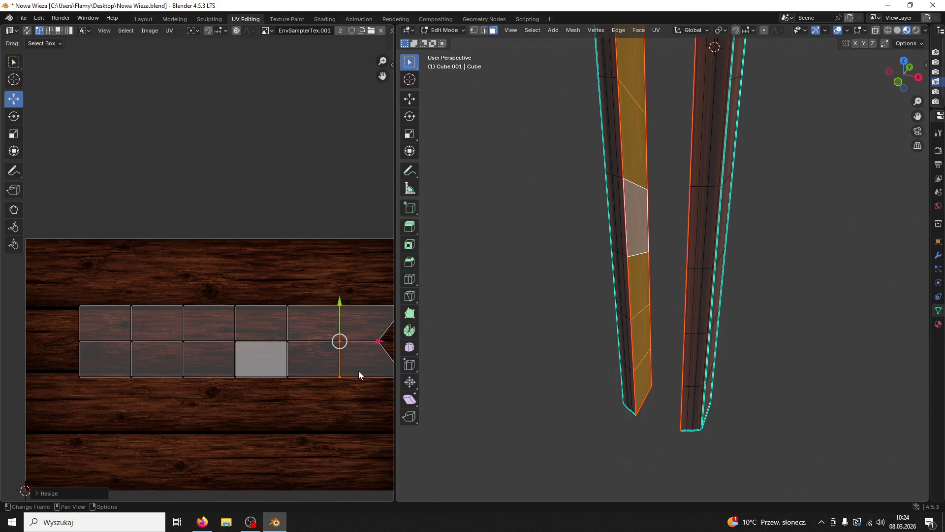
# Flatten the strip's arrow-shaped end into a straight edge and deselect the faces
pyautogui.hscroll(5, 325, 345)
pyautogui.moveTo(289, 302); pyautogui.dragTo(356, 418)
pyautogui.press('s')
pyautogui.press('x')
pyautogui.press('0')
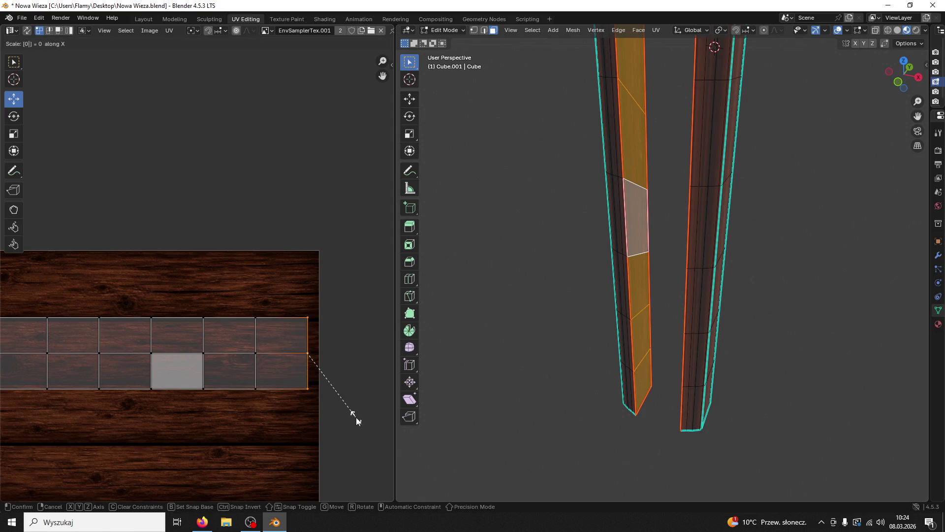
pyautogui.press('Return')
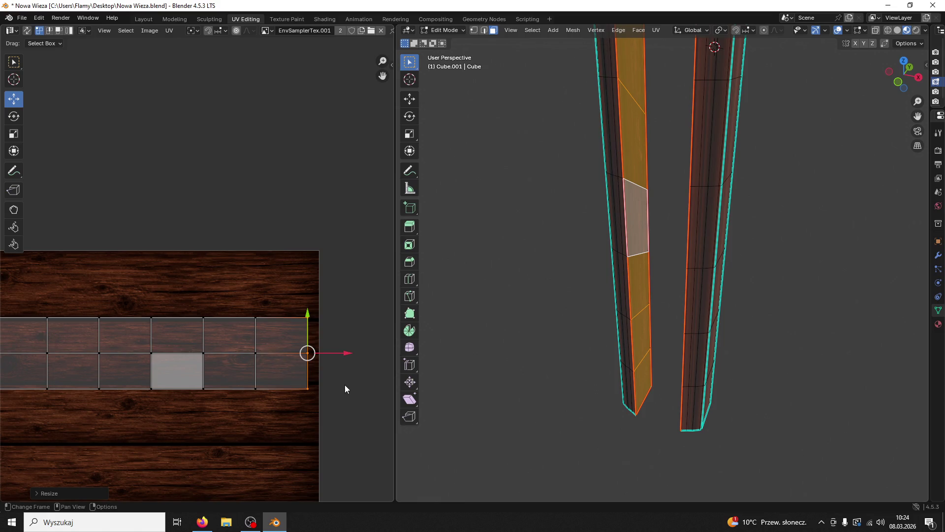
pyautogui.scroll(2, 221, 412)
pyautogui.click(582, 339)
# Clear the UV seam from the first pillar's end cap edges
pyautogui.moveTo(581, 339)
pyautogui.mouseDown()
pyautogui.moveTo(566, 312)
pyautogui.moveTo(576, 291)
pyautogui.moveTo(668, 313)
pyautogui.moveTo(640, 256)
pyautogui.mouseUp()
pyautogui.moveTo(699, 205)
pyautogui.mouseDown()
pyautogui.moveTo(726, 331)
pyautogui.moveTo(705, 243)
pyautogui.mouseUp()
pyautogui.click(485, 31)
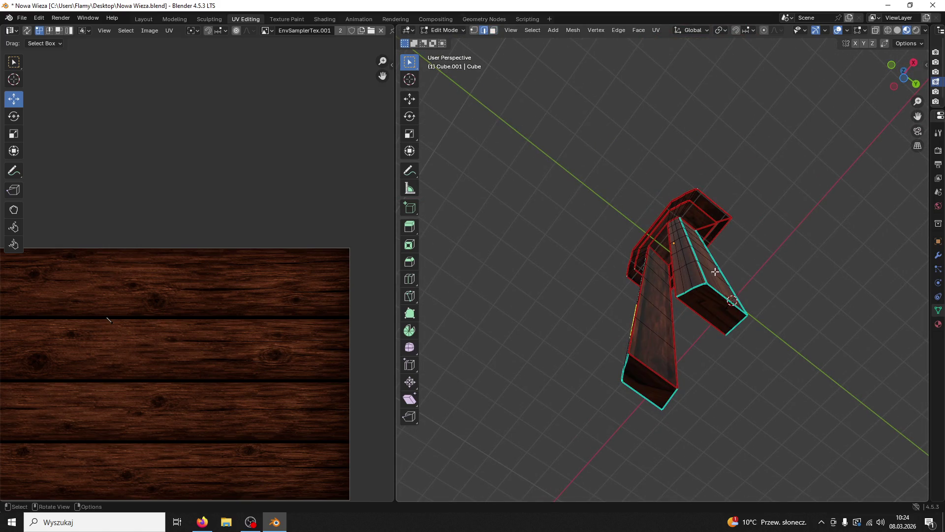
pyautogui.keyDown('alt'); pyautogui.click(694, 286); pyautogui.keyUp('alt')
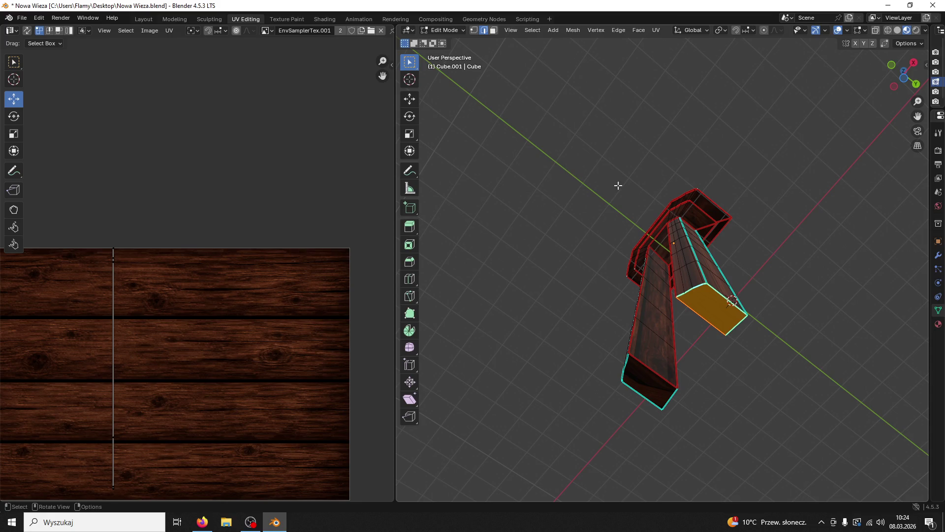
pyautogui.rightClick(719, 289)
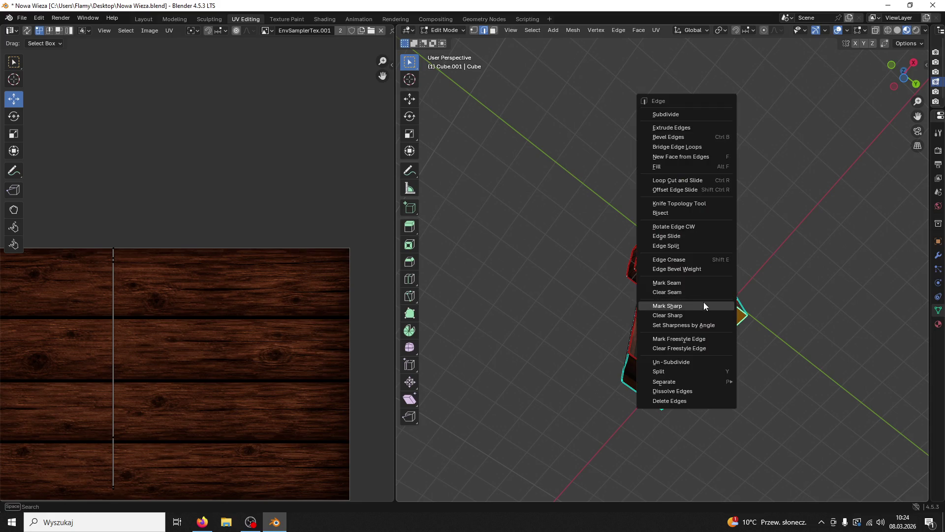
pyautogui.click(684, 285)
# Mark a seam around the other pillar's bottom cap
pyautogui.click(637, 390)
pyautogui.keyDown('alt'); pyautogui.click(636, 390); pyautogui.keyUp('alt')
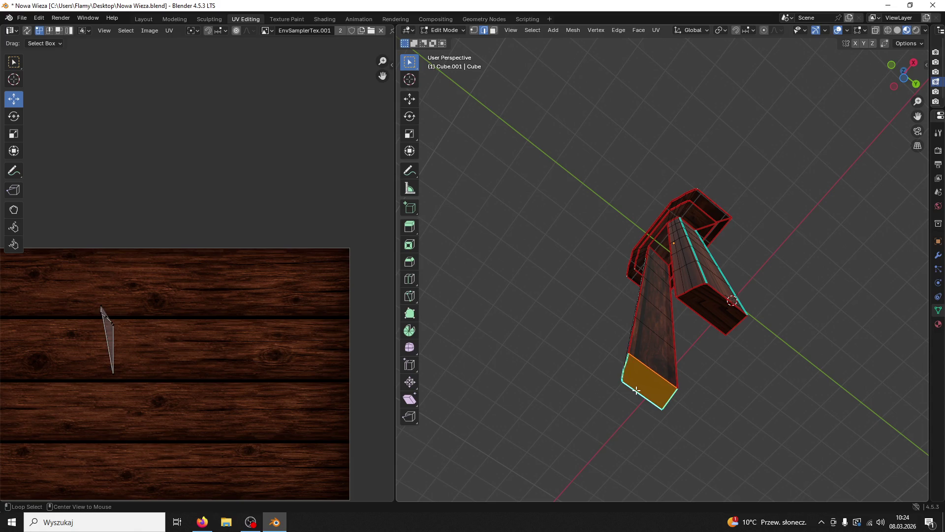
pyautogui.rightClick(636, 389)
pyautogui.click(630, 381)
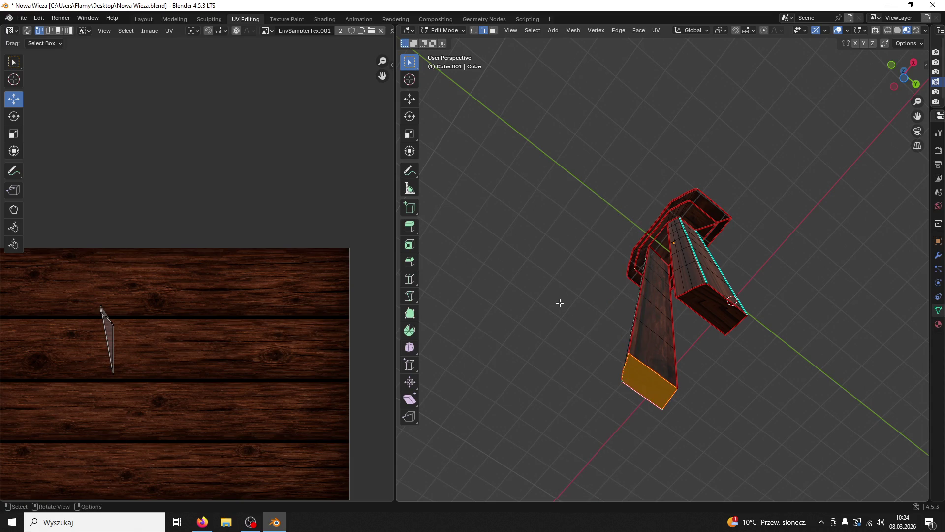
pyautogui.click(564, 303)
pyautogui.moveTo(563, 304)
pyautogui.mouseDown()
pyautogui.moveTo(525, 339)
pyautogui.moveTo(423, 367)
pyautogui.moveTo(420, 375)
pyautogui.moveTo(458, 393)
pyautogui.moveTo(411, 403)
pyautogui.moveTo(429, 401)
pyautogui.moveTo(416, 401)
pyautogui.moveTo(427, 389)
pyautogui.moveTo(498, 390)
pyautogui.moveTo(661, 453)
pyautogui.mouseUp()
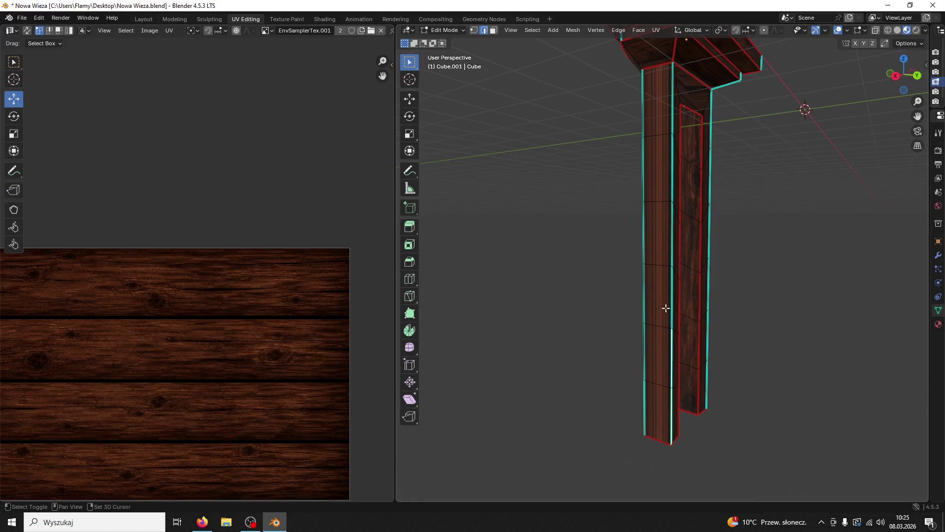
# Mark the chosen edges on the tower legs as seams
pyautogui.moveTo(674, 69)
pyautogui.mouseDown()
pyautogui.moveTo(648, 143)
pyautogui.moveTo(565, 142)
pyautogui.moveTo(652, 408)
pyautogui.mouseUp()
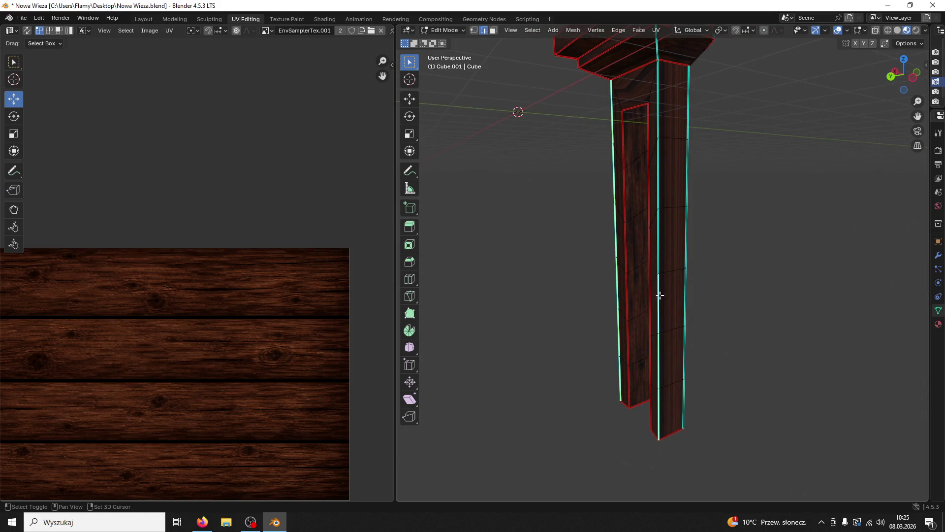
pyautogui.rightClick(654, 119)
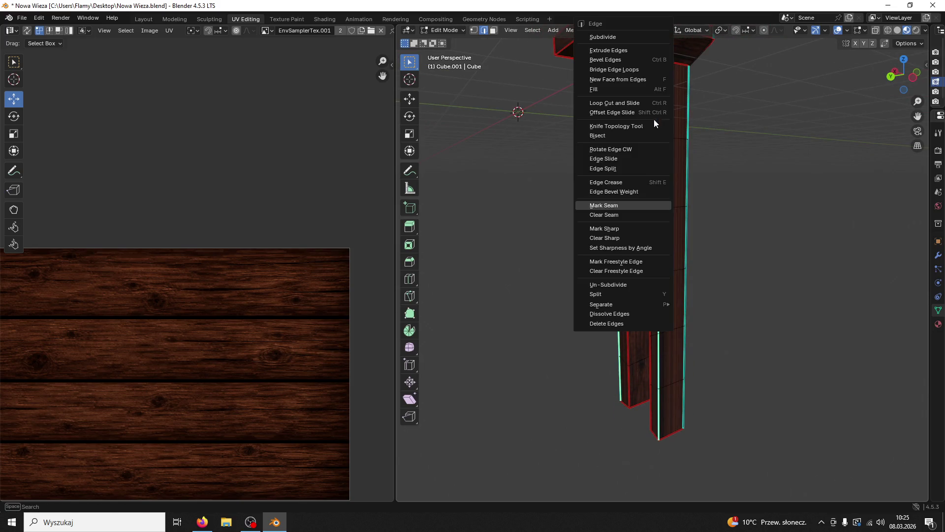
pyautogui.click(621, 205)
pyautogui.moveTo(515, 204)
pyautogui.mouseDown()
pyautogui.moveTo(591, 183)
pyautogui.moveTo(770, 196)
pyautogui.mouseUp()
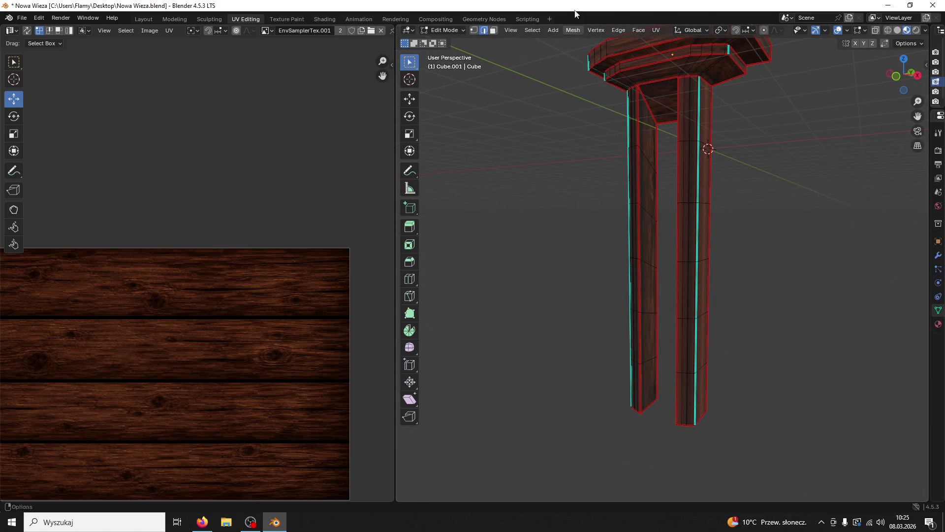
# Select the whole left leg and unwrap it angle-based
pyautogui.click(494, 30)
pyautogui.moveTo(566, 231)
pyautogui.mouseDown()
pyautogui.moveTo(690, 244)
pyautogui.moveTo(682, 255)
pyautogui.mouseUp()
pyautogui.click(635, 249)
pyautogui.hotkey('ctrl', 'l')
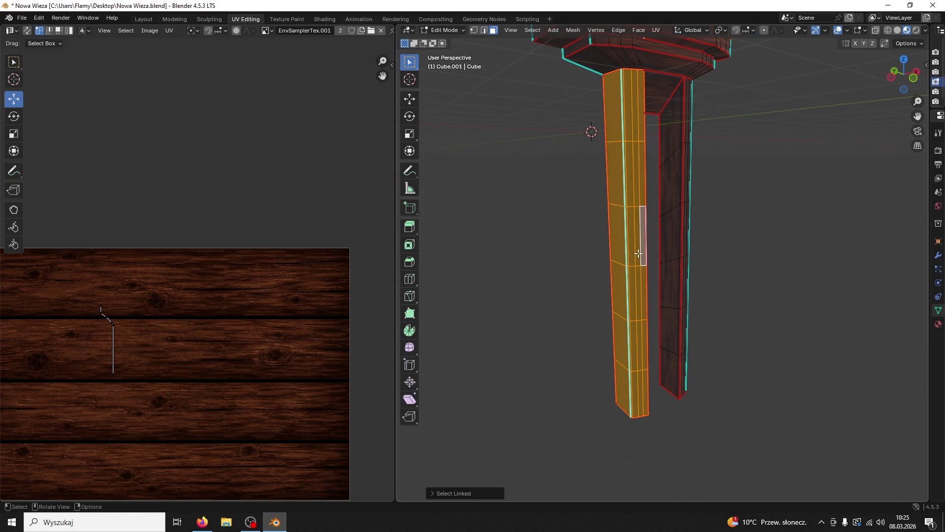
pyautogui.press('u')
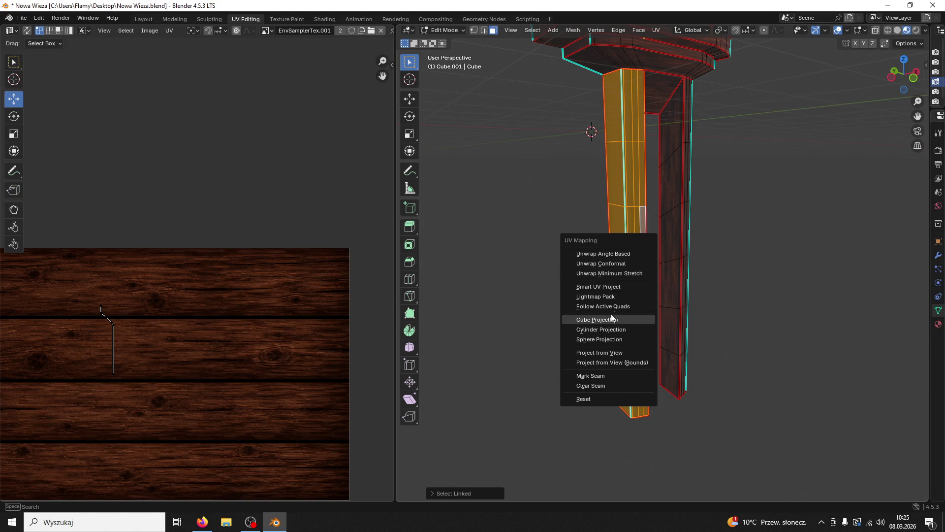
pyautogui.click(604, 256)
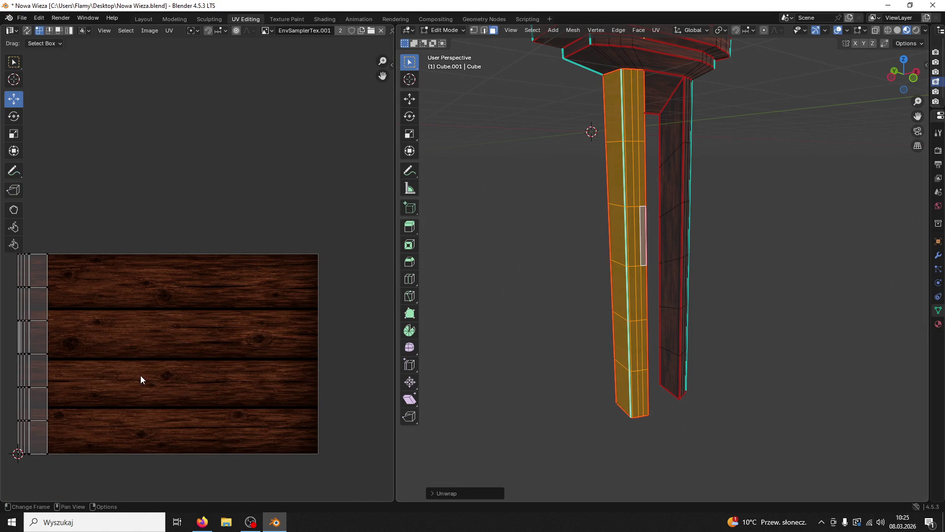
# Rotate the left leg's UV strip 90°, then move and enlarge it over the top wood plank
pyautogui.moveTo(140, 375); pyautogui.dragTo(246, 355)
pyautogui.write('ar90')
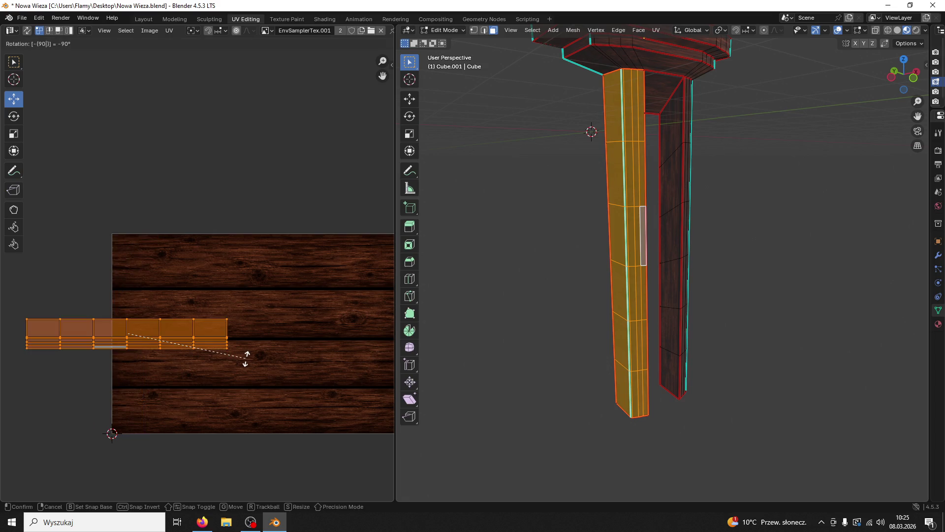
pyautogui.press('Return')
pyautogui.moveTo(171, 334); pyautogui.dragTo(287, 330)
pyautogui.moveTo(262, 291); pyautogui.dragTo(278, 216)
pyautogui.press('s')
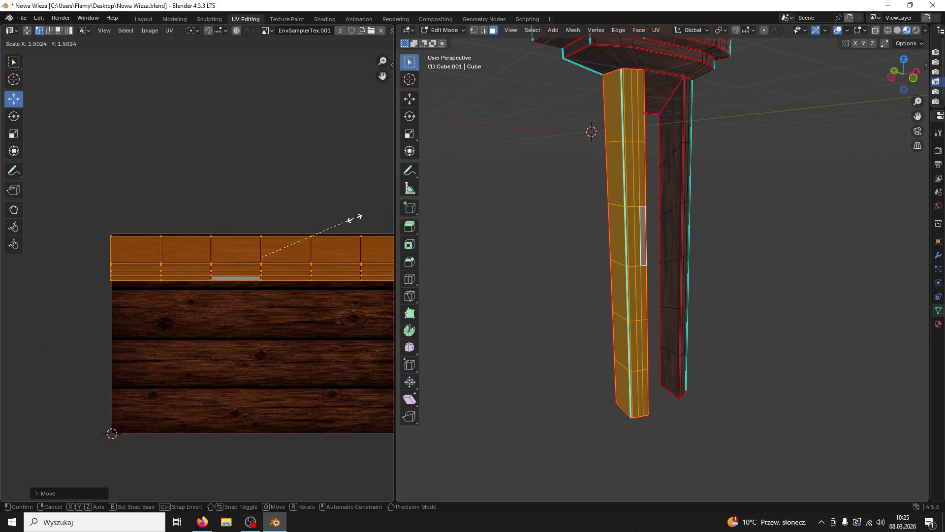
pyautogui.click(350, 219)
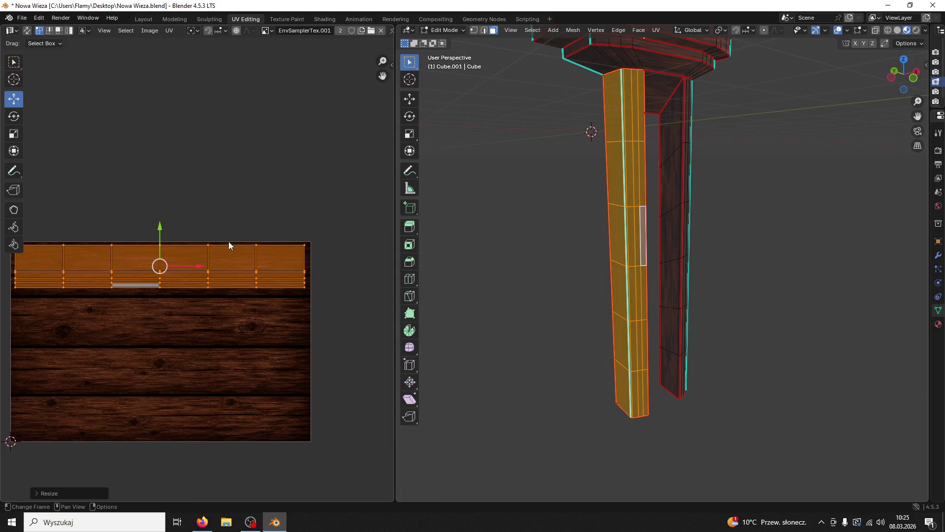
# Deselect the left leg and pick a face on the right pillar
pyautogui.click(538, 257)
pyautogui.moveTo(538, 258)
pyautogui.mouseDown()
pyautogui.moveTo(577, 249)
pyautogui.moveTo(477, 245)
pyautogui.moveTo(613, 285)
pyautogui.mouseUp()
pyautogui.click(701, 300)
# Unwrap the right pillar, rotate its UV strip 90°, and scale it onto the top plank
pyautogui.hotkey('ctrl', 'l')
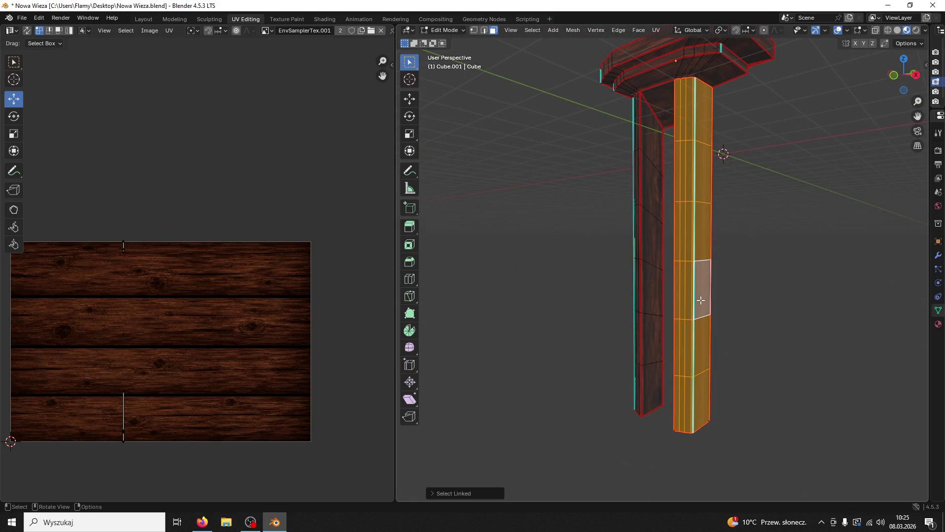
pyautogui.press('u')
pyautogui.click(700, 300)
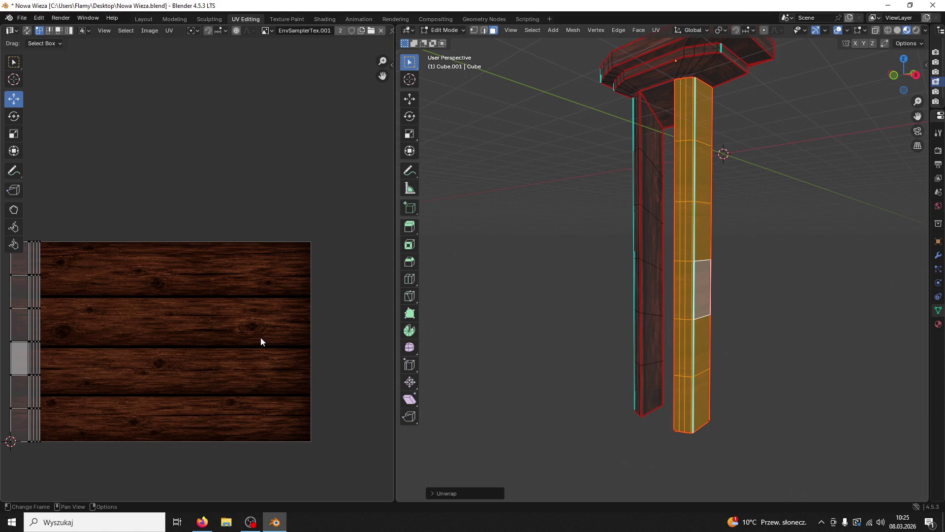
pyautogui.write('ar90')
pyautogui.press('Return')
pyautogui.moveTo(62, 344); pyautogui.dragTo(191, 343)
pyautogui.click(188, 349)
pyautogui.press('a')
pyautogui.moveTo(157, 308)
pyautogui.mouseDown()
pyautogui.moveTo(181, 221)
pyautogui.moveTo(170, 235)
pyautogui.moveTo(182, 244)
pyautogui.mouseUp()
pyautogui.press('s')
pyautogui.click(311, 243)
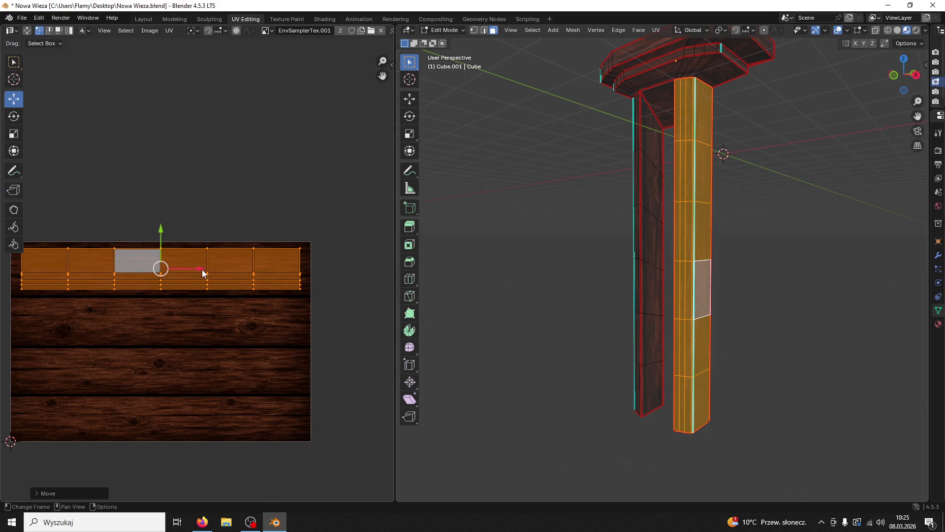
pyautogui.click(466, 230)
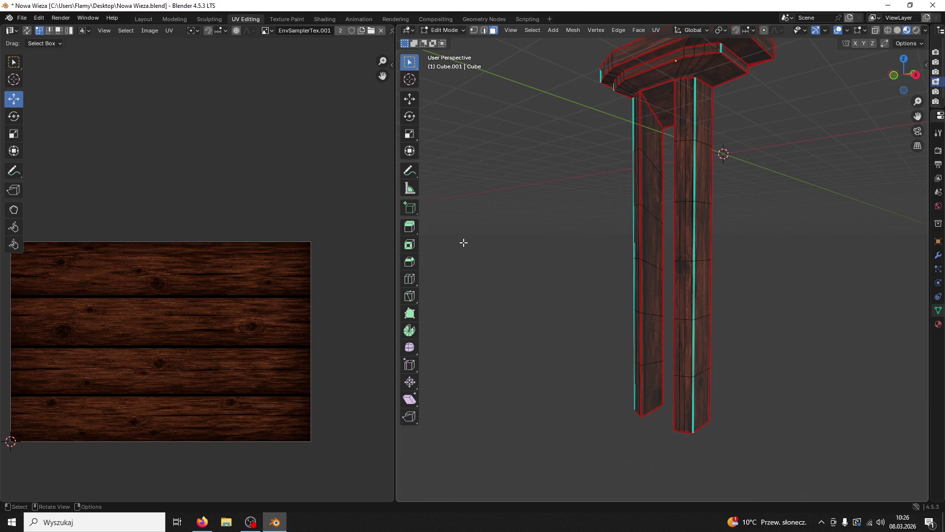
# Switch the wooden column back to Object Mode
pyautogui.click(445, 30)
pyautogui.click(477, 40)
pyautogui.moveTo(634, 150)
pyautogui.mouseDown()
pyautogui.moveTo(690, 128)
pyautogui.moveTo(580, 125)
pyautogui.moveTo(660, 152)
pyautogui.moveTo(675, 173)
pyautogui.mouseUp()
pyautogui.scroll(-2, 675, 171)
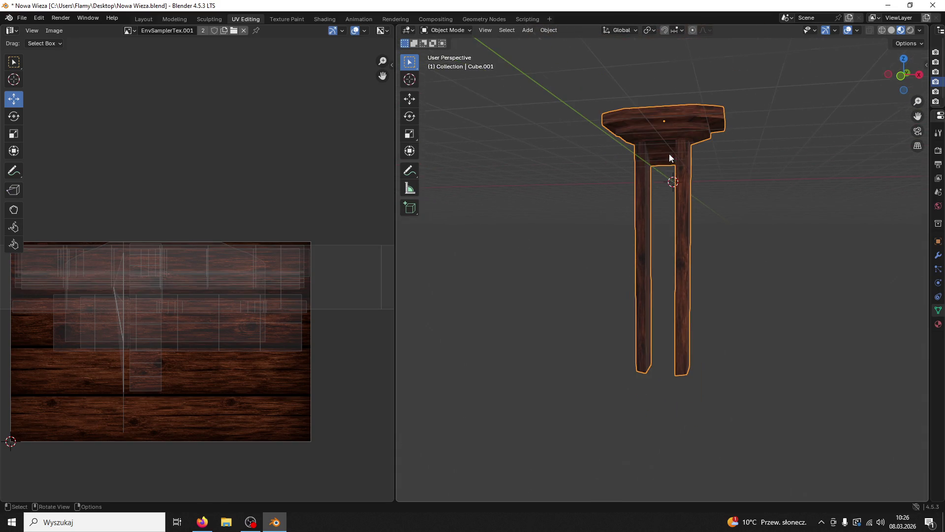
# In the Modeling workspace, look over the column up close and from above
pyautogui.click(168, 20)
pyautogui.moveTo(329, 164)
pyautogui.mouseDown()
pyautogui.moveTo(312, 123)
pyautogui.moveTo(423, 202)
pyautogui.moveTo(495, 208)
pyautogui.mouseUp()
pyautogui.scroll(-2, 640, 212)
pyautogui.moveTo(601, 321)
pyautogui.mouseDown()
pyautogui.moveTo(600, 256)
pyautogui.moveTo(567, 218)
pyautogui.moveTo(561, 225)
pyautogui.mouseUp()
pyautogui.scroll(2, 562, 229)
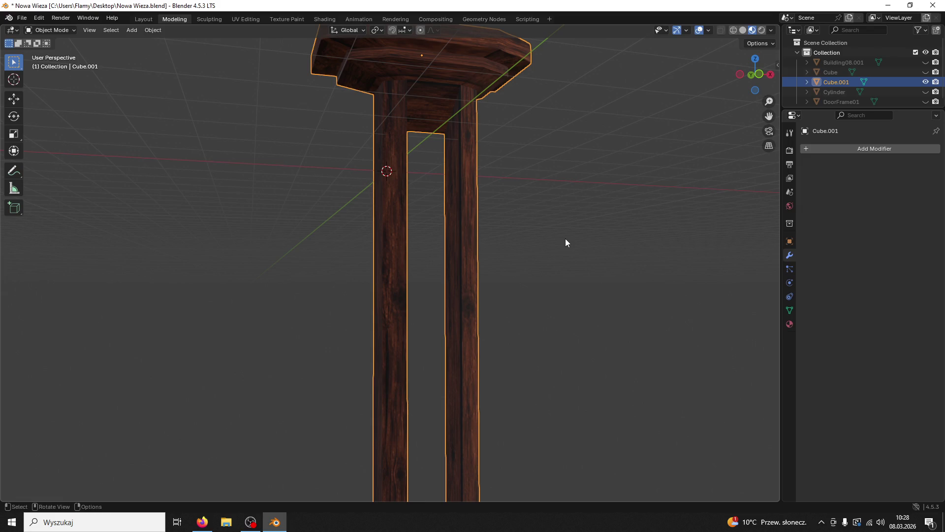
# Orbit to inspect the textured column from new angles, then bring up the File menu
pyautogui.moveTo(565, 242)
pyautogui.mouseDown()
pyautogui.moveTo(598, 237)
pyautogui.moveTo(557, 283)
pyautogui.moveTo(621, 262)
pyautogui.mouseUp()
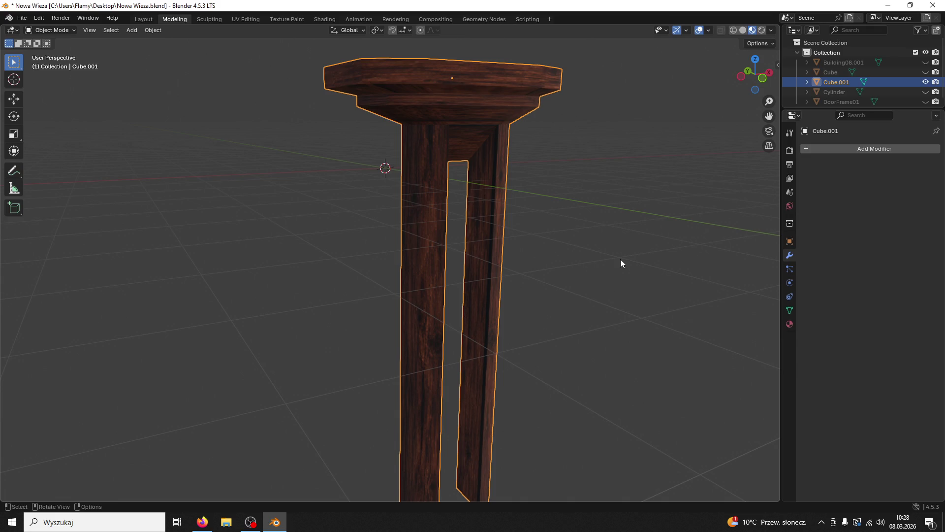
pyautogui.moveTo(621, 260)
pyautogui.mouseDown()
pyautogui.moveTo(652, 338)
pyautogui.moveTo(576, 329)
pyautogui.moveTo(553, 348)
pyautogui.moveTo(616, 364)
pyautogui.moveTo(628, 339)
pyautogui.mouseUp()
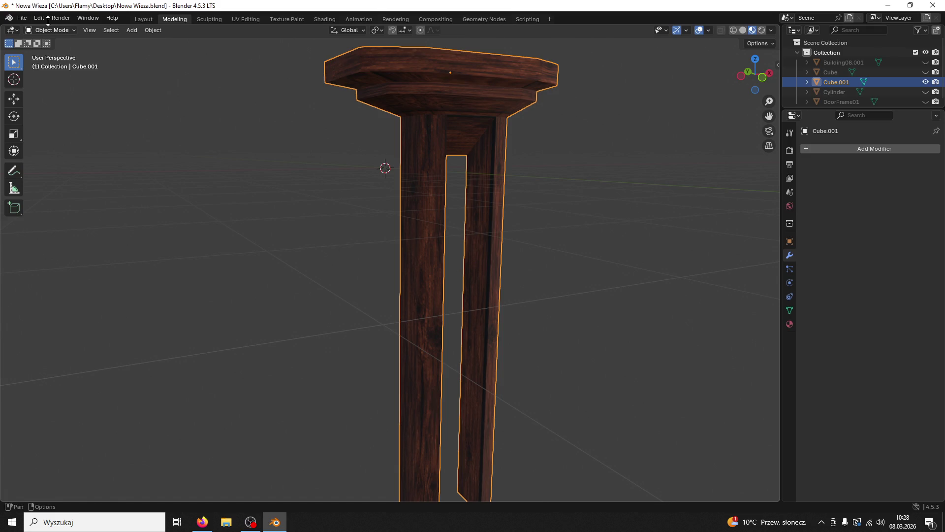
pyautogui.click(21, 18)
# Export the column as FBX named Column01, limited to selected objects
pyautogui.click(24, 19)
pyautogui.moveTo(67, 167)
pyautogui.click(166, 254)
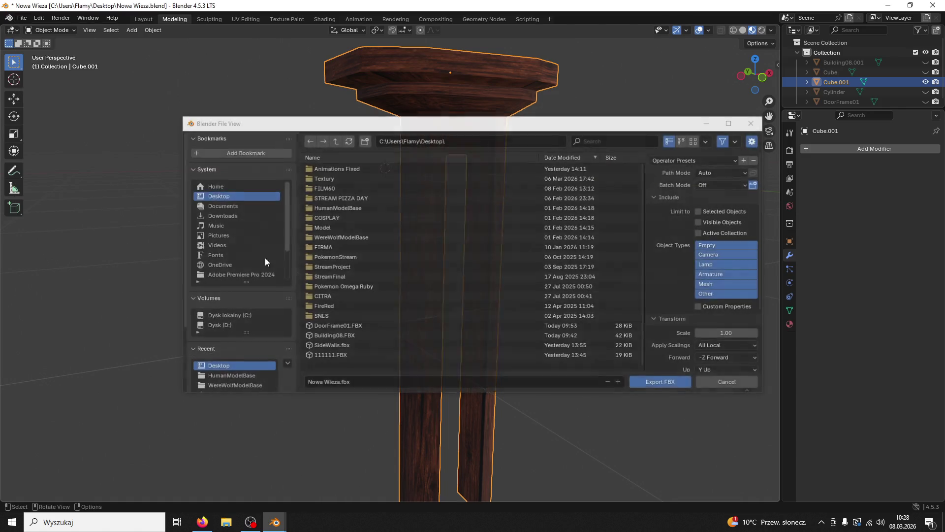
pyautogui.click(401, 383)
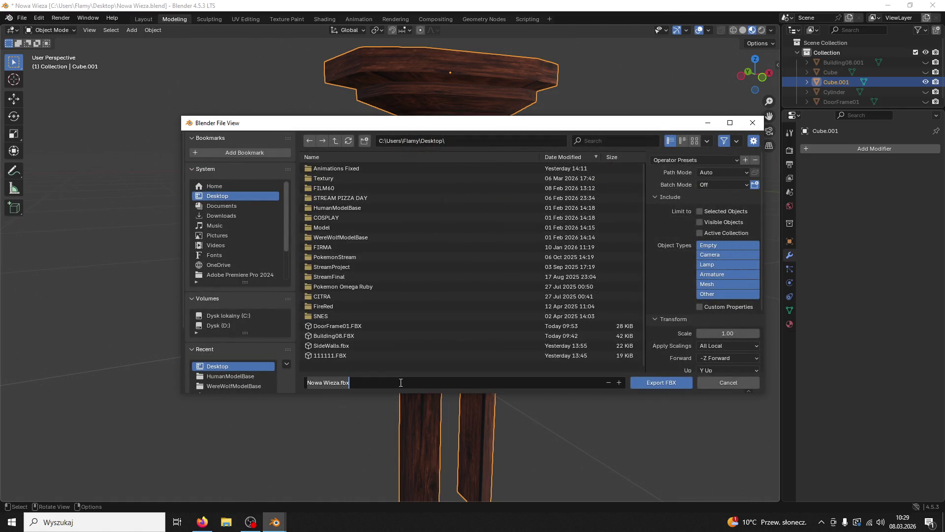
pyautogui.click(700, 211)
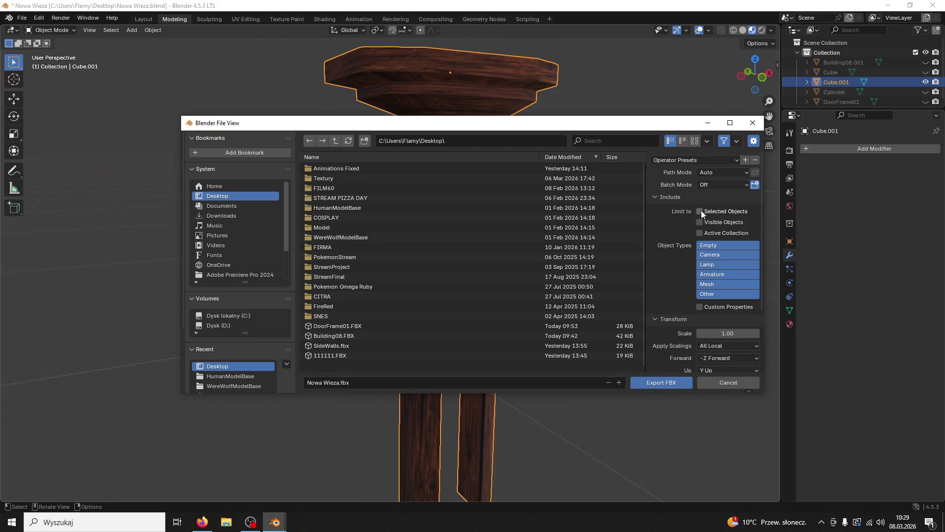
pyautogui.click(410, 382)
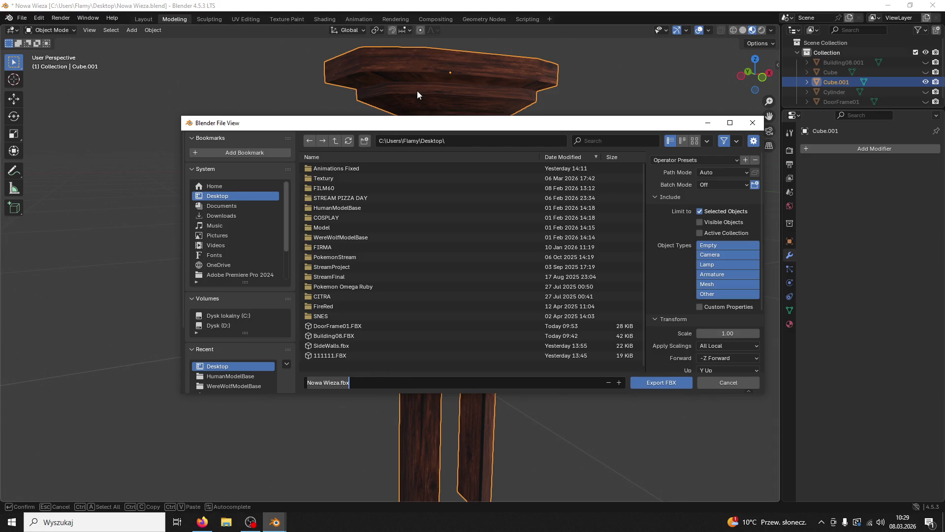
pyautogui.write('Col')
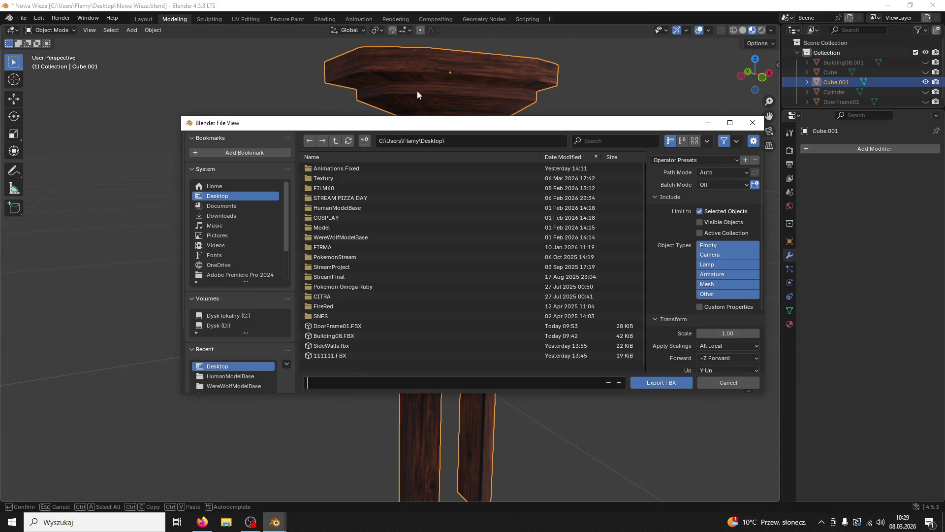
pyautogui.write('umn01.fbx')
pyautogui.click(658, 382)
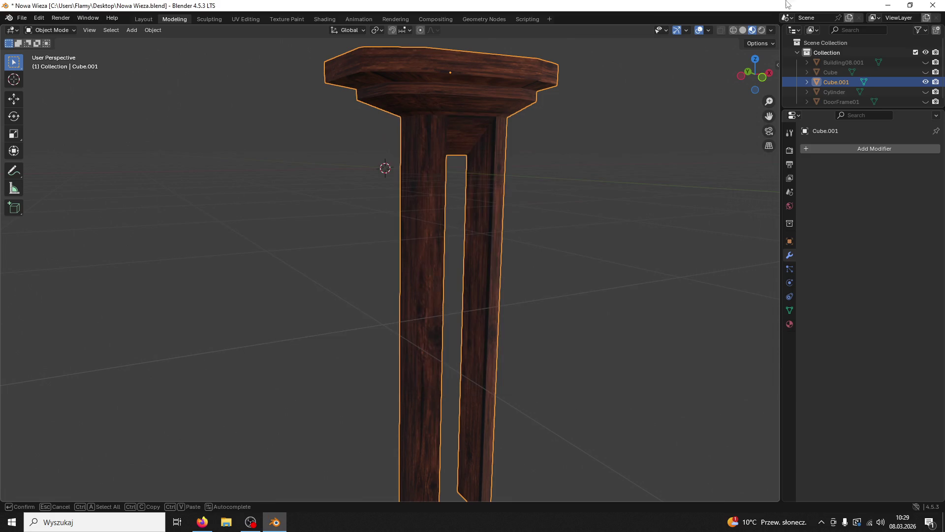
# Minimize Blender, launch the Animations Fixed Unreal project, then return to Blender
pyautogui.click(886, 6)
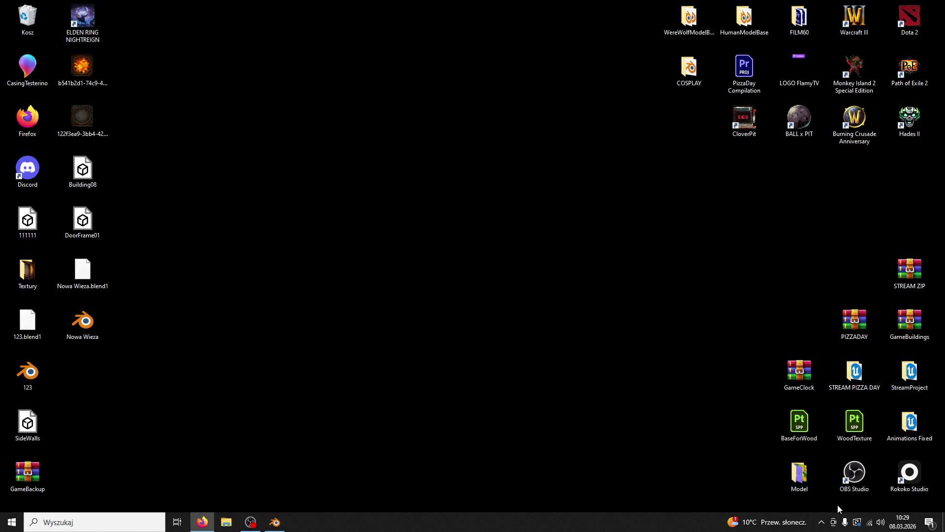
pyautogui.doubleClick(914, 420)
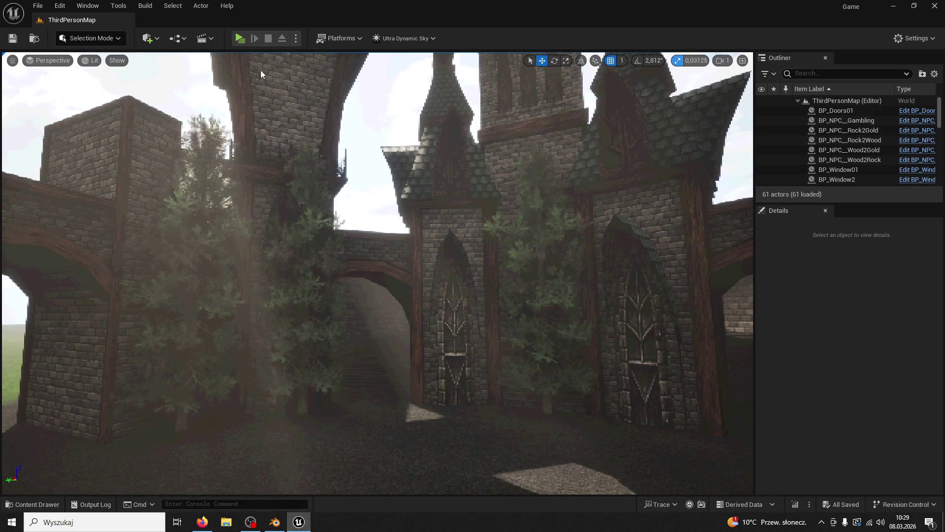
pyautogui.click(275, 521)
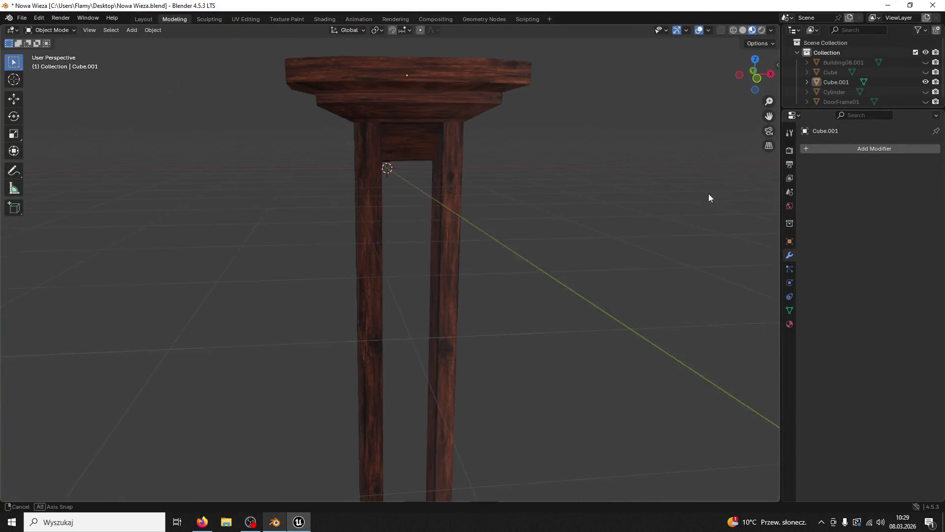
# Unhide Building08.001 and join it with the column Cube.001
pyautogui.click(925, 62)
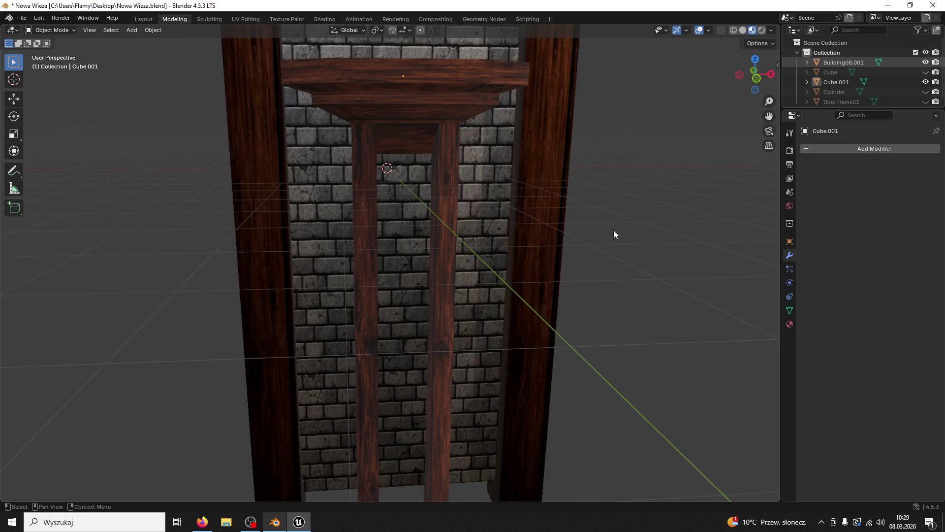
pyautogui.scroll(-5, 590, 238)
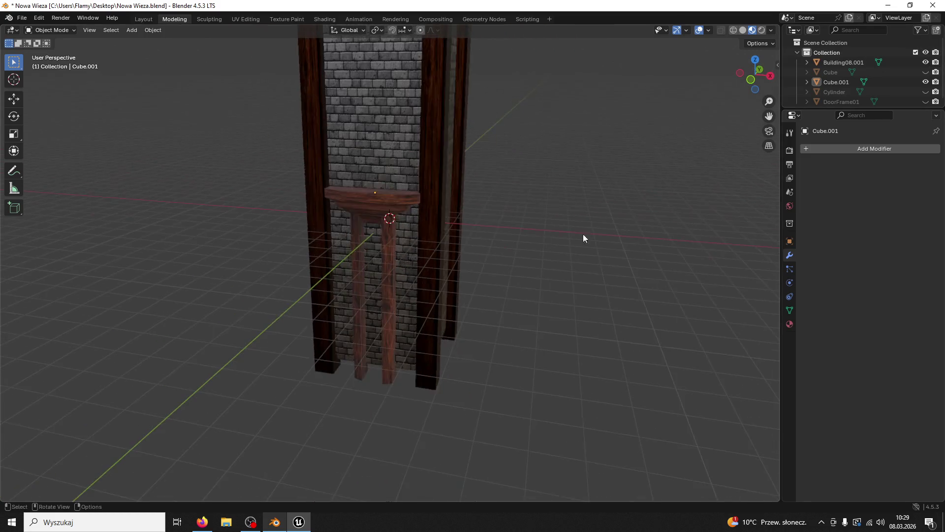
pyautogui.click(428, 234)
pyautogui.scroll(4, 392, 224)
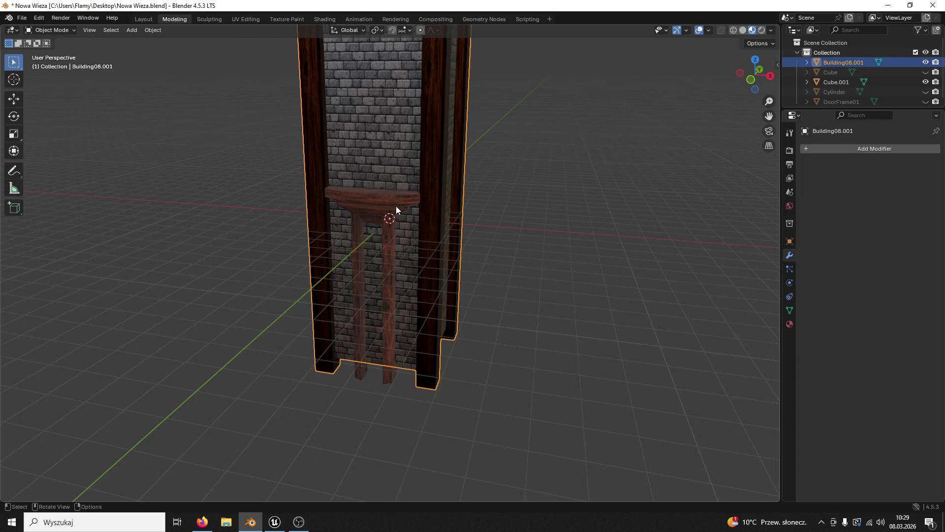
pyautogui.keyDown('shift'); pyautogui.click(397, 205); pyautogui.keyUp('shift')
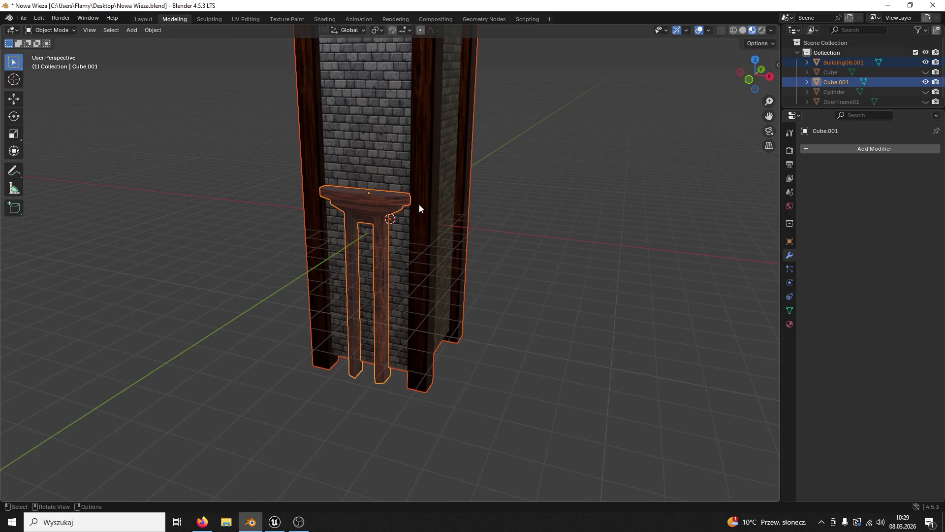
pyautogui.hotkey('ctrl', 'j')
# Undo the join so Building08.001 stays a separate tower
pyautogui.moveTo(418, 204)
pyautogui.mouseDown()
pyautogui.moveTo(527, 199)
pyautogui.moveTo(491, 139)
pyautogui.moveTo(501, 188)
pyautogui.mouseUp()
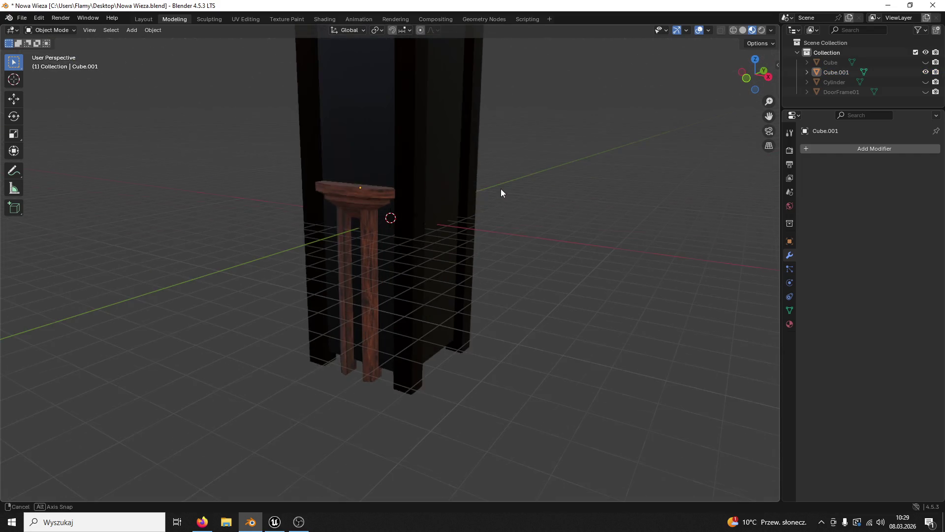
pyautogui.click(353, 163)
pyautogui.moveTo(406, 225); pyautogui.dragTo(413, 235)
pyautogui.scroll(1, 413, 229)
pyautogui.scroll(2, 413, 229)
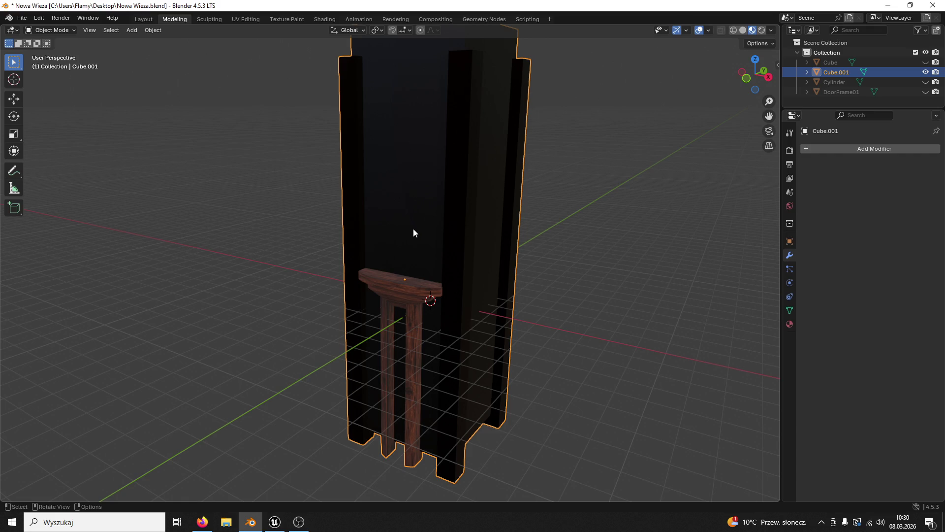
pyautogui.hotkey('ctrl', 'z')
pyautogui.hotkey('ctrl', 'z')
pyautogui.hotkey('ctrl', 'z')
pyautogui.hotkey('ctrl', 'z')
pyautogui.hotkey('ctrl', 'z')
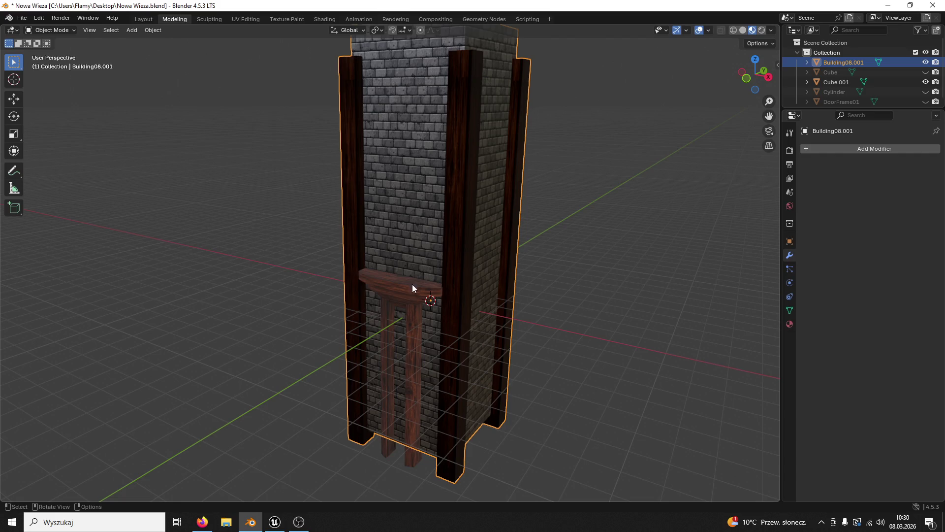
pyautogui.hotkey('ctrl', 'z')
pyautogui.hotkey('ctrl', 'z')
# Export the tower over Building08.fbx on the Desktop, then bring up Unreal's Content Drawer
pyautogui.click(21, 18)
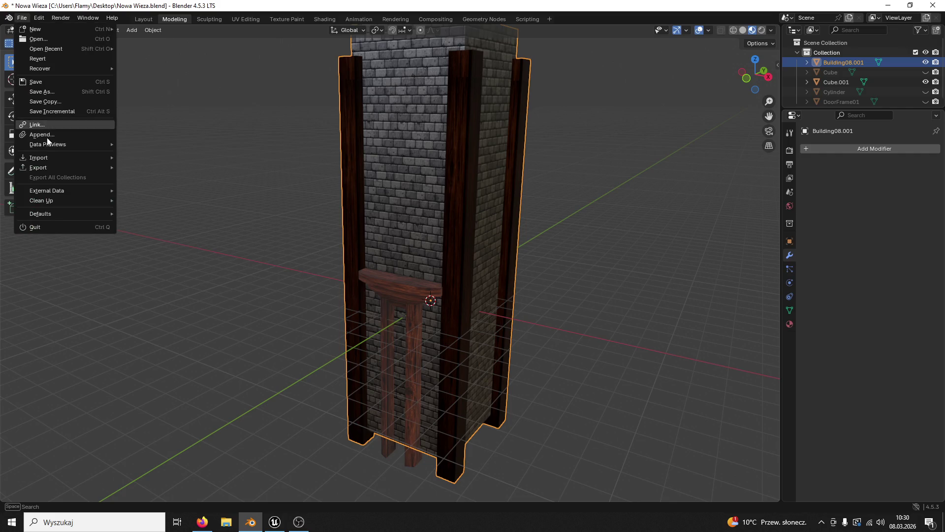
pyautogui.moveTo(38, 166)
pyautogui.click(155, 256)
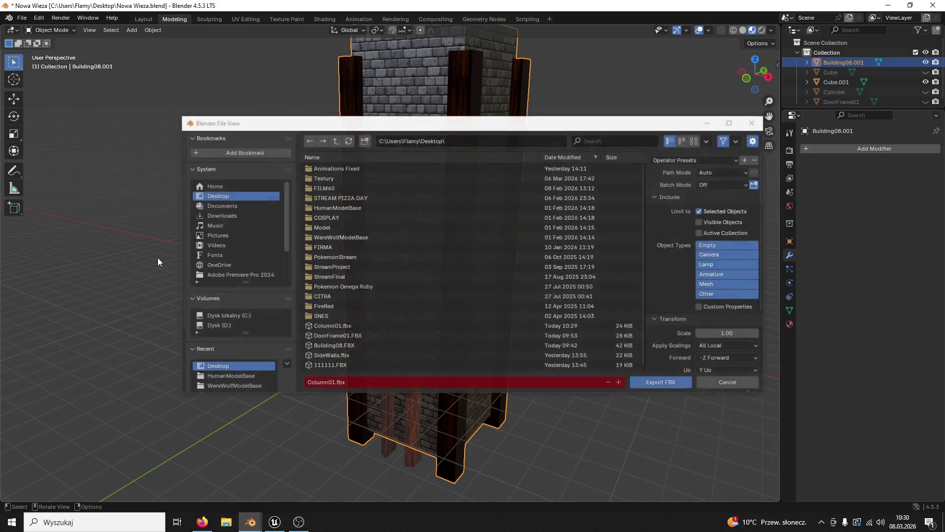
pyautogui.click(353, 346)
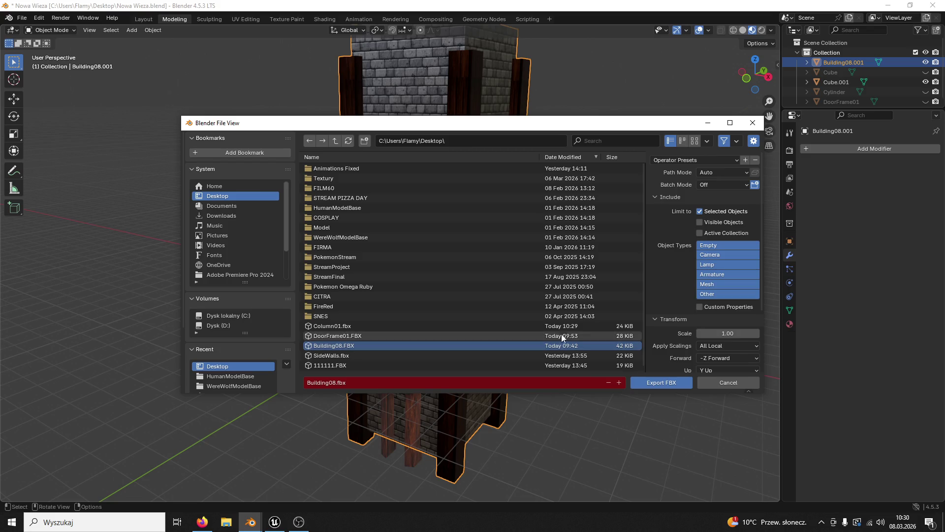
pyautogui.click(663, 384)
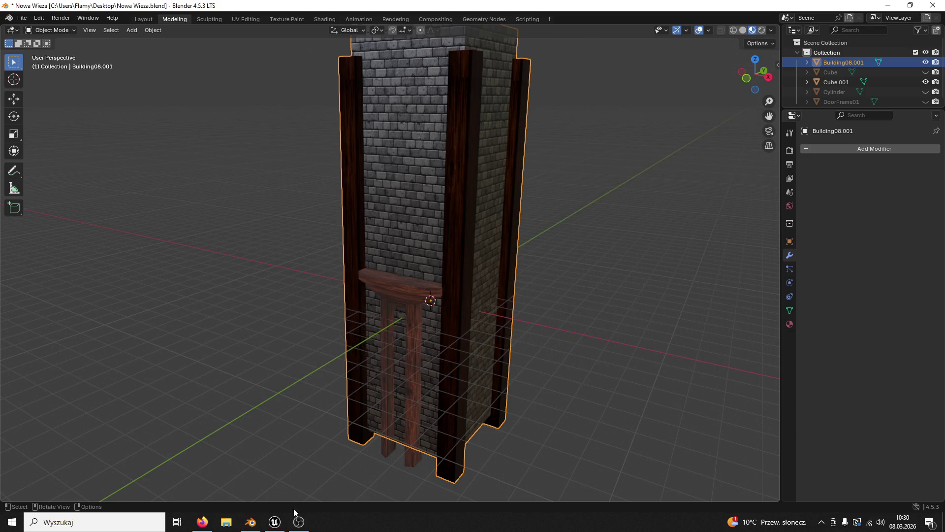
pyautogui.click(275, 522)
pyautogui.hotkey('ctrl', 'space')
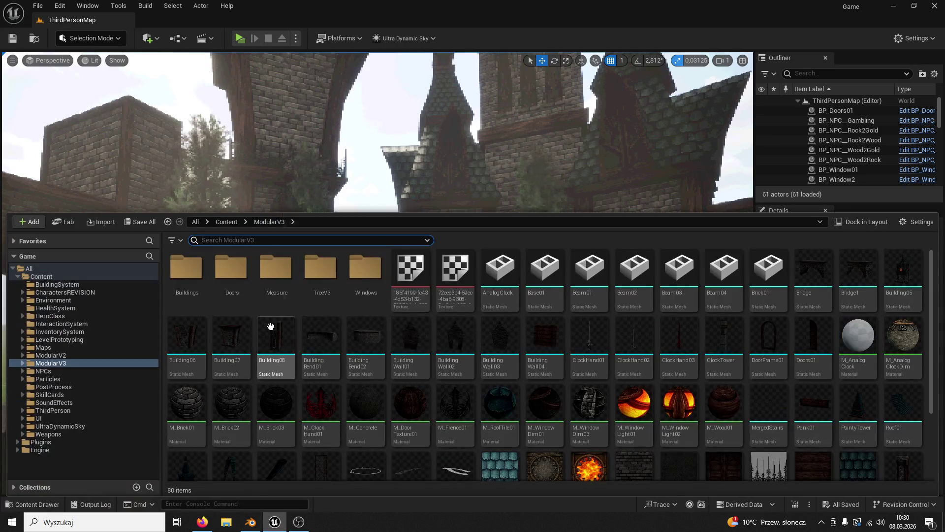
# Reimport the Building08 mesh from the Desktop Building08 file and accept the material matching
pyautogui.doubleClick(186, 268)
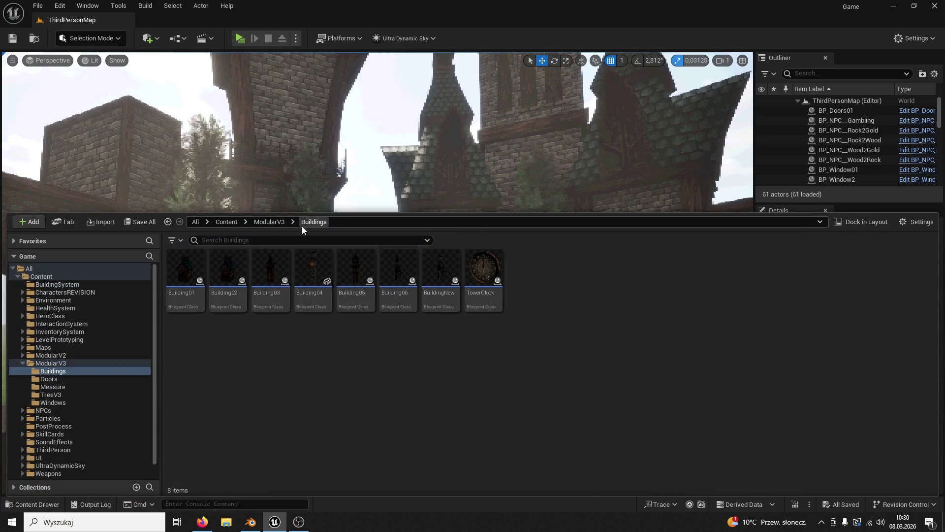
pyautogui.click(269, 222)
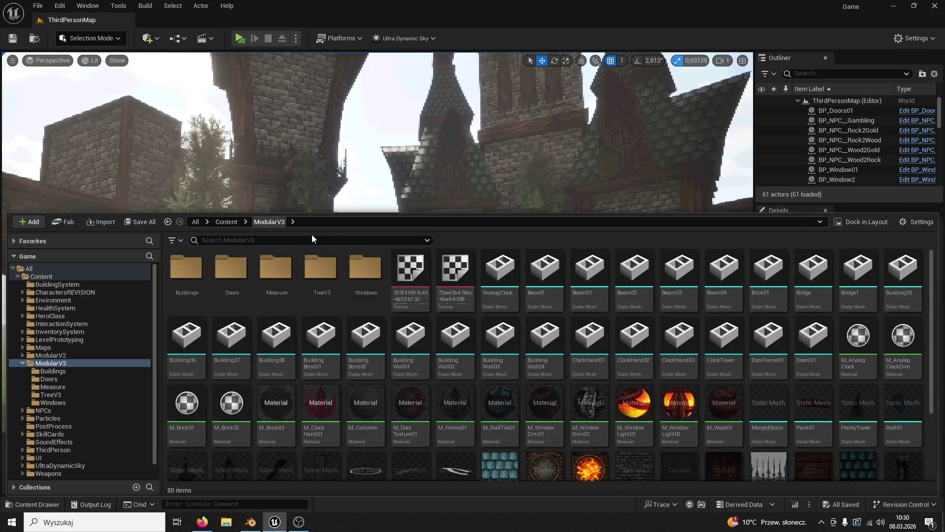
pyautogui.rightClick(276, 330)
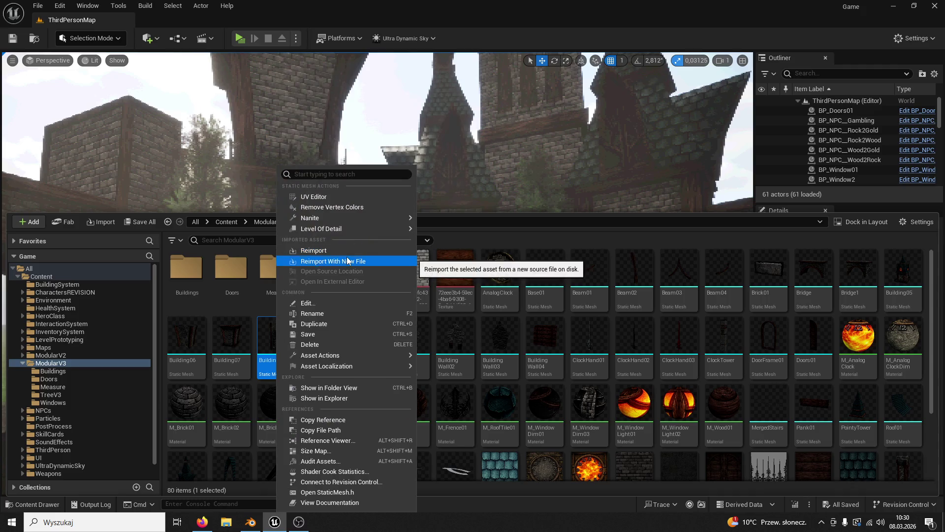
pyautogui.click(344, 260)
pyautogui.click(295, 181)
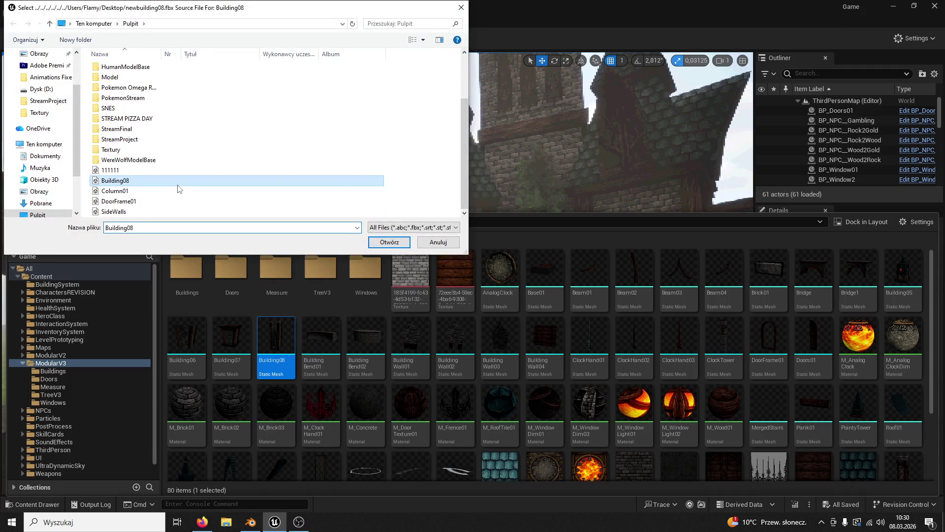
pyautogui.click(379, 243)
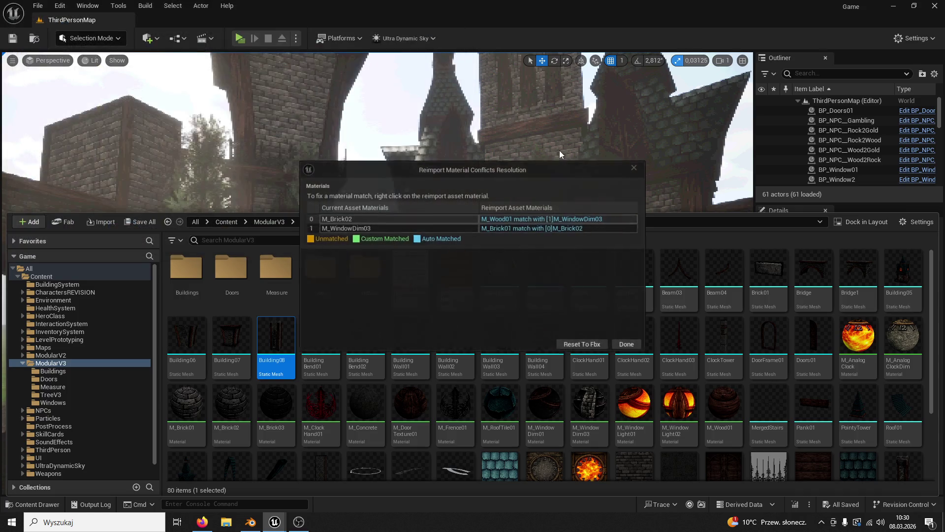
pyautogui.click(567, 342)
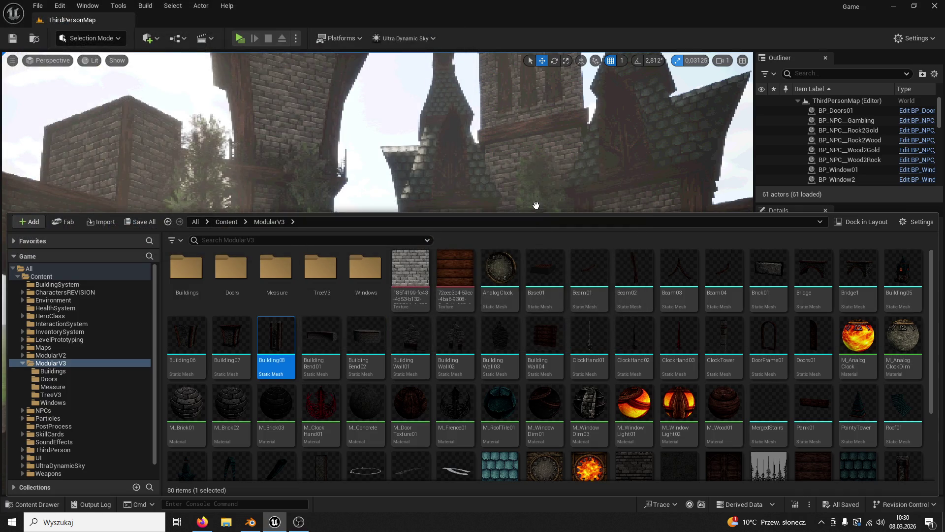
# Select the BuildingNew building and open Building08 in the mesh editor
pyautogui.moveTo(563, 163); pyautogui.dragTo(566, 158)
pyautogui.click(553, 157)
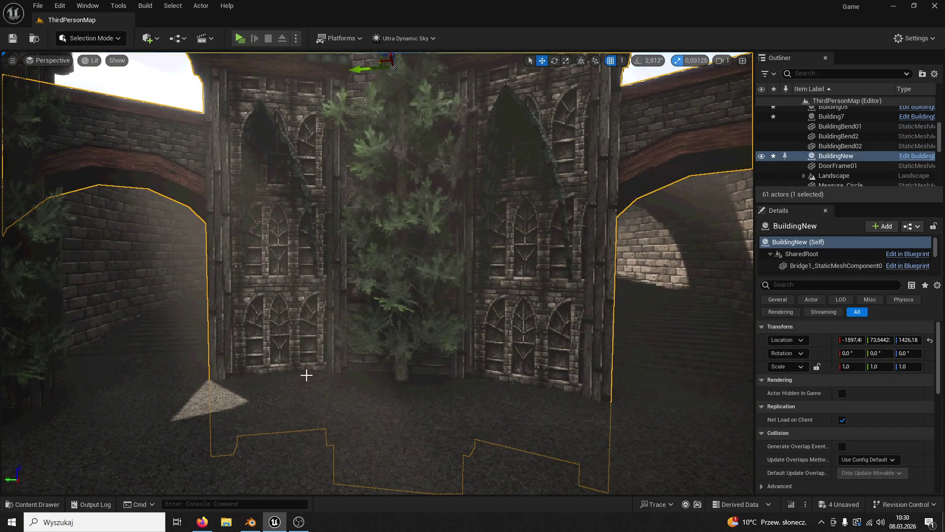
pyautogui.click(33, 505)
pyautogui.doubleClick(277, 344)
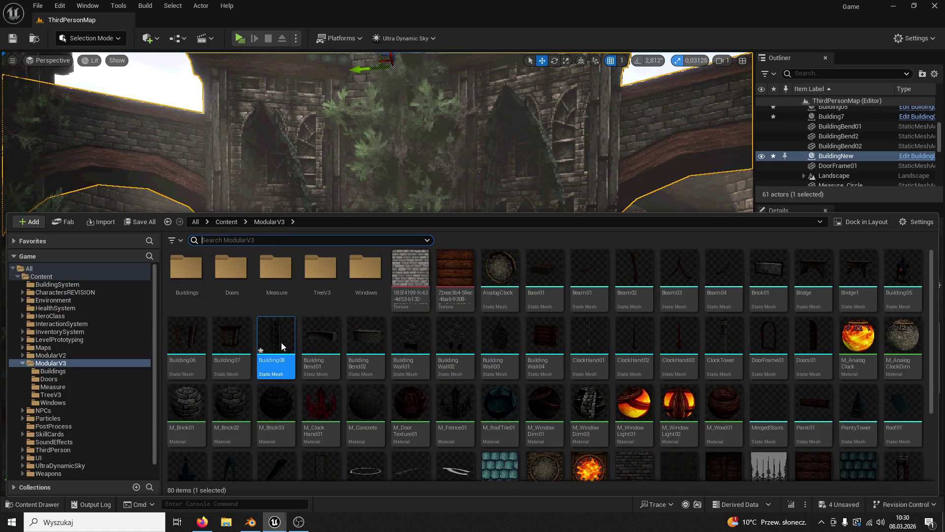
# Assign M_Brick02 to Building08's second material slot, replacing an initial M_Brick01 pick
pyautogui.scroll(-3, 323, 384)
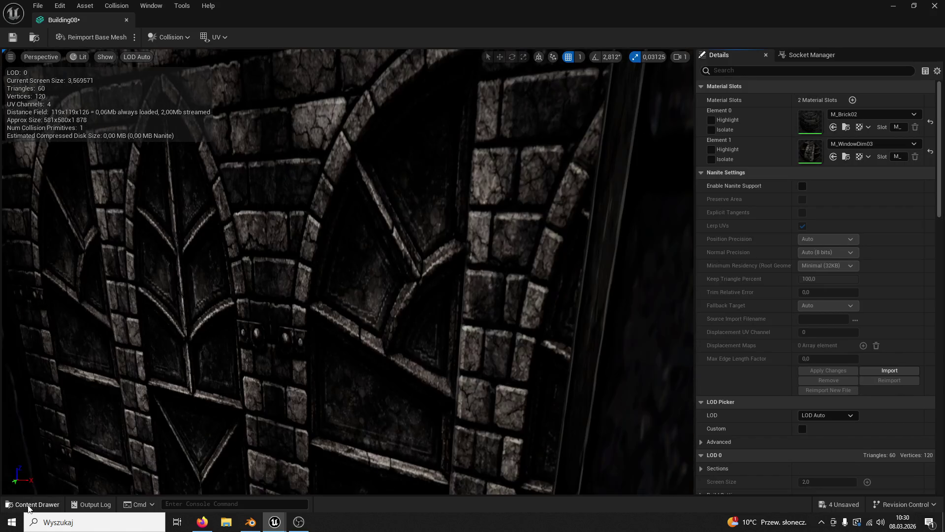
pyautogui.hotkey('ctrl', 'space')
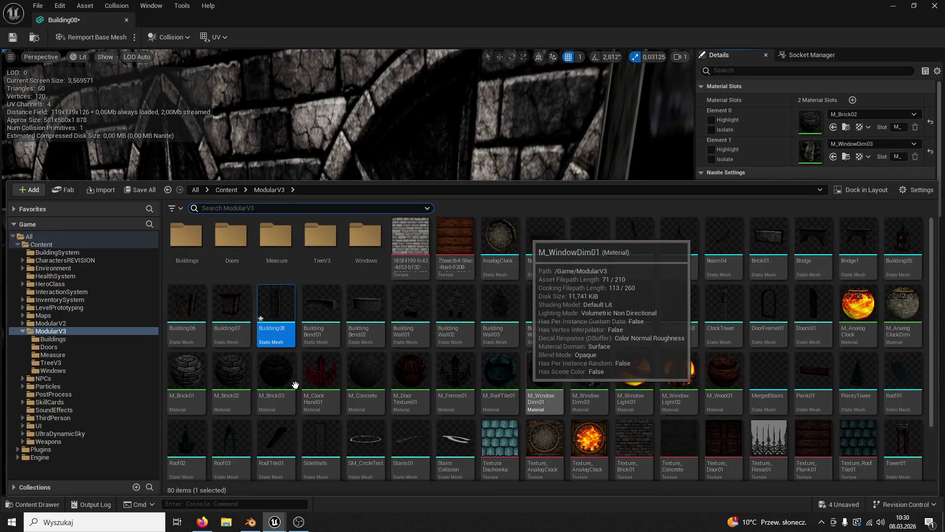
pyautogui.click(187, 374)
pyautogui.click(833, 156)
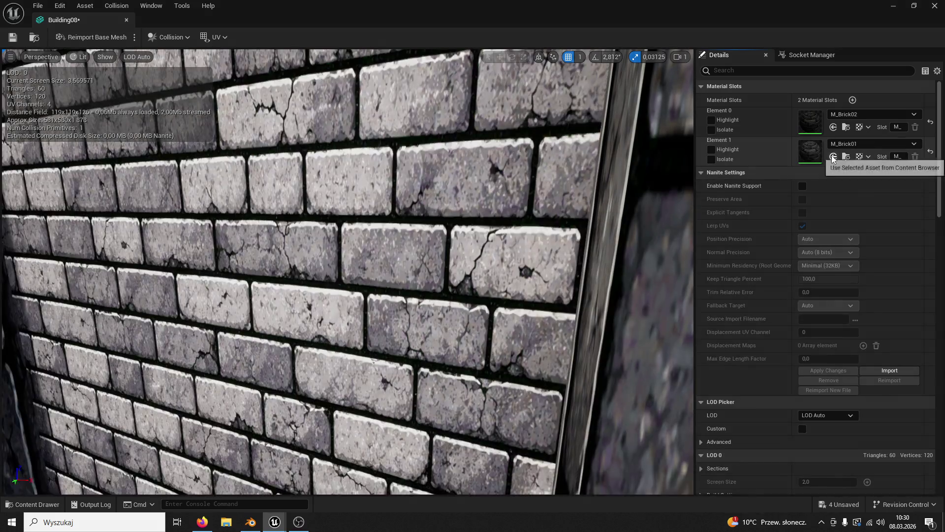
pyautogui.scroll(-5, 347, 271)
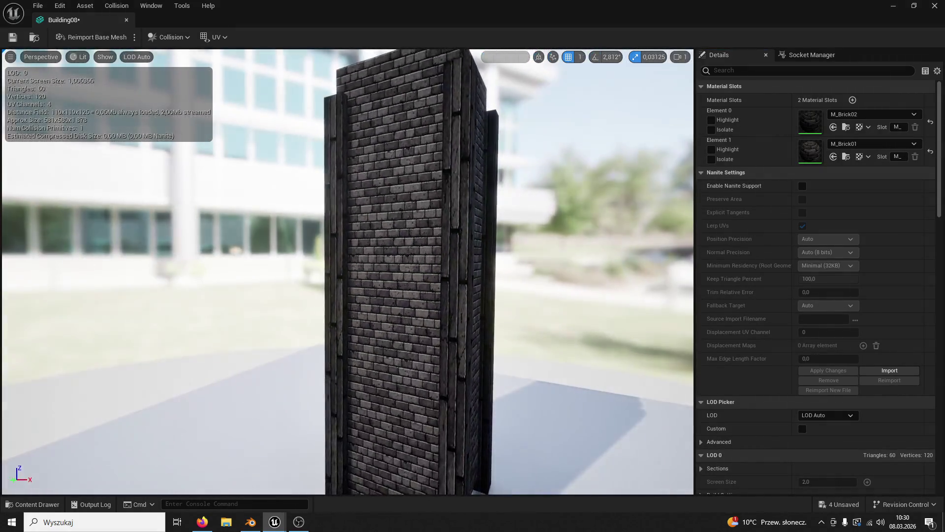
pyautogui.moveTo(12, 51)
pyautogui.mouseDown()
pyautogui.moveTo(12, 64)
pyautogui.moveTo(11, 51)
pyautogui.mouseUp()
pyautogui.scroll(5, 195, 266)
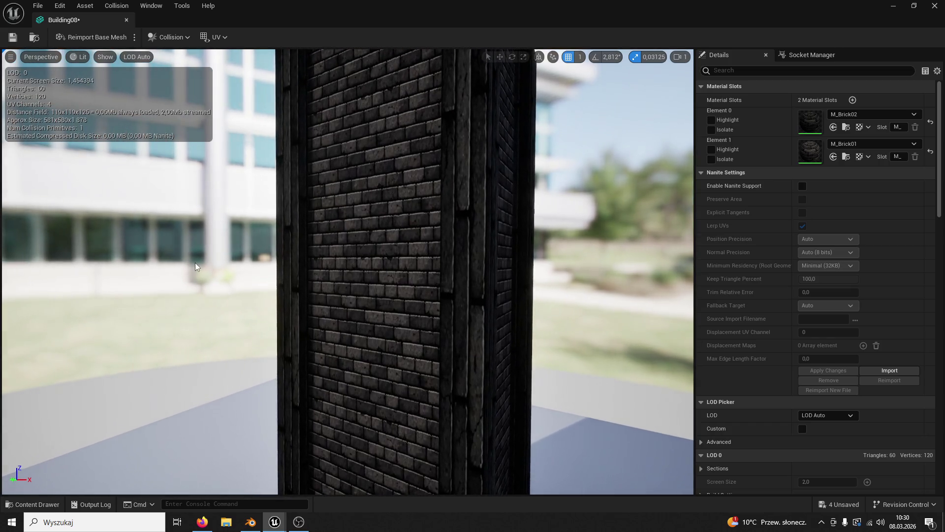
pyautogui.click(31, 504)
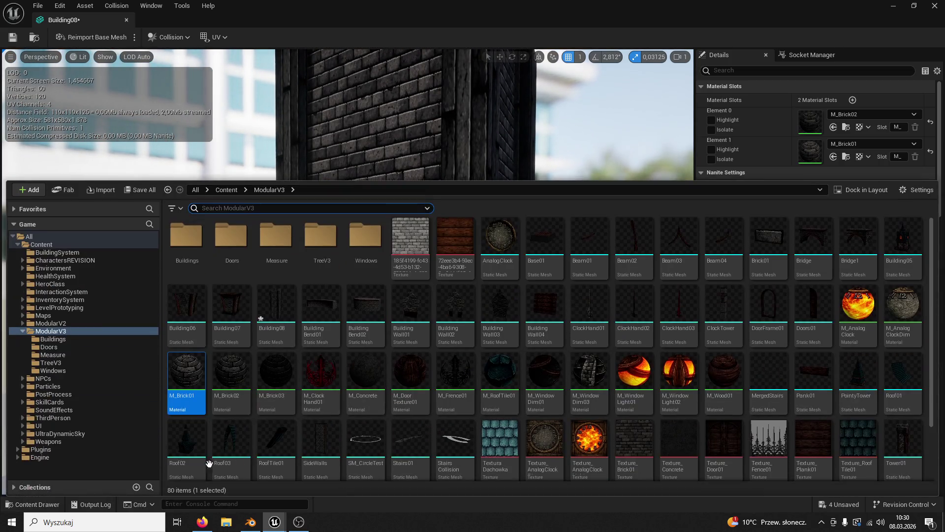
pyautogui.click(834, 156)
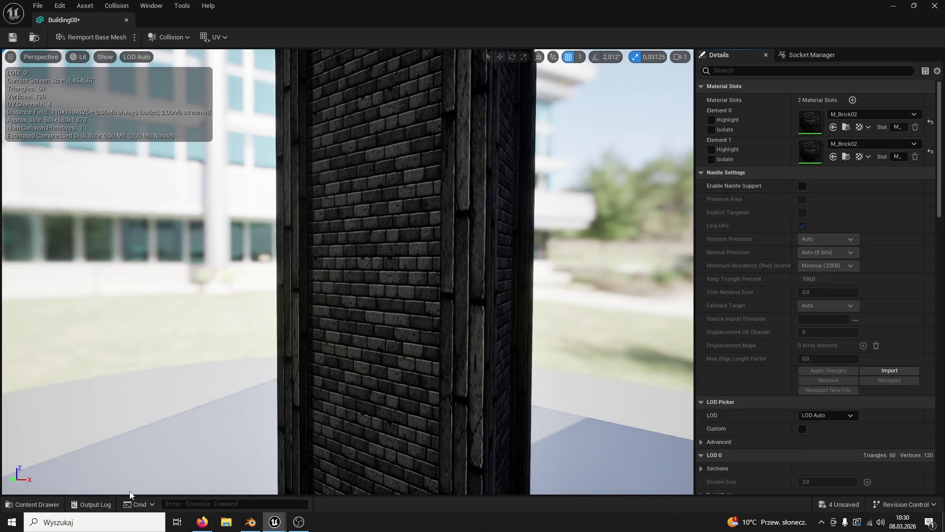
# Assign M_Wood01 to Building08's first material slot
pyautogui.click(28, 505)
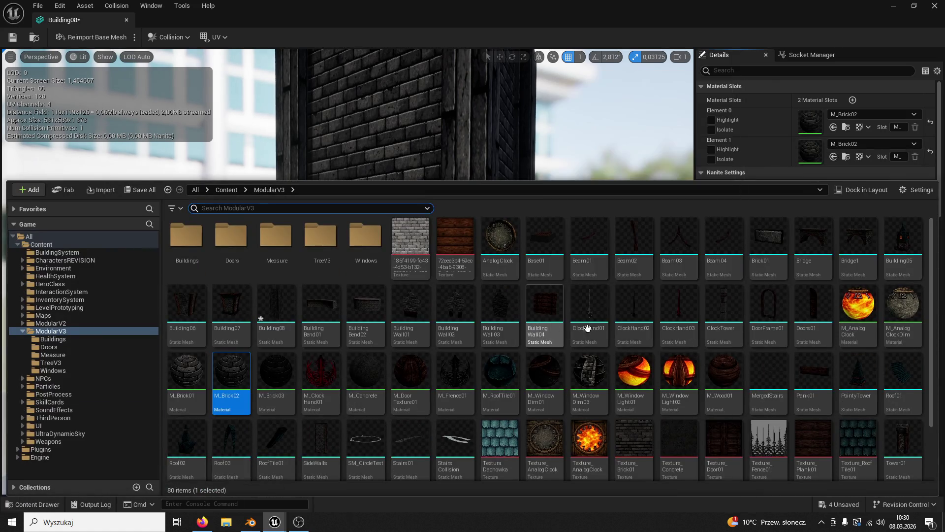
pyautogui.scroll(-1, 683, 304)
pyautogui.click(723, 325)
pyautogui.click(833, 127)
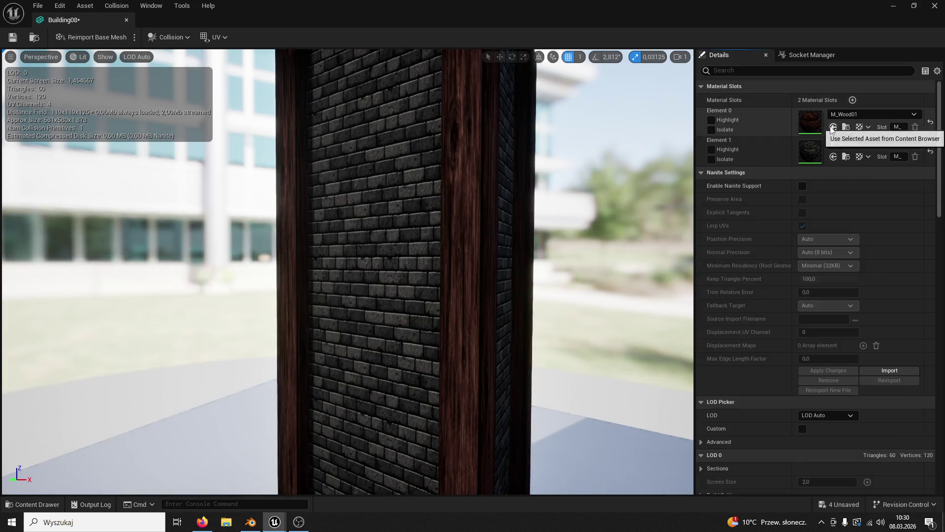
# Close the Building08 mesh editor and open the Building06 blueprint for editing
pyautogui.click(126, 21)
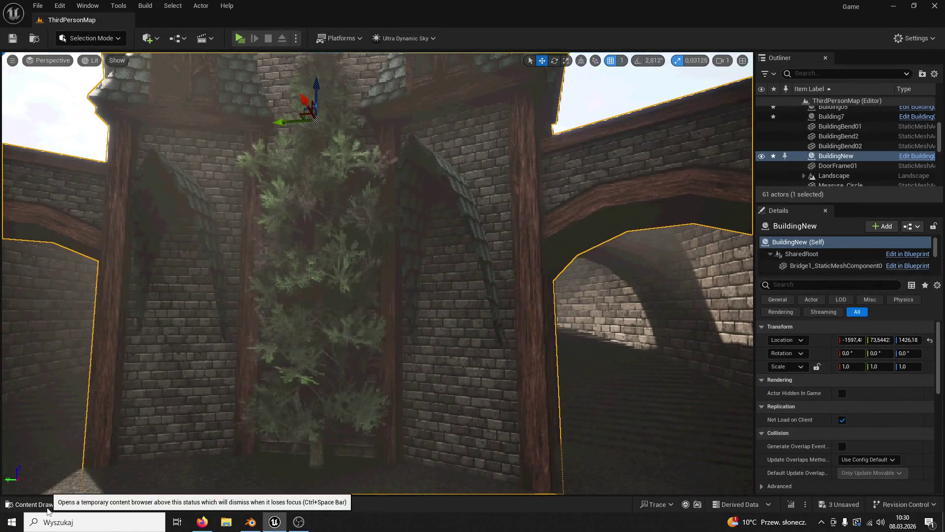
pyautogui.click(34, 505)
pyautogui.scroll(3, 493, 355)
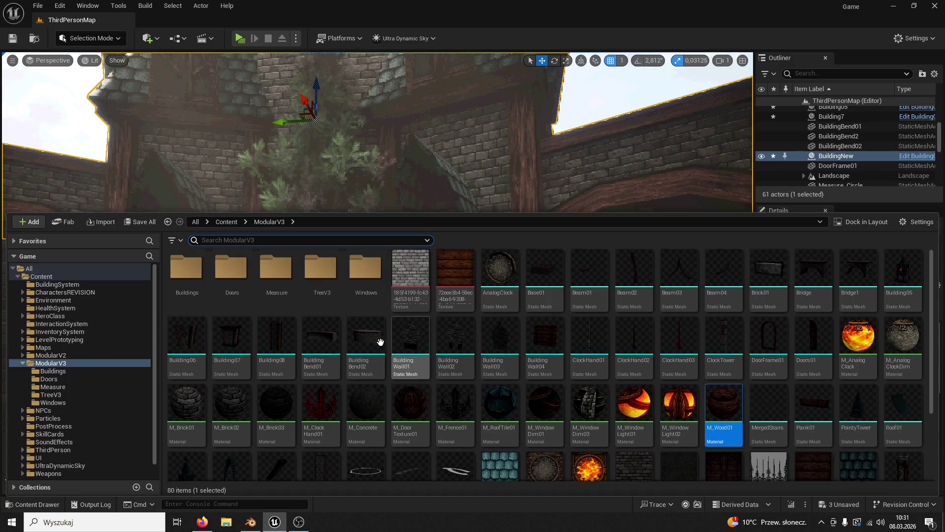
pyautogui.click(846, 196)
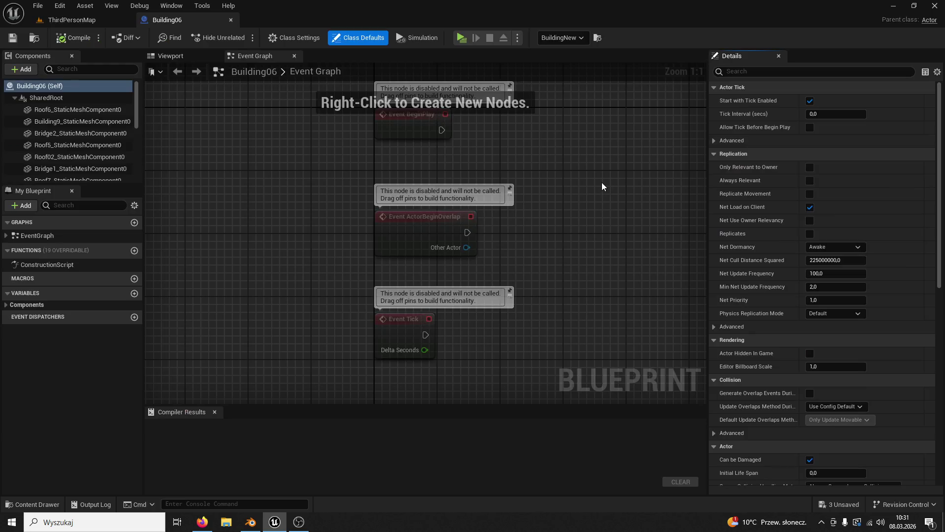
# Delete the Roof6 roof piece in Building06's viewport and compile the blueprint
pyautogui.click(173, 56)
pyautogui.moveTo(357, 241)
pyautogui.mouseDown()
pyautogui.moveTo(295, 243)
pyautogui.moveTo(357, 287)
pyautogui.moveTo(335, 287)
pyautogui.mouseUp()
pyautogui.click(317, 236)
pyautogui.press('Delete')
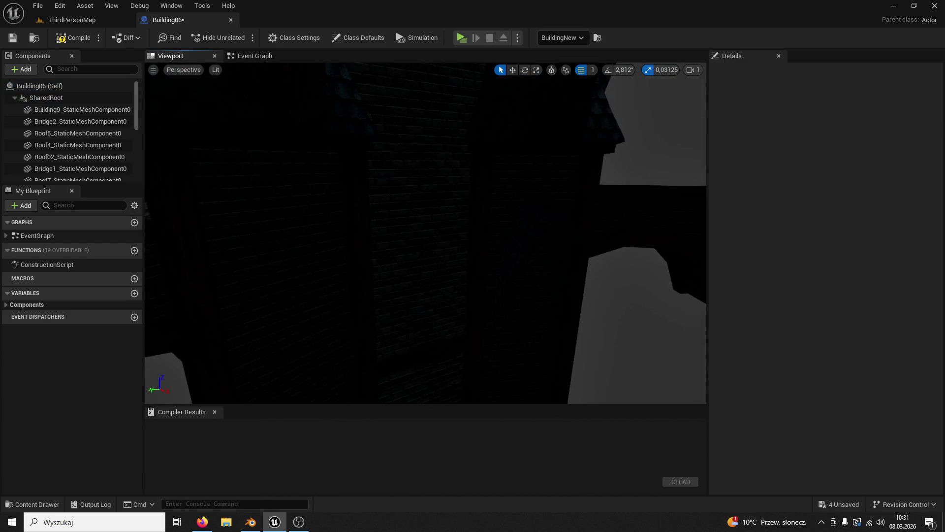
pyautogui.click(70, 34)
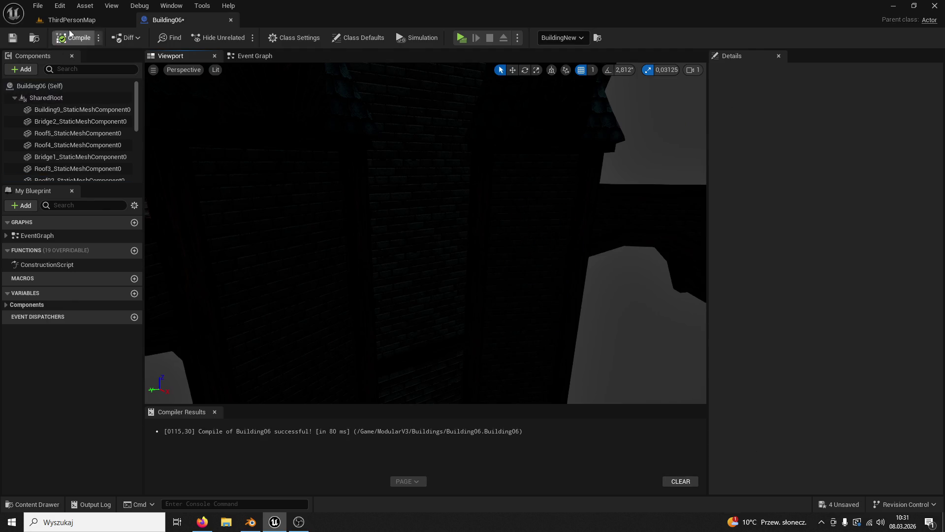
# Close the Building06 blueprint and minimize Blender to expose the desktop
pyautogui.click(230, 20)
pyautogui.moveTo(253, 33)
pyautogui.mouseDown()
pyautogui.moveTo(342, 27)
pyautogui.moveTo(551, 66)
pyautogui.mouseUp()
pyautogui.click(884, 6)
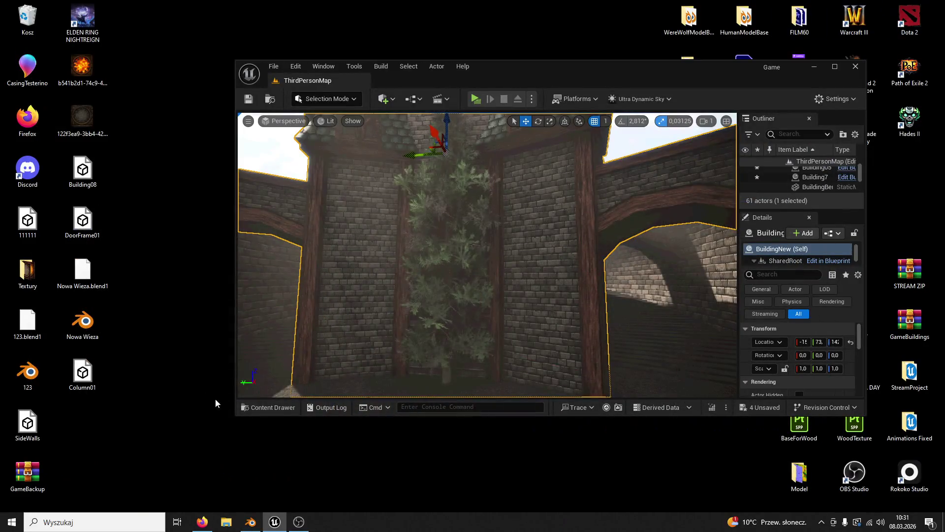
# Drag the Column01 FBX from the desktop into ModularV3, confirm the import, and return to ThirdPersonMap
pyautogui.hotkey('ctrl', 'space')
pyautogui.moveTo(501, 314); pyautogui.dragTo(499, 304)
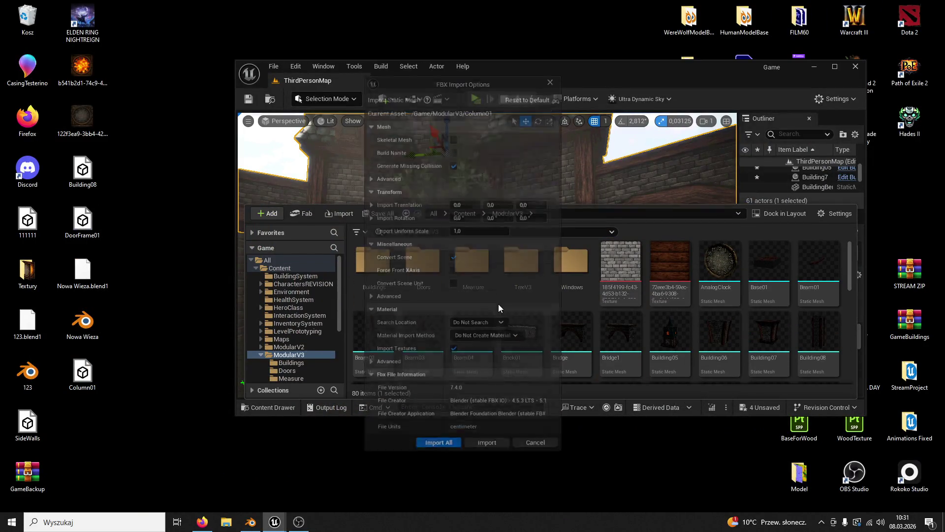
pyautogui.click(482, 447)
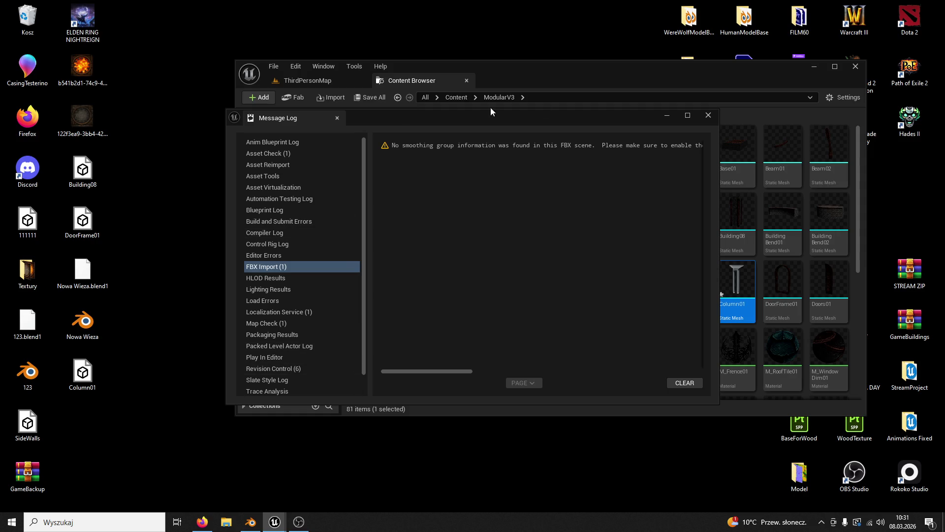
pyautogui.click(702, 120)
pyautogui.doubleClick(678, 70)
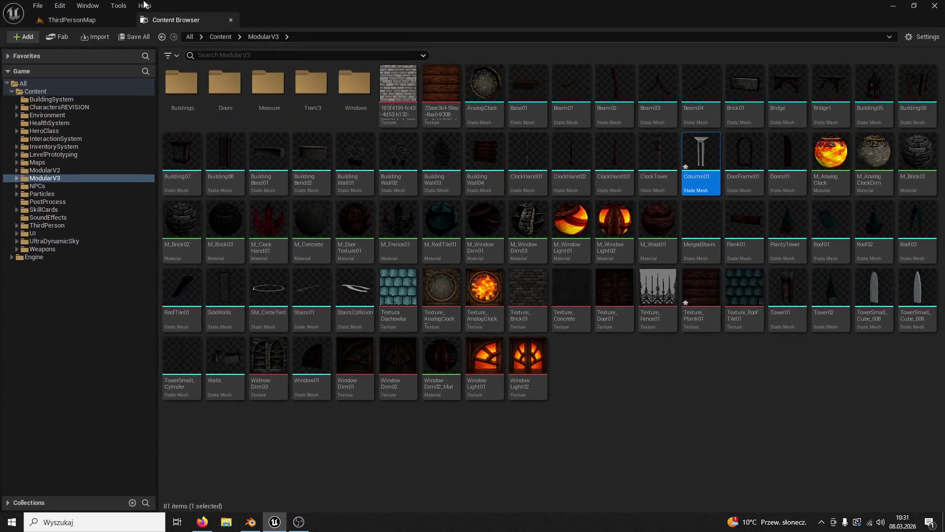
pyautogui.click(116, 22)
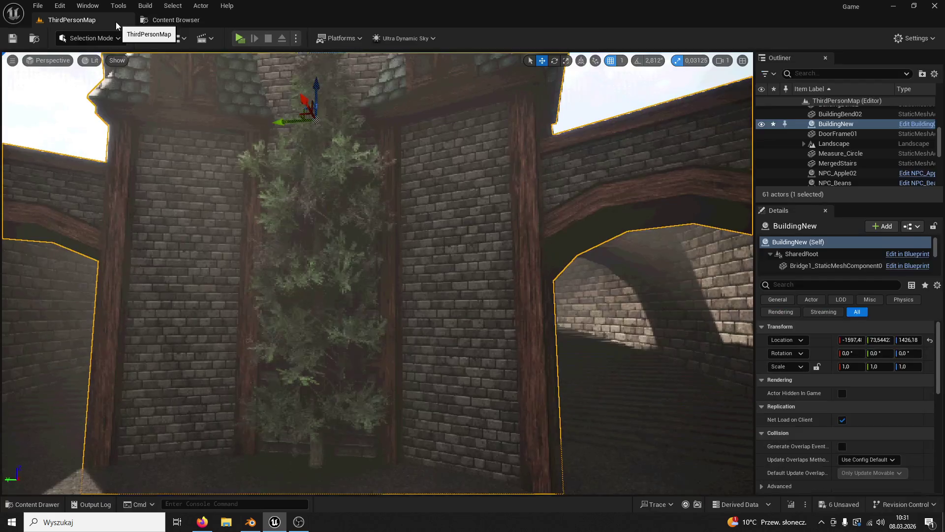
# Inspect Column01 in the mesh editor, then save and quit Blender
pyautogui.click(32, 504)
pyautogui.doubleClick(768, 340)
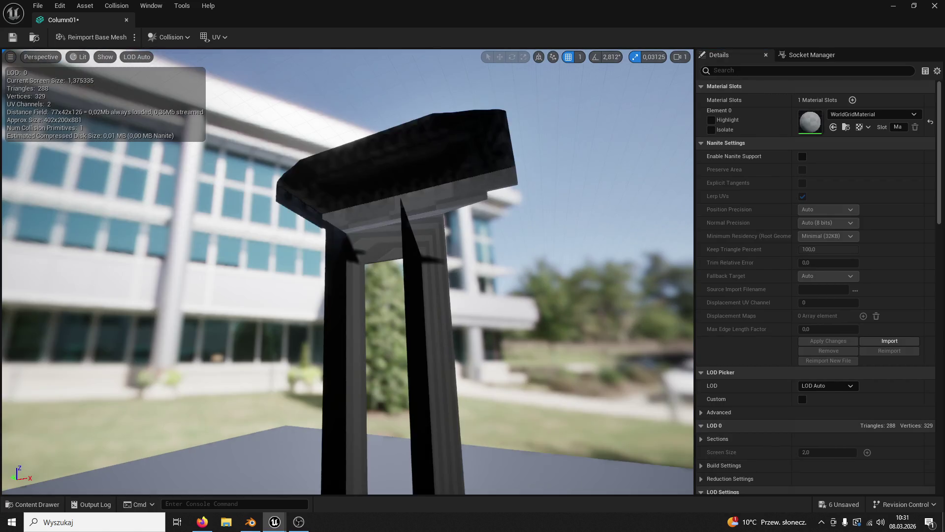
pyautogui.scroll(10, 526, 289)
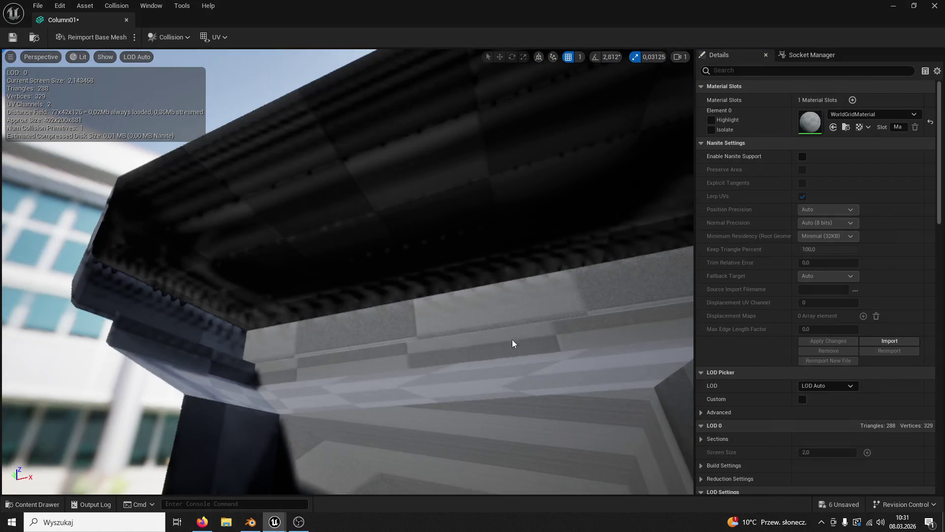
pyautogui.click(251, 522)
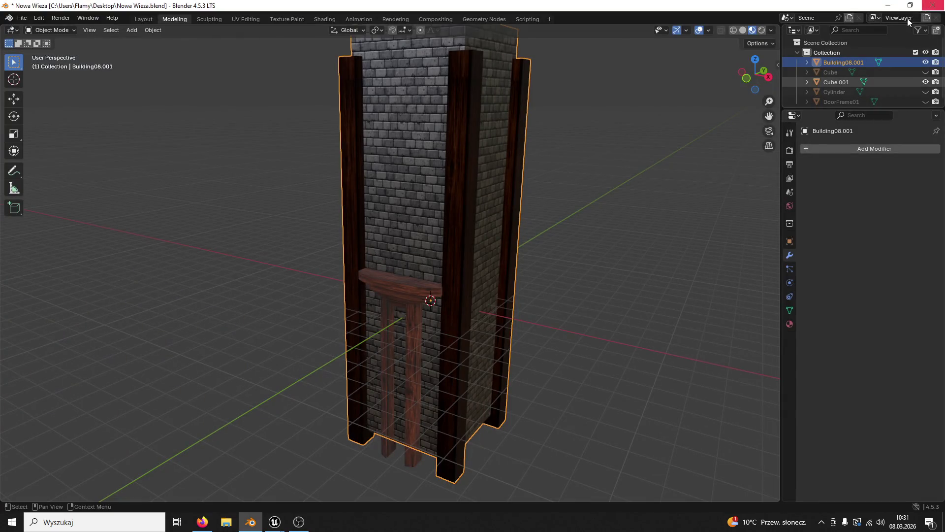
pyautogui.hotkey('ctrl', 'q')
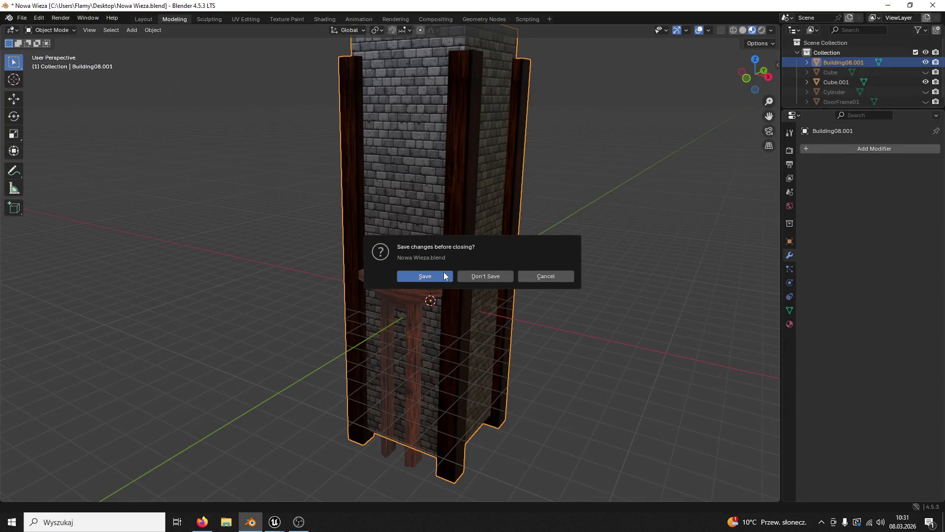
pyautogui.click(443, 271)
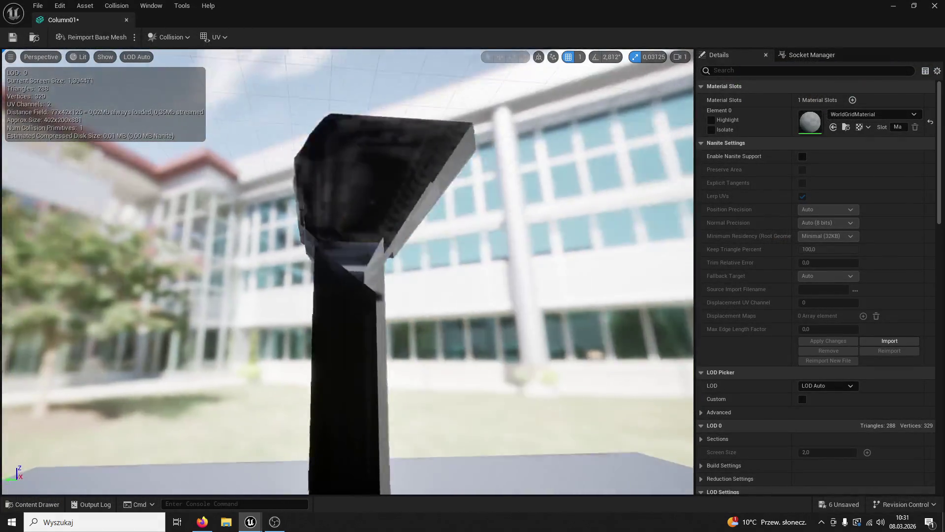
# Close the Column01 mesh editor and drag the column into the level beside the ivy-covered tree
pyautogui.moveTo(345, 271)
pyautogui.mouseDown()
pyautogui.moveTo(374, 252)
pyautogui.moveTo(394, 296)
pyautogui.mouseUp()
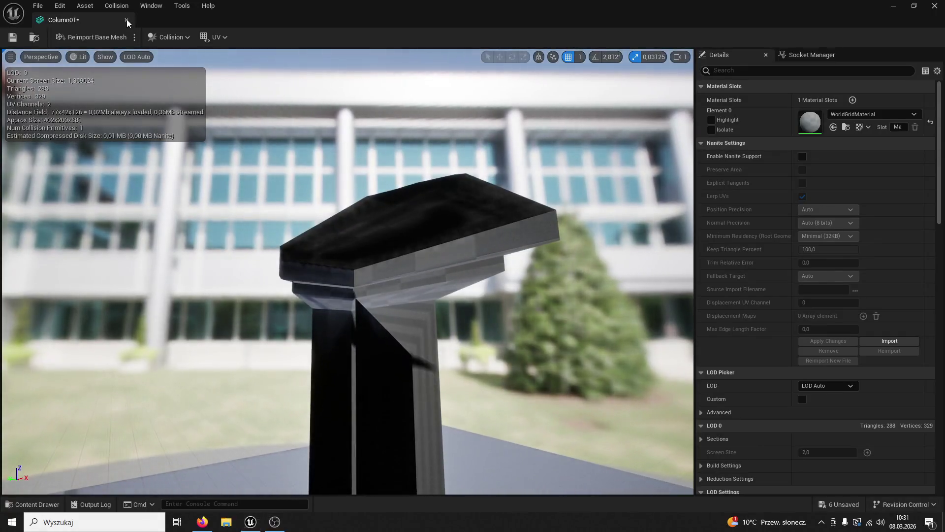
pyautogui.click(126, 19)
pyautogui.click(32, 504)
pyautogui.moveTo(769, 345)
pyautogui.mouseDown()
pyautogui.moveTo(475, 162)
pyautogui.moveTo(461, 412)
pyautogui.moveTo(503, 410)
pyautogui.mouseUp()
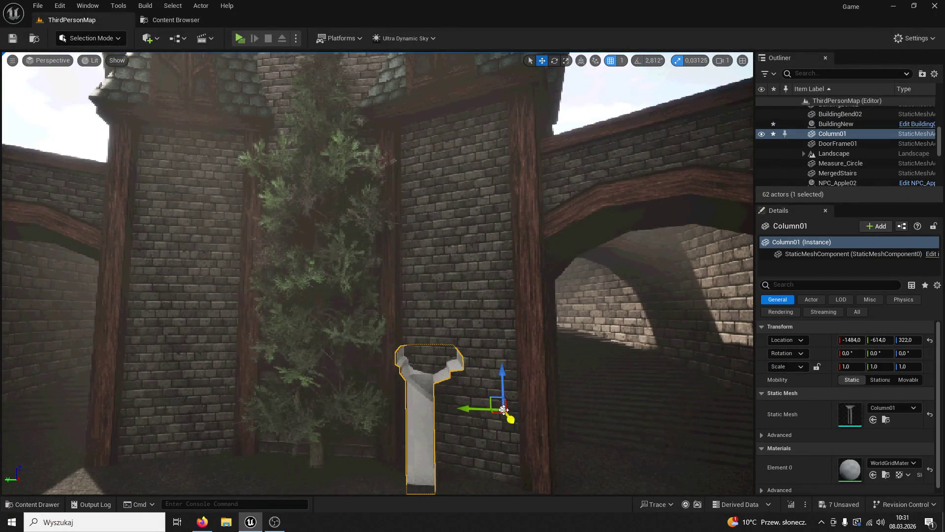
# In Modeling Mode, recompute Column01's normals with Fix Inconsistent and accept
pyautogui.click(93, 38)
pyautogui.click(91, 96)
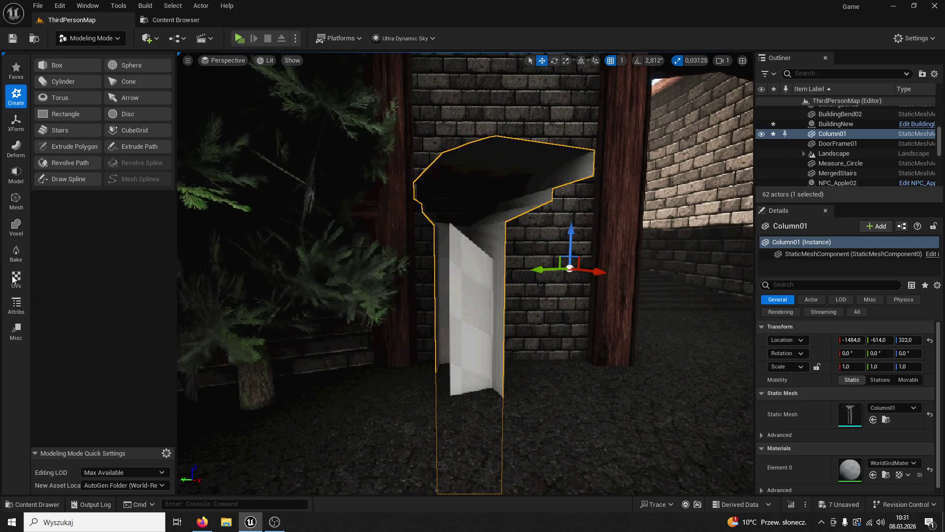
pyautogui.click(16, 305)
pyautogui.click(75, 85)
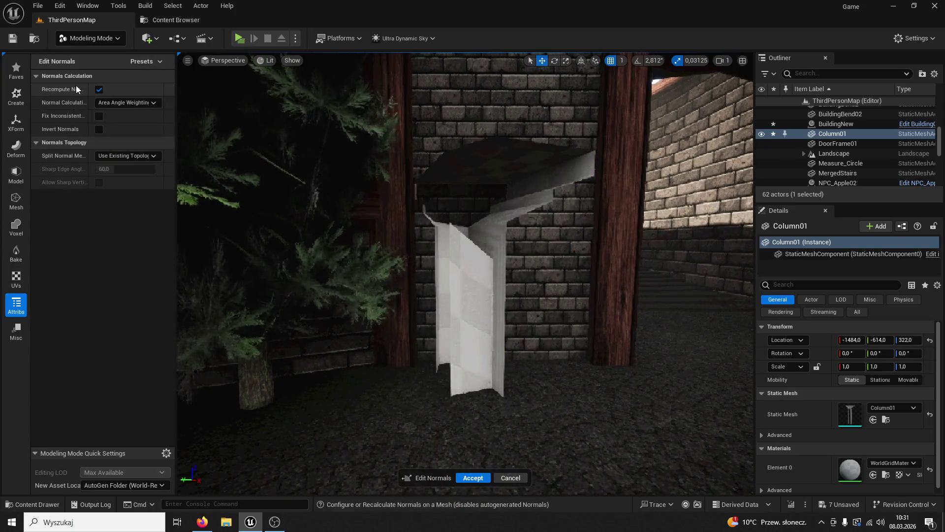
pyautogui.click(98, 116)
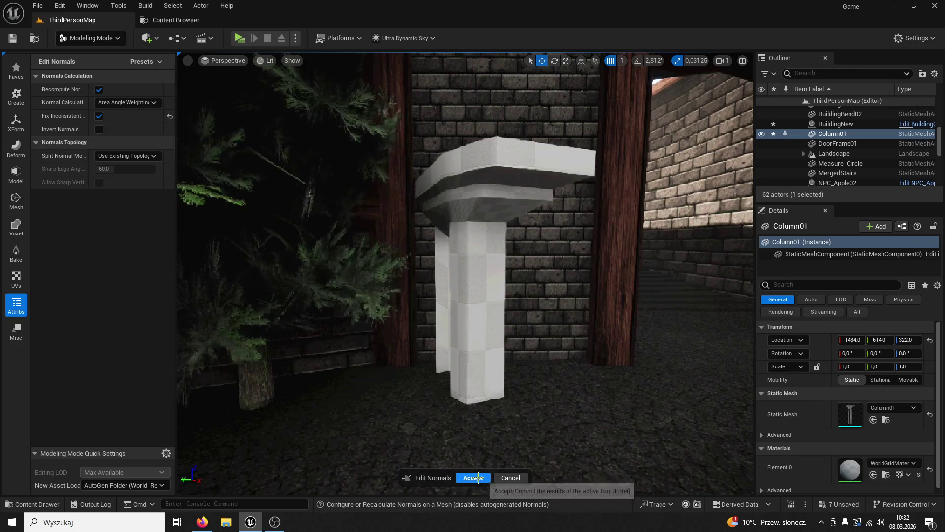
pyautogui.click(474, 478)
# Move the column to X -1034, rotate it -74.566° in Z, and set its pivot to the bottom
pyautogui.moveTo(502, 262)
pyautogui.mouseDown()
pyautogui.moveTo(724, 293)
pyautogui.moveTo(707, 277)
pyautogui.mouseUp()
pyautogui.click(554, 60)
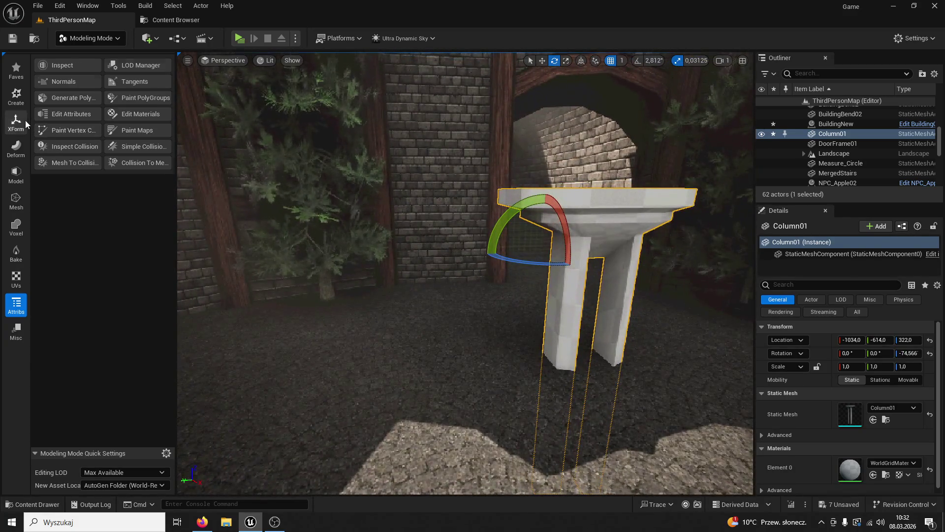
pyautogui.click(16, 120)
pyautogui.click(49, 99)
pyautogui.click(95, 175)
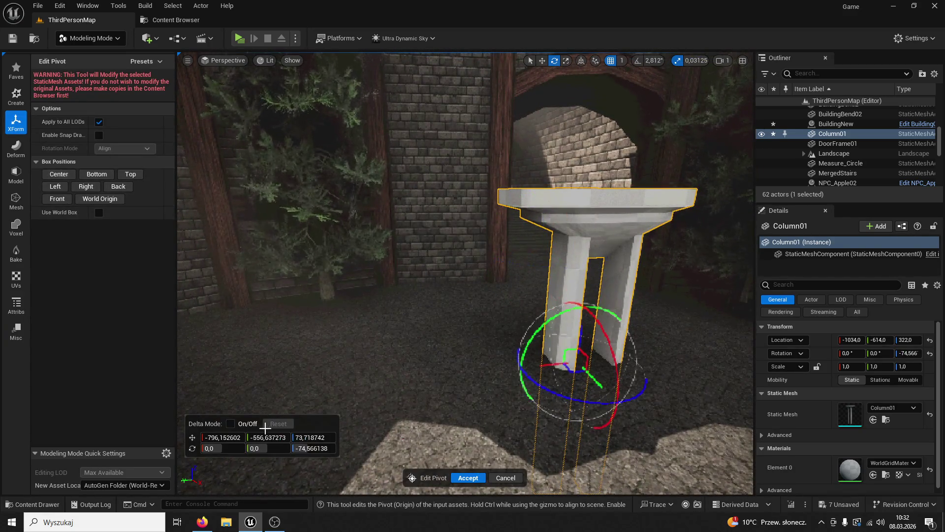
pyautogui.click(455, 480)
pyautogui.hotkey('ctrl', 'space')
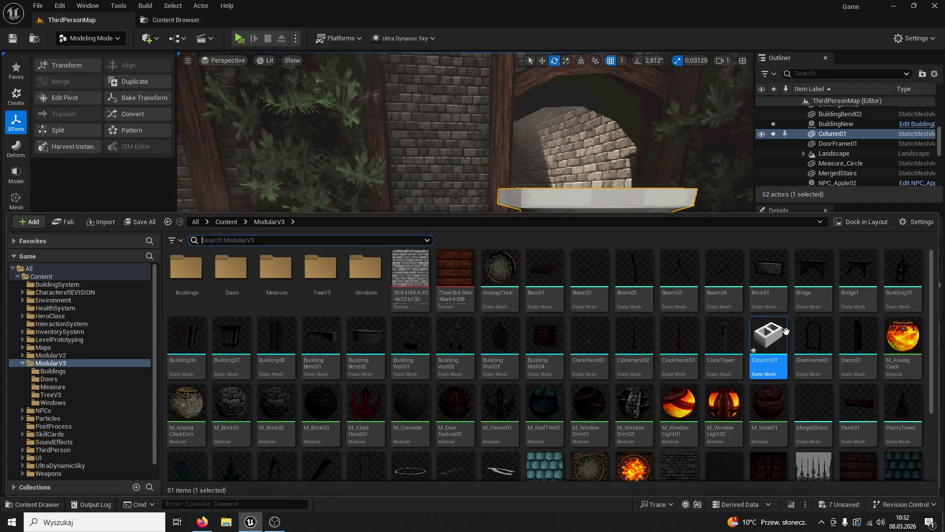
# Open the Column01 mesh, assign M_Wood01 to its Element 0 slot, and close the editor
pyautogui.scroll(-3, 591, 357)
pyautogui.scroll(2, 561, 355)
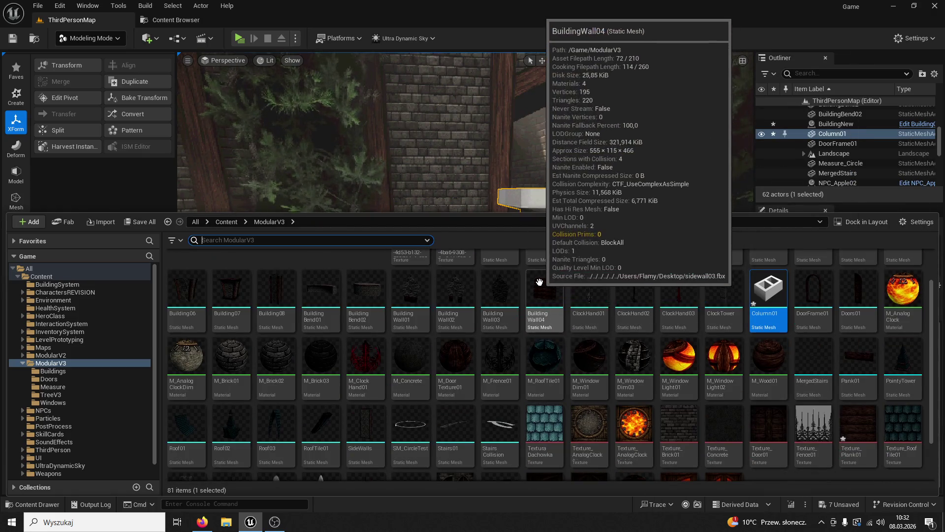
pyautogui.scroll(2, 689, 328)
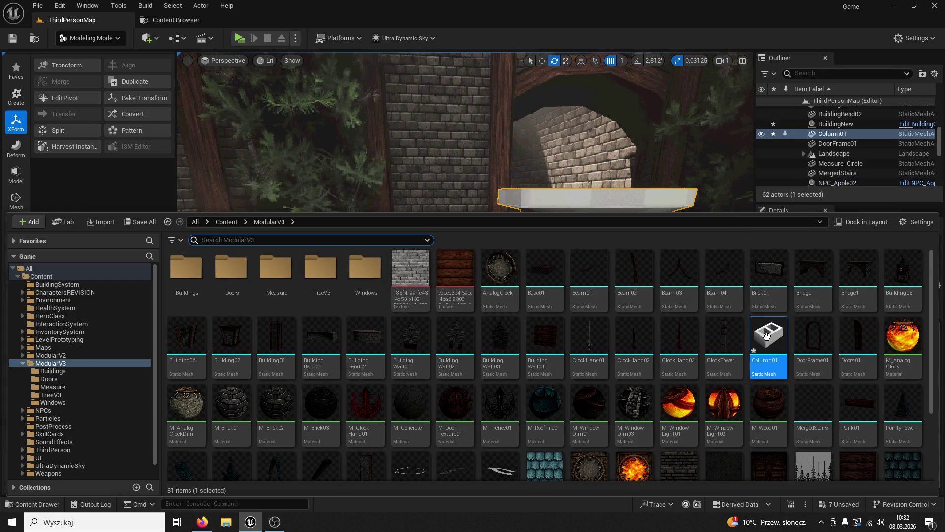
pyautogui.doubleClick(768, 338)
pyautogui.click(34, 504)
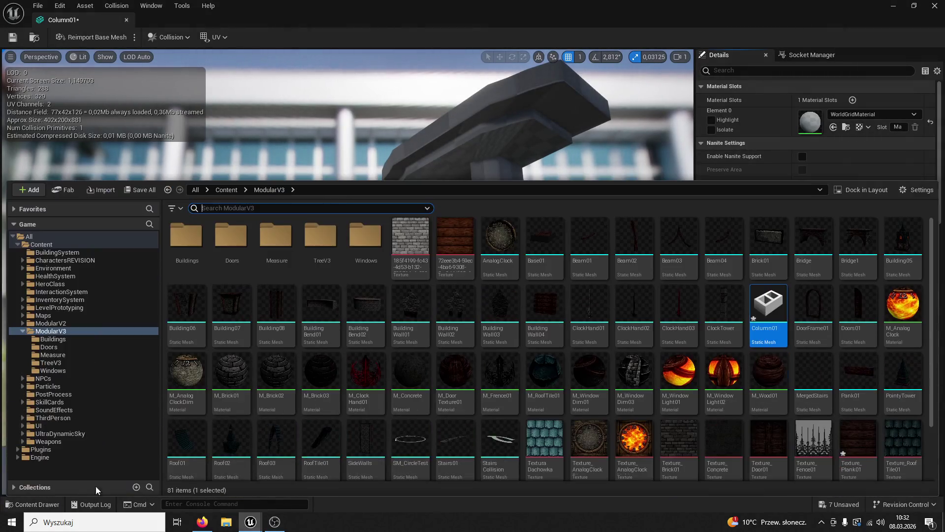
pyautogui.click(768, 380)
pyautogui.click(834, 127)
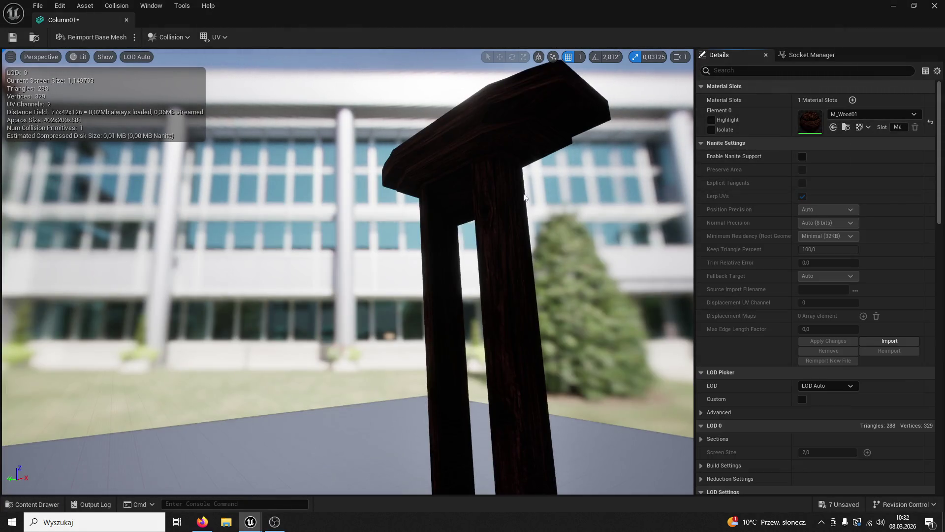
pyautogui.click(127, 20)
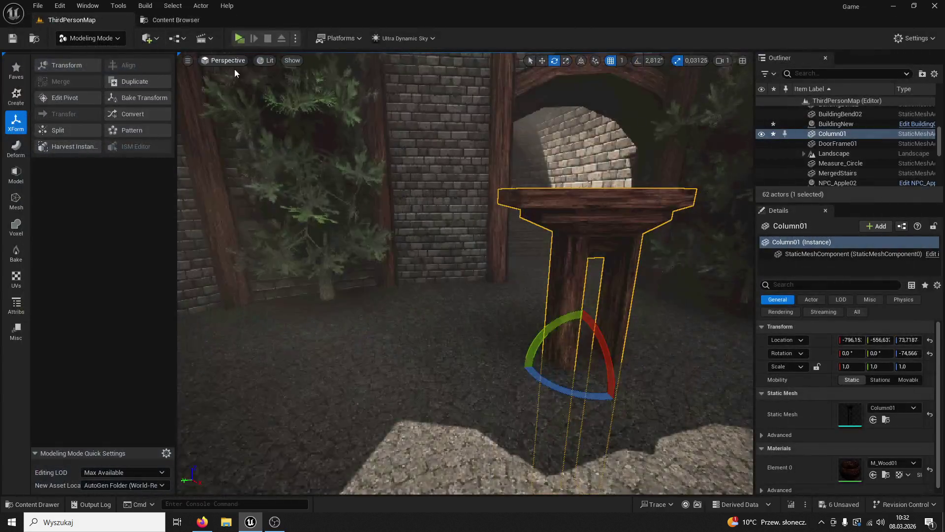
# Slide Column01 against the brick wall between the wooden posts, to about X -1567.9
pyautogui.press('w')
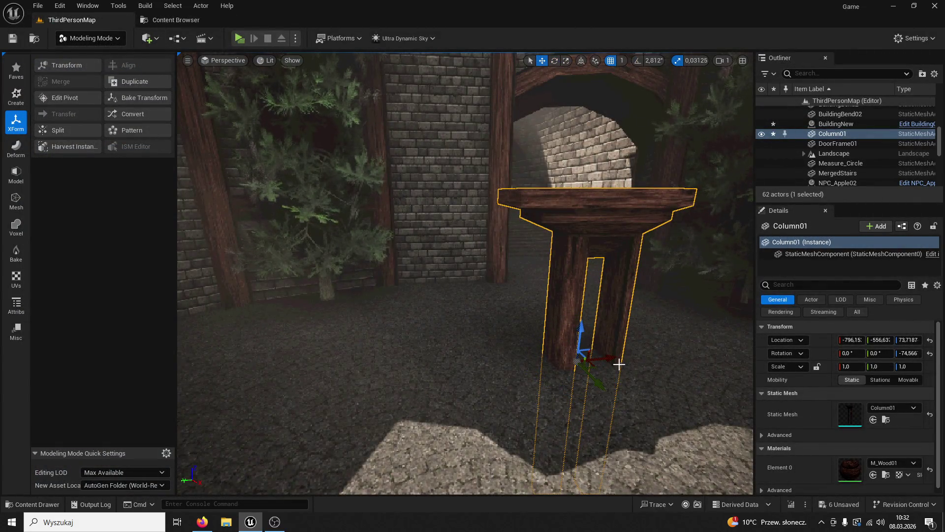
pyautogui.moveTo(613, 361); pyautogui.dragTo(498, 359)
pyautogui.click(439, 128)
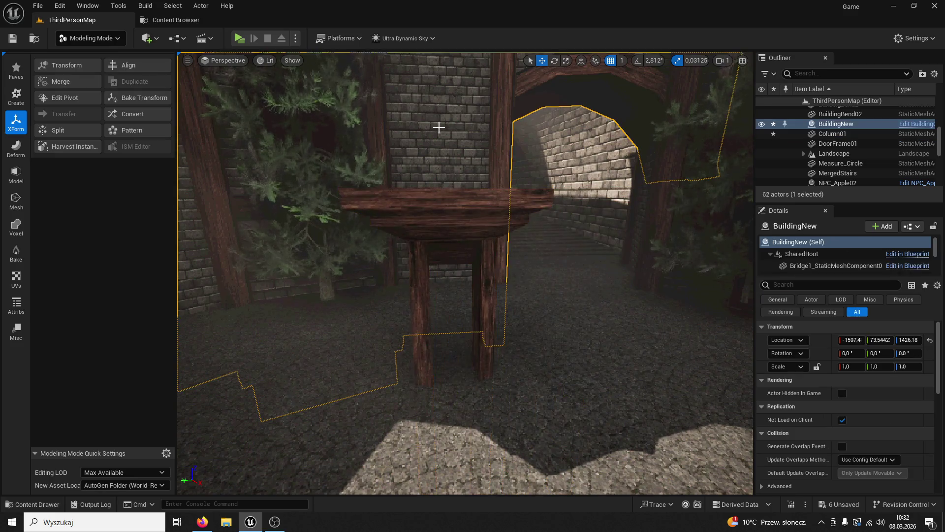
pyautogui.click(490, 363)
pyautogui.scroll(3, 460, 387)
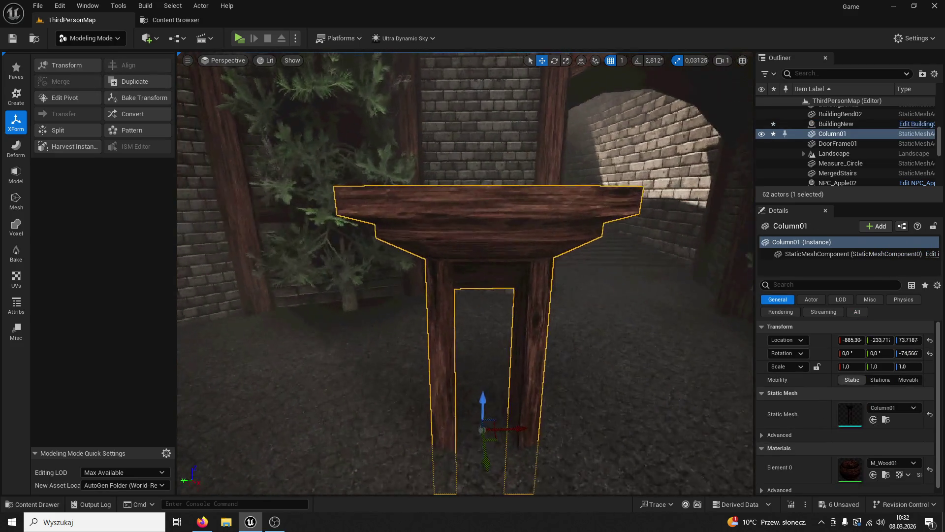
pyautogui.scroll(-3, 458, 416)
pyautogui.scroll(3, 458, 416)
pyautogui.scroll(-2, 455, 425)
pyautogui.moveTo(449, 417)
pyautogui.mouseDown()
pyautogui.moveTo(414, 303)
pyautogui.moveTo(416, 289)
pyautogui.moveTo(422, 296)
pyautogui.mouseUp()
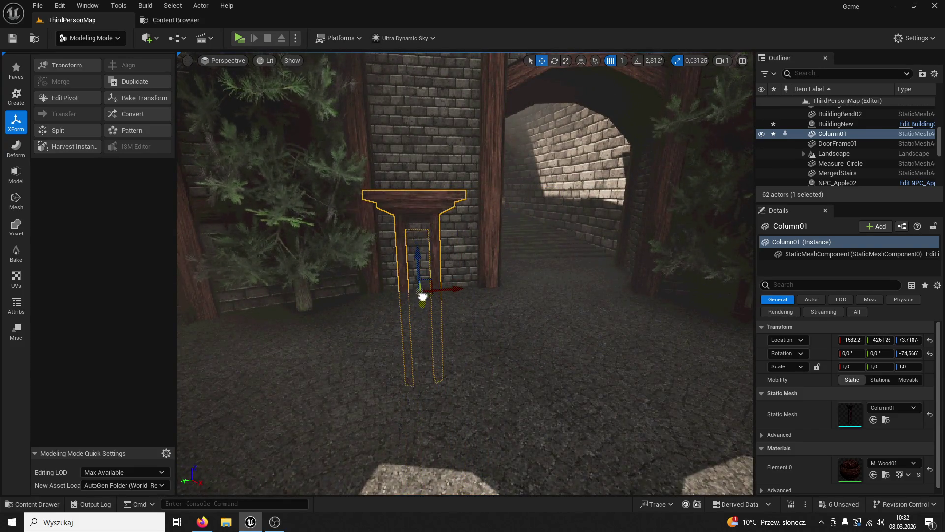
pyautogui.click(424, 315)
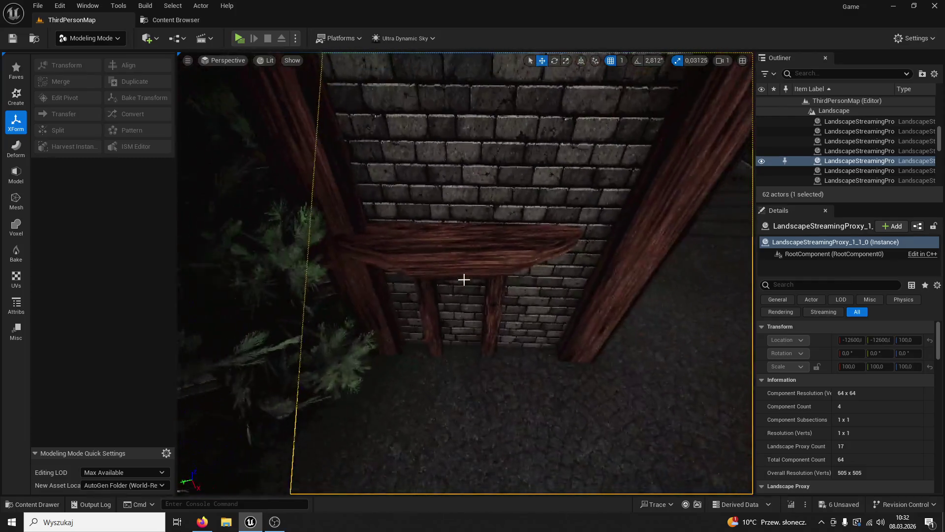
pyautogui.click(484, 282)
pyautogui.moveTo(497, 339)
pyautogui.mouseDown()
pyautogui.moveTo(544, 338)
pyautogui.moveTo(536, 339)
pyautogui.mouseUp()
# Rotate the column to -68.47° and give it a locked uniform scale of 1.07
pyautogui.click(555, 60)
pyautogui.moveTo(851, 366)
pyautogui.mouseDown()
pyautogui.moveTo(869, 367)
pyautogui.moveTo(861, 366)
pyautogui.mouseUp()
pyautogui.hotkey('ctrl', 'z')
pyautogui.click(817, 367)
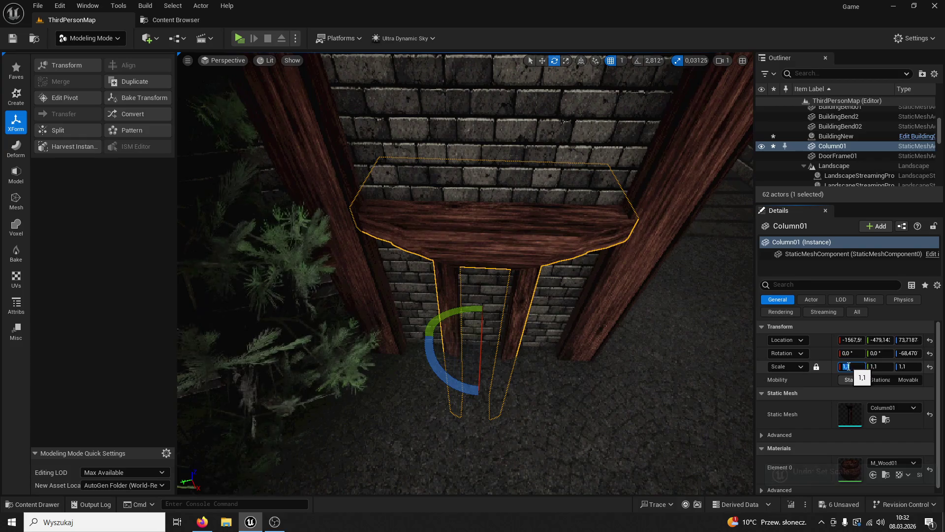
pyautogui.write('1,07')
pyautogui.press('Return')
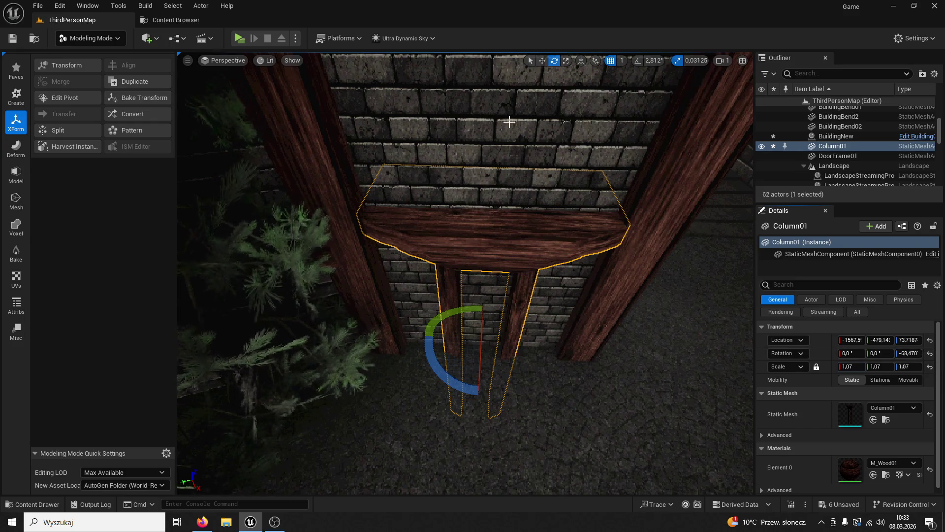
pyautogui.click(109, 54)
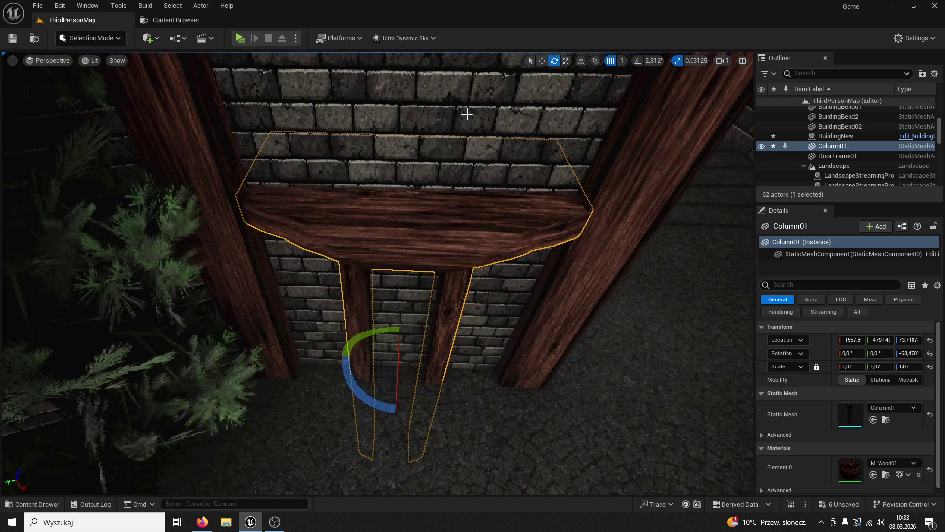
# Raise the column up onto the ledge and frame it in the view
pyautogui.moveTo(399, 345); pyautogui.dragTo(411, 205)
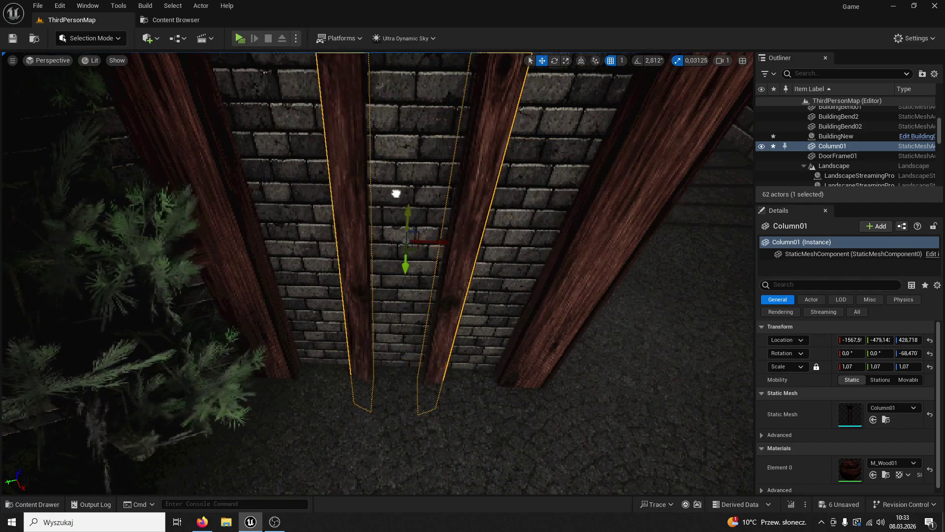
pyautogui.press('f')
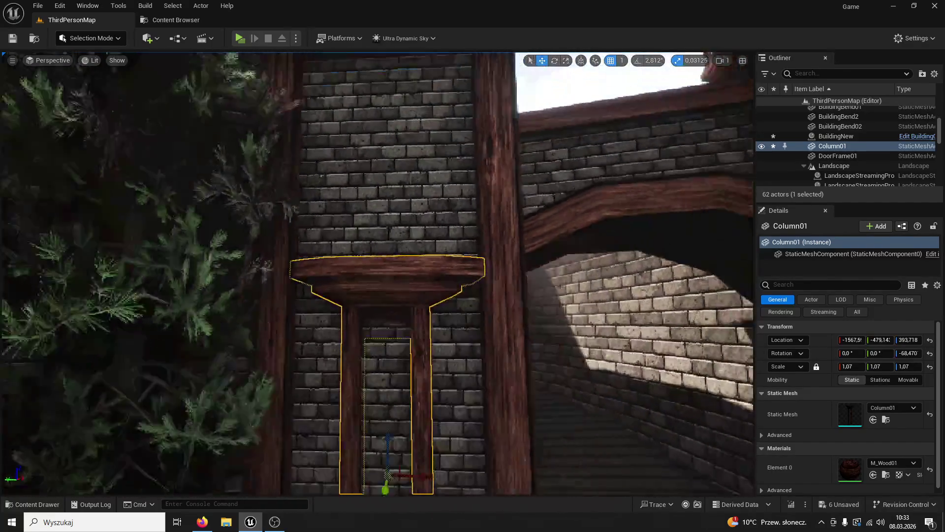
pyautogui.scroll(5, 377, 273)
pyautogui.scroll(3, 377, 274)
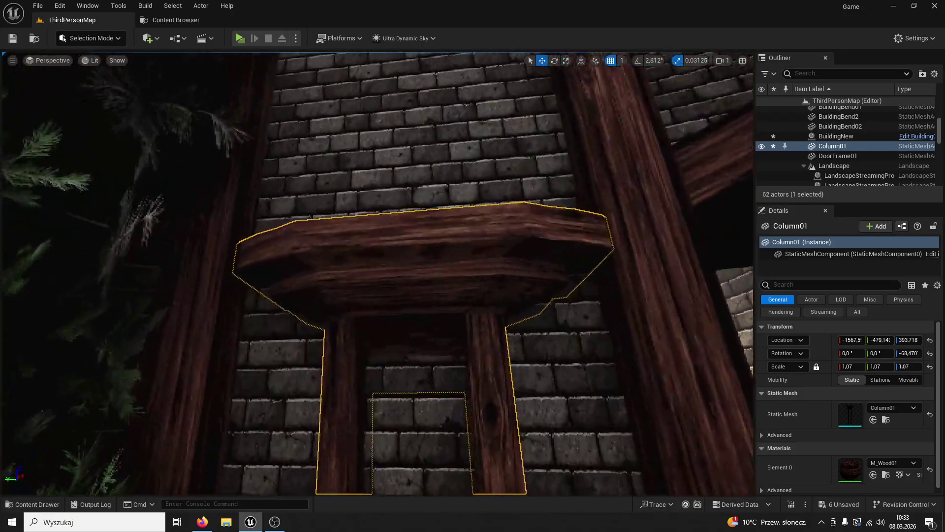
pyautogui.scroll(-5, 524, 295)
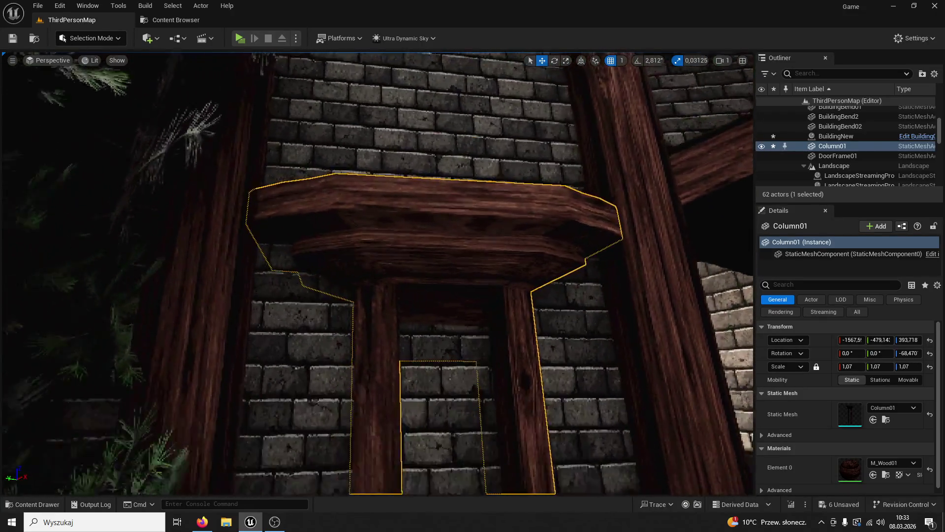
pyautogui.scroll(2, 524, 295)
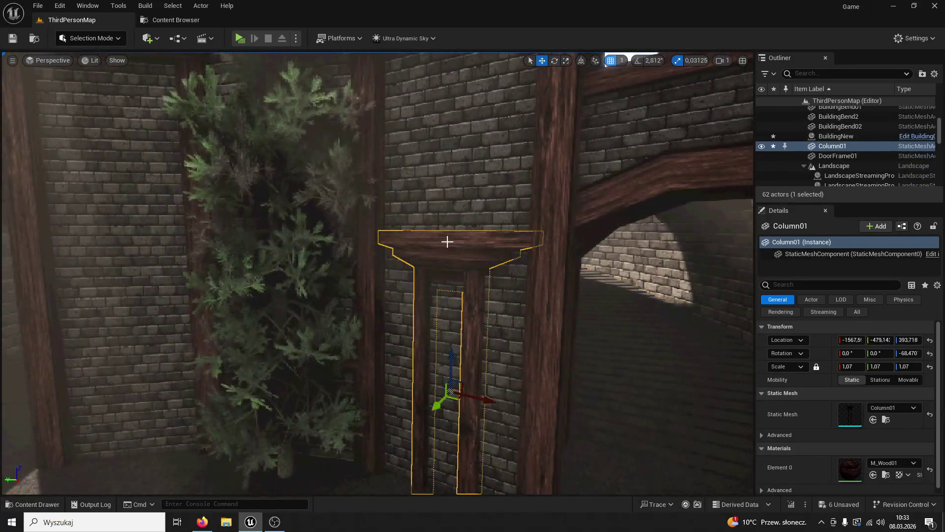
pyautogui.moveTo(447, 242)
pyautogui.mouseDown()
pyautogui.moveTo(488, 319)
pyautogui.moveTo(353, 313)
pyautogui.moveTo(429, 304)
pyautogui.mouseUp()
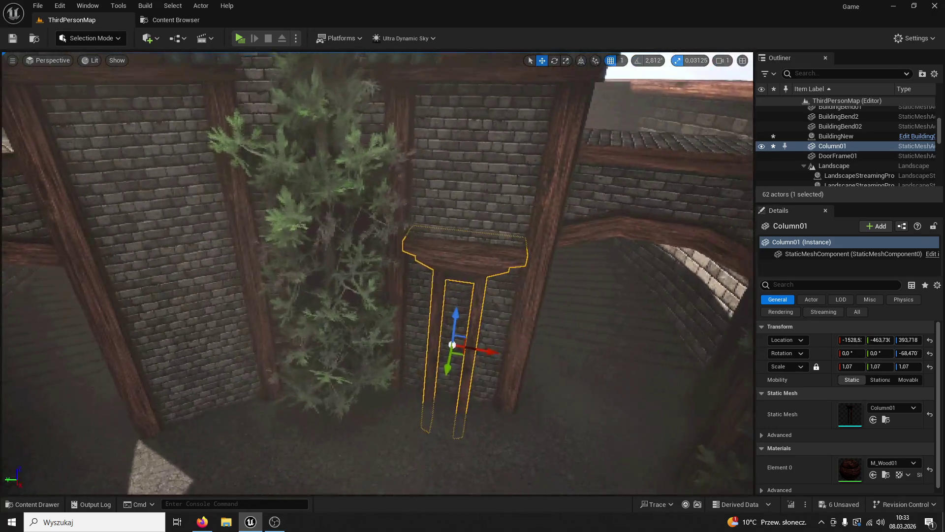
# Duplicate the column as Column2 in another bay, slide it along the wall, and start Play In Editor
pyautogui.click(458, 292)
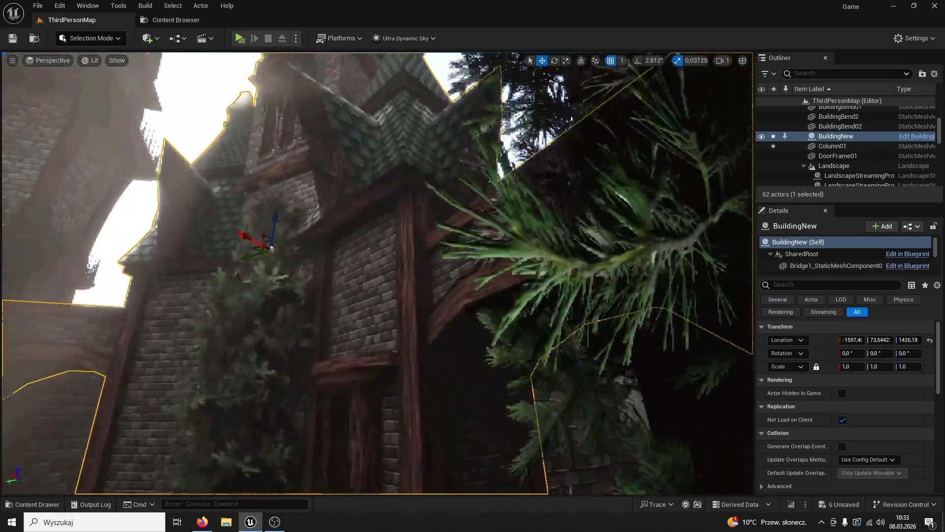
pyautogui.moveTo(491, 276)
pyautogui.mouseDown()
pyautogui.moveTo(490, 243)
pyautogui.moveTo(284, 218)
pyautogui.mouseUp()
pyautogui.scroll(-5, 490, 244)
pyautogui.click(433, 295)
pyautogui.click(274, 226)
pyautogui.hotkey('ctrl', 'z')
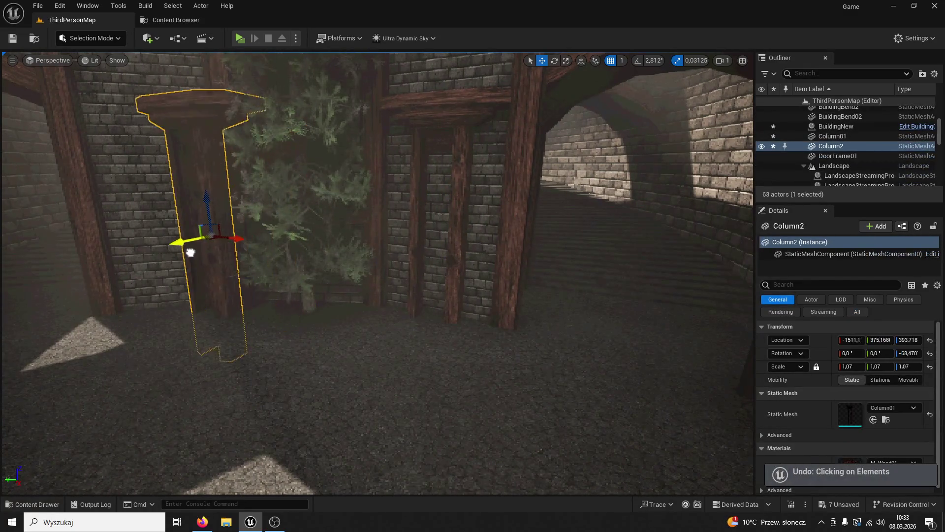
pyautogui.moveTo(158, 257)
pyautogui.mouseDown()
pyautogui.moveTo(167, 246)
pyautogui.moveTo(167, 275)
pyautogui.moveTo(162, 236)
pyautogui.moveTo(398, 93)
pyautogui.mouseUp()
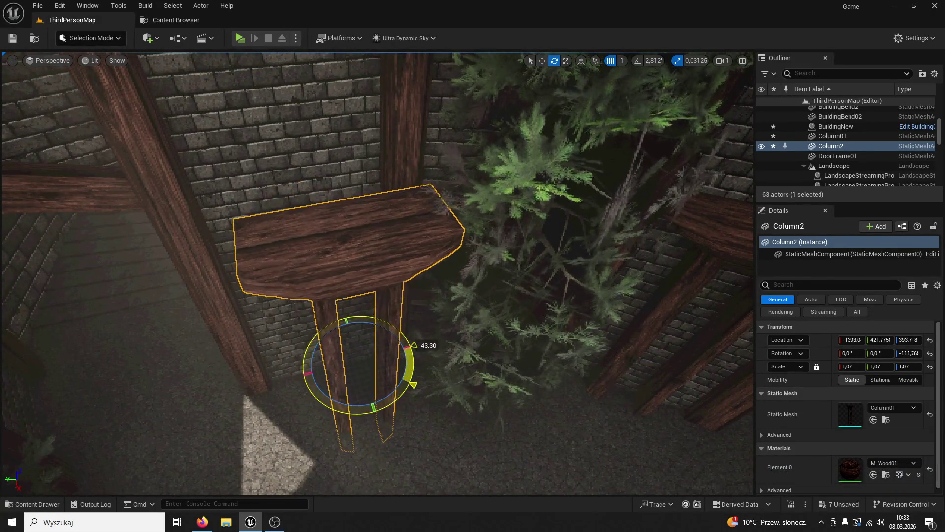
pyautogui.click(510, 84)
pyautogui.click(422, 225)
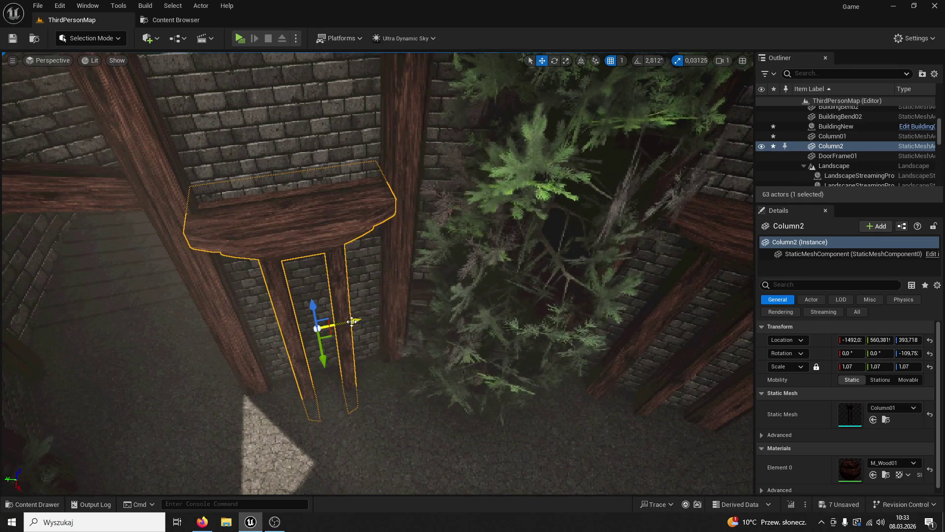
pyautogui.moveTo(395, 324); pyautogui.dragTo(418, 374)
pyautogui.scroll(3, 418, 374)
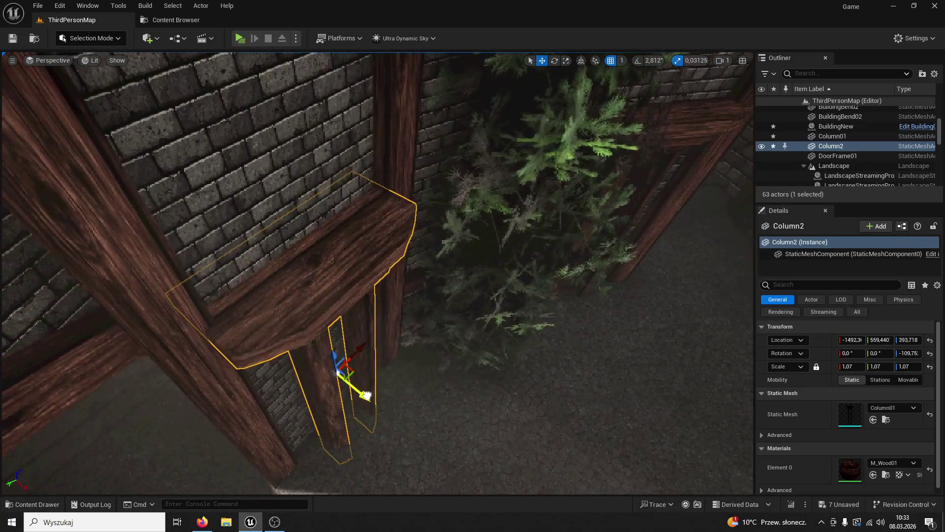
pyautogui.moveTo(345, 382); pyautogui.dragTo(359, 386)
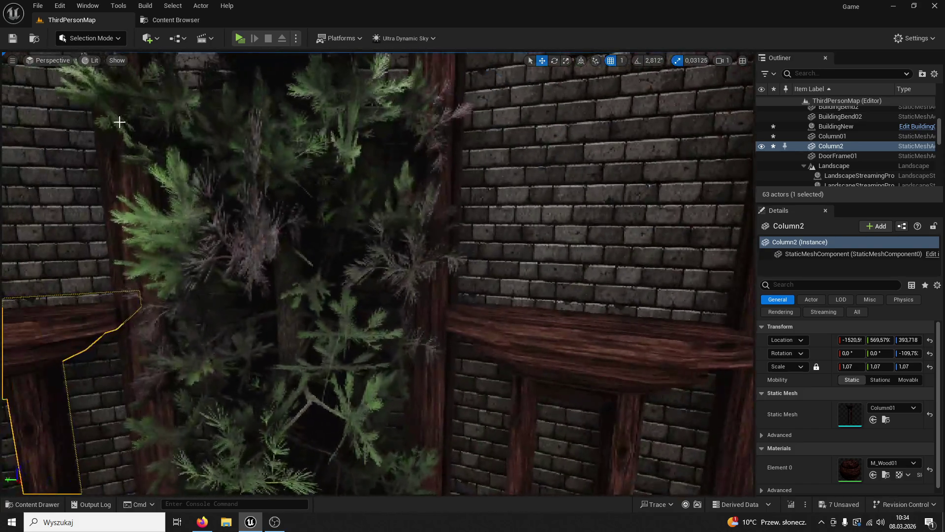
pyautogui.click(240, 39)
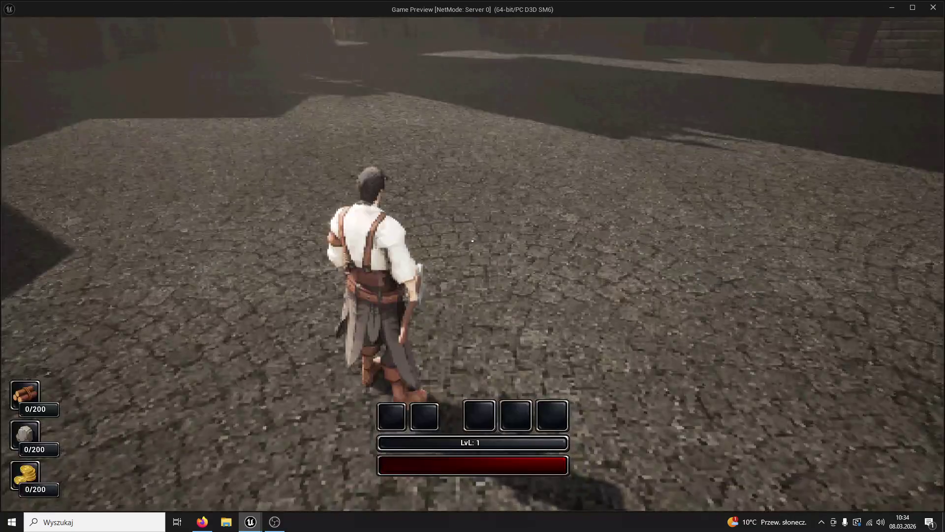
# Run the character across the courtyard toward the arches, then exit the preview with Esc
pyautogui.press('w')
pyautogui.moveTo(472, 241)
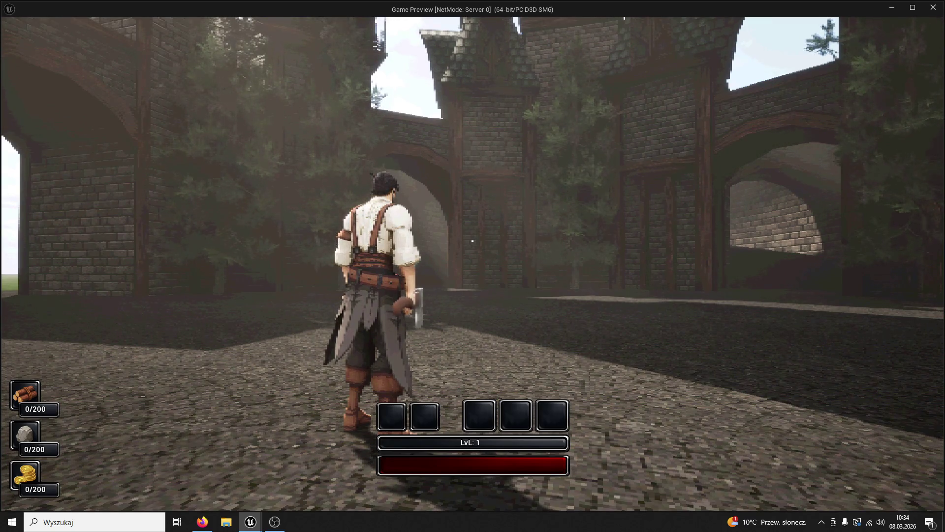
pyautogui.press('w')
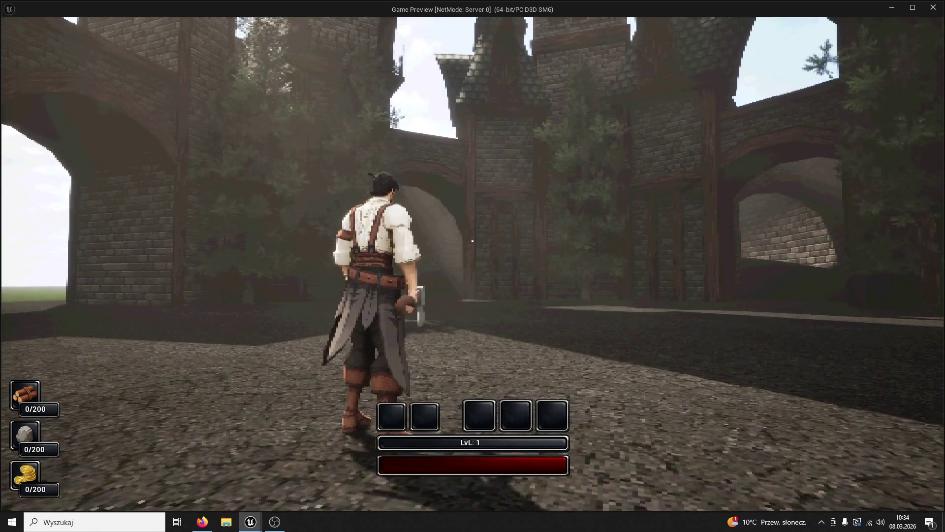
pyautogui.press('Escape')
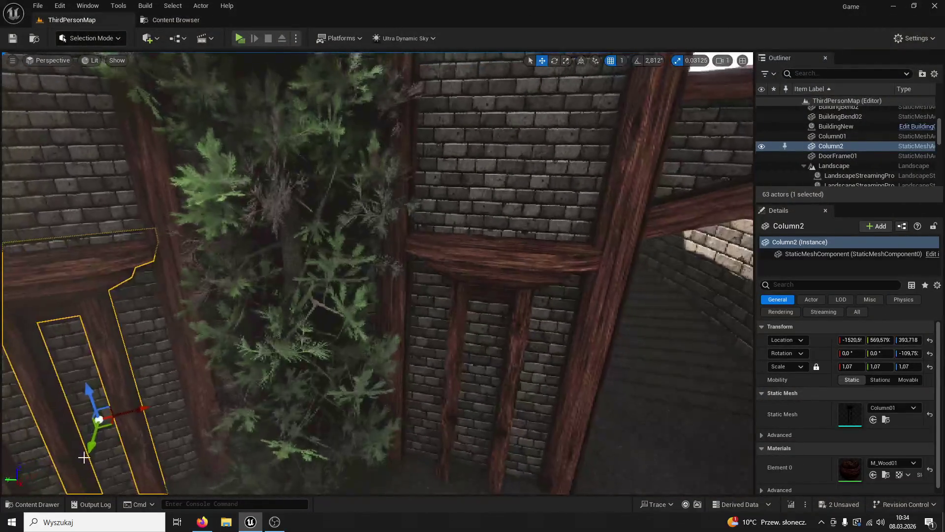
# Inspect the DoorFrame01 mesh, place it on the ledge, then delete it
pyautogui.click(32, 504)
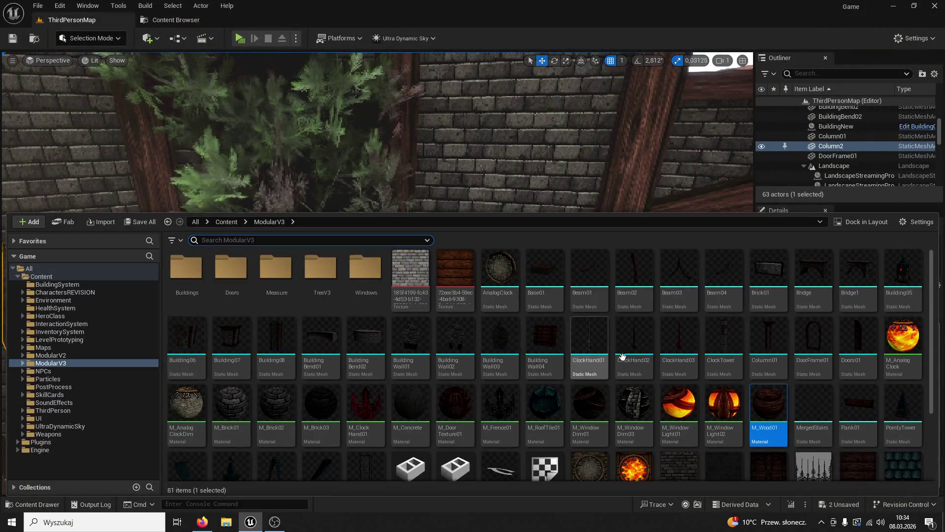
pyautogui.doubleClick(826, 348)
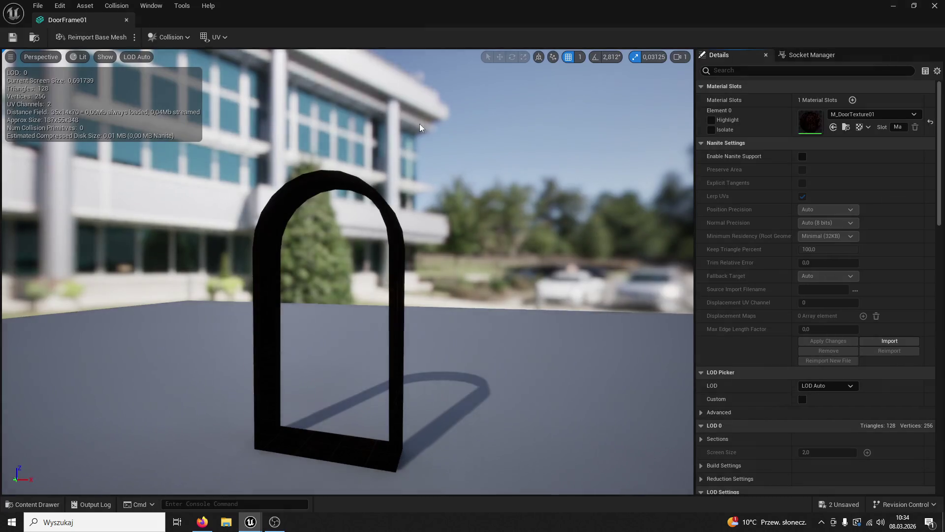
pyautogui.click(126, 20)
pyautogui.hotkey('ctrl', 'space')
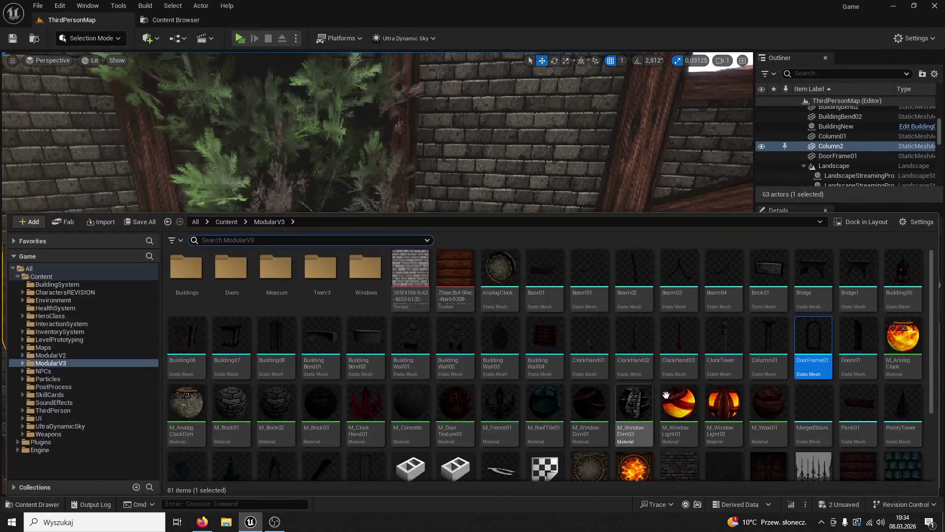
pyautogui.moveTo(817, 350)
pyautogui.mouseDown()
pyautogui.moveTo(507, 158)
pyautogui.moveTo(492, 176)
pyautogui.mouseUp()
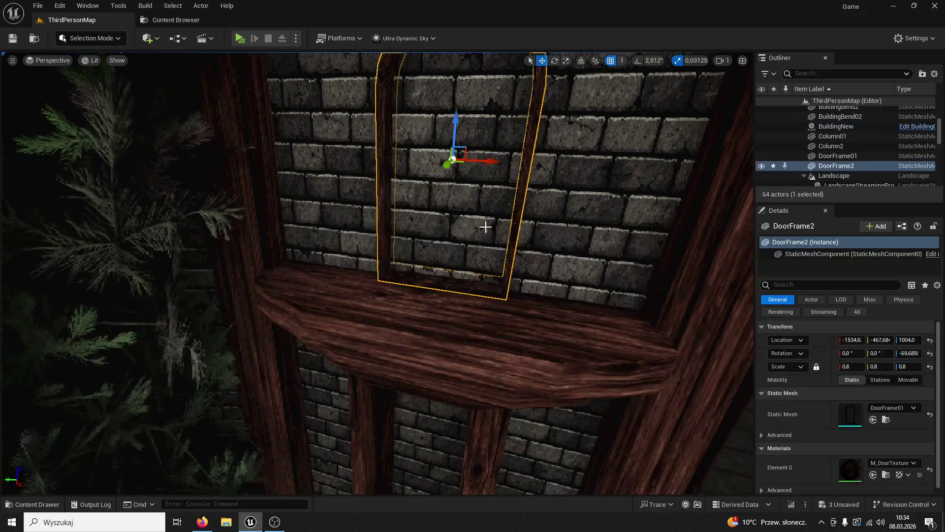
pyautogui.press('Delete')
# Open ModularV3's Doors folder and place a door against the brick wall at -1467, -444, 865
pyautogui.click(31, 505)
pyautogui.click(31, 505)
pyautogui.click(31, 505)
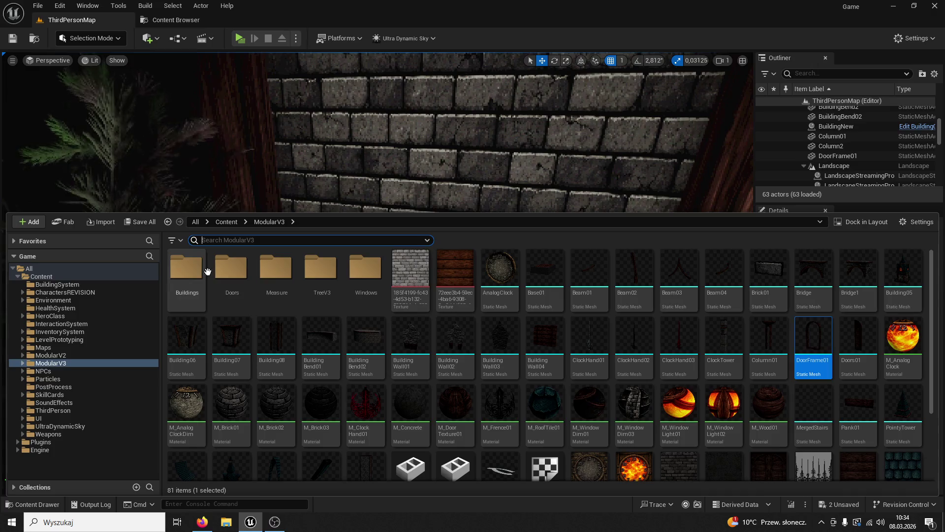
pyautogui.doubleClick(205, 270)
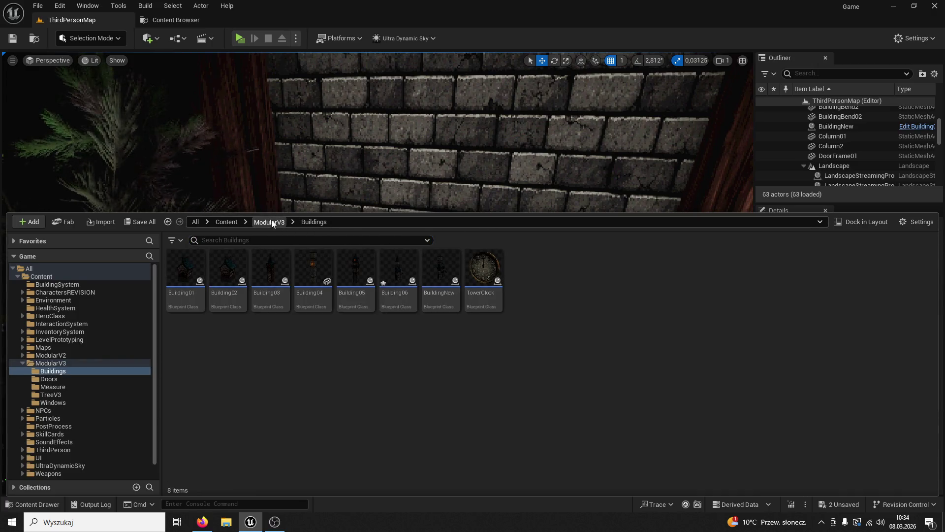
pyautogui.click(271, 221)
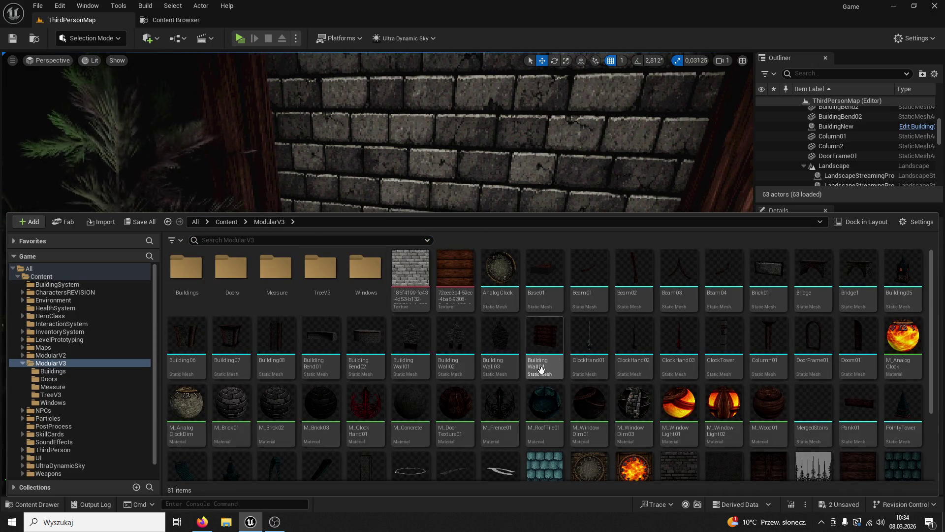
pyautogui.scroll(-2, 570, 349)
pyautogui.scroll(2, 212, 279)
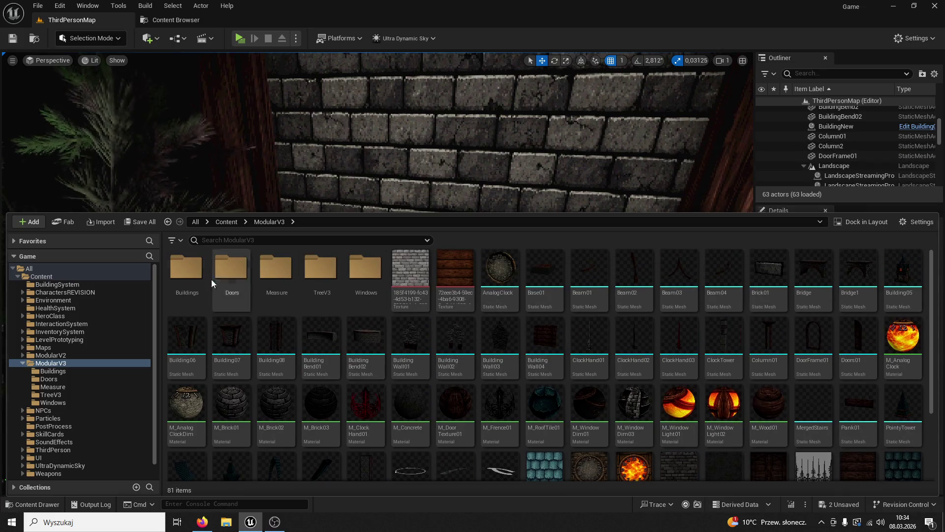
pyautogui.doubleClick(232, 273)
pyautogui.moveTo(186, 265)
pyautogui.mouseDown()
pyautogui.moveTo(416, 126)
pyautogui.moveTo(429, 303)
pyautogui.mouseUp()
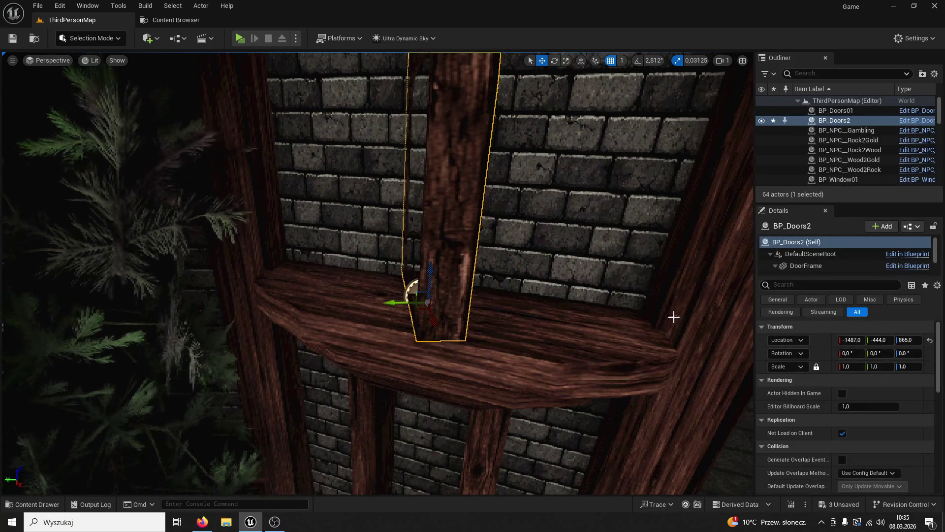
# Turn the new door to -90 degrees, then rotate it to about -67.7 degrees to face out
pyautogui.press('f')
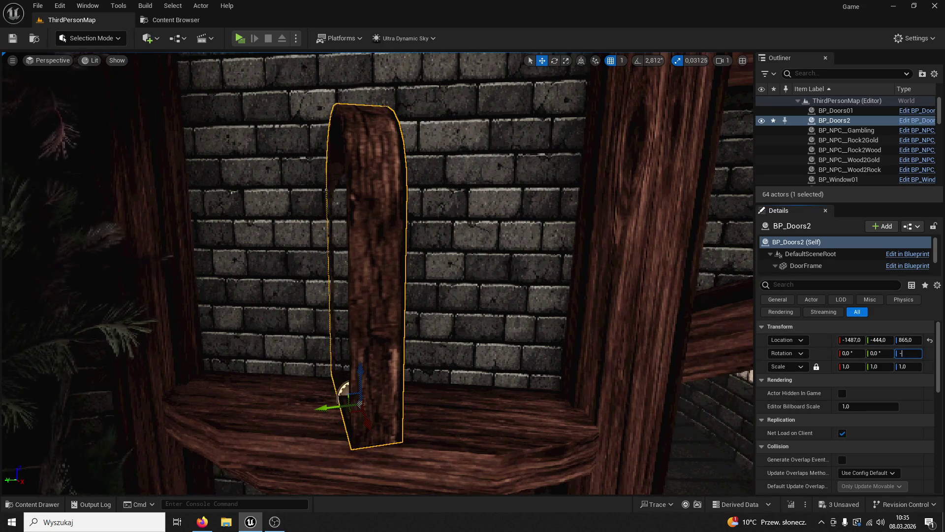
pyautogui.write('90')
pyautogui.press('Return')
pyautogui.click(553, 62)
pyautogui.moveTo(363, 437)
pyautogui.mouseDown()
pyautogui.moveTo(408, 400)
pyautogui.moveTo(420, 410)
pyautogui.mouseUp()
# Slide the door back against the wall and check its placement from above
pyautogui.click(543, 60)
pyautogui.moveTo(355, 424)
pyautogui.mouseDown()
pyautogui.moveTo(363, 400)
pyautogui.moveTo(389, 384)
pyautogui.moveTo(365, 393)
pyautogui.moveTo(392, 377)
pyautogui.moveTo(448, 390)
pyautogui.moveTo(436, 379)
pyautogui.mouseUp()
pyautogui.click(555, 60)
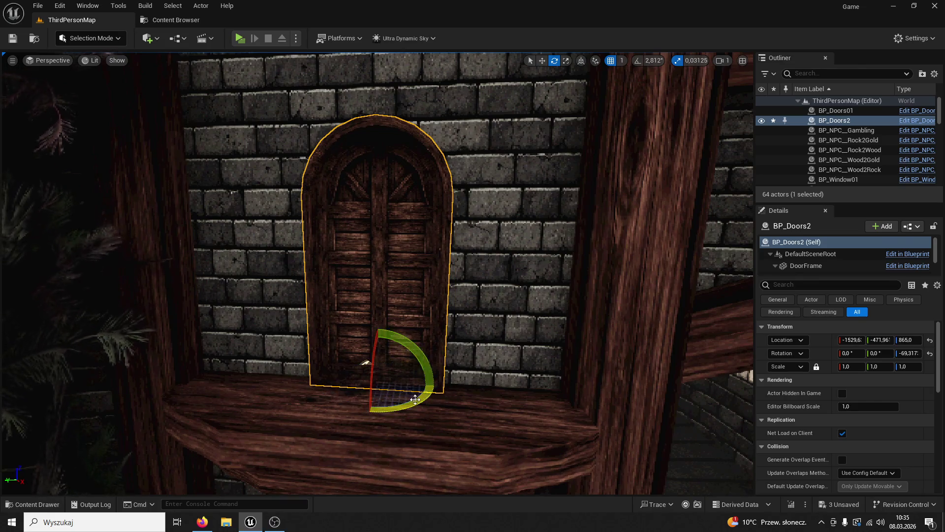
pyautogui.moveTo(377, 274); pyautogui.dragTo(377, 232)
pyautogui.moveTo(408, 428); pyautogui.dragTo(446, 355)
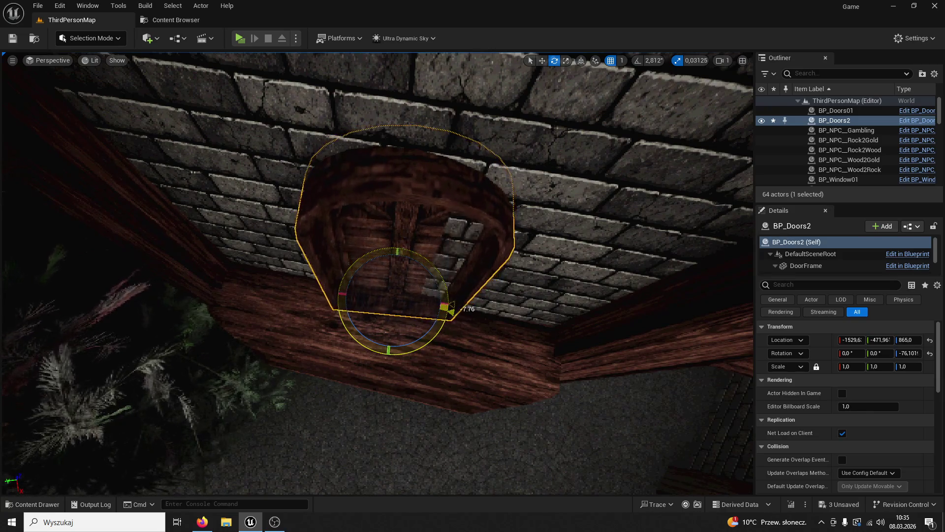
pyautogui.moveTo(431, 340); pyautogui.dragTo(421, 301)
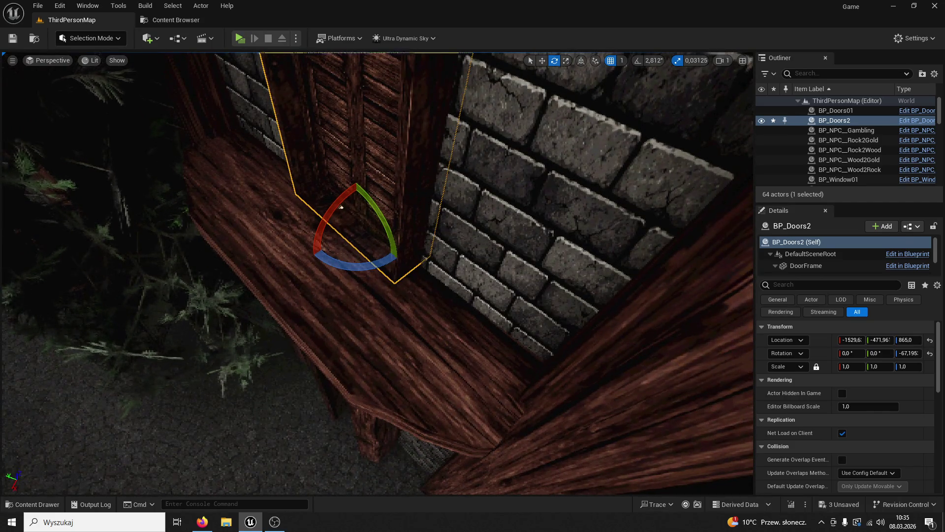
pyautogui.moveTo(340, 204); pyautogui.dragTo(339, 241)
# Lower the door to height 860 on the ledge
pyautogui.press('f')
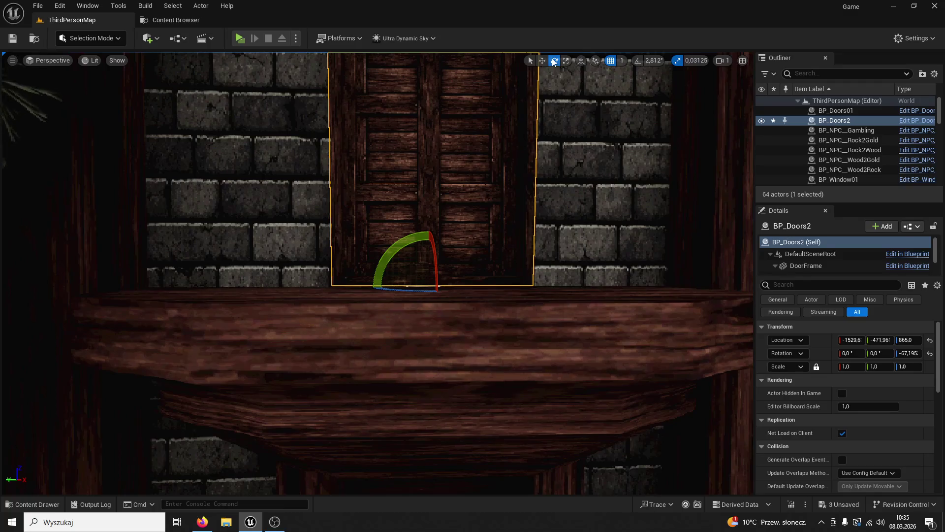
pyautogui.press('w')
pyautogui.moveTo(427, 287); pyautogui.dragTo(427, 293)
pyautogui.scroll(-10, 398, 272)
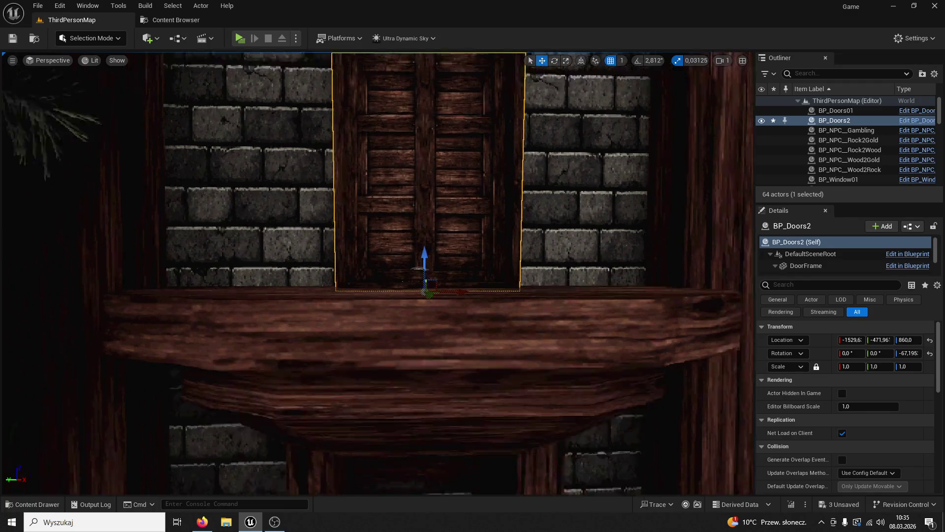
pyautogui.scroll(-5, 398, 271)
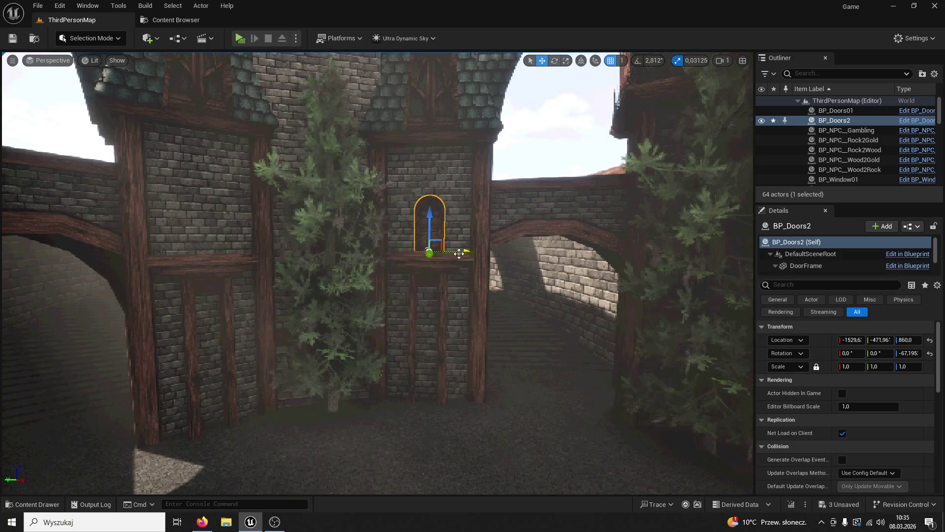
# Duplicate the door as BP_Doors3, move it to the left ledge and turn it to about -109 degrees
pyautogui.hotkey('ctrl', 'd')
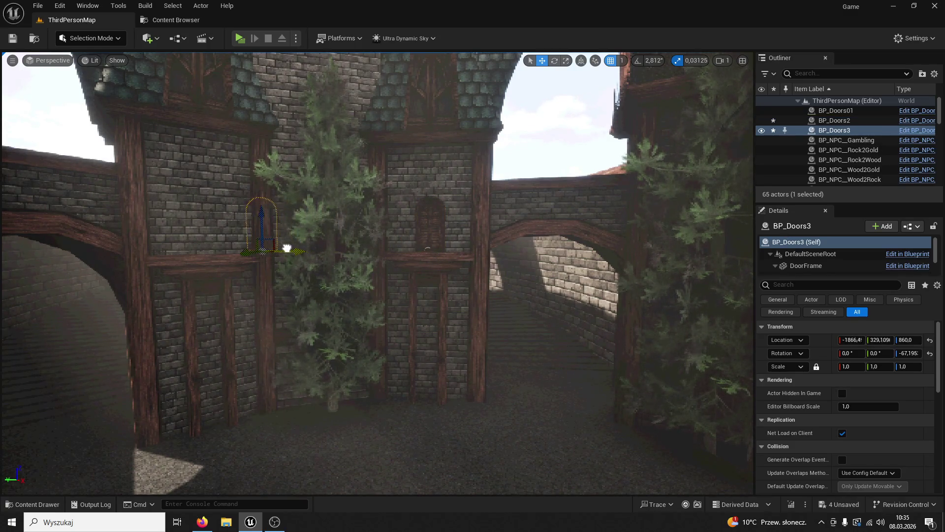
pyautogui.moveTo(218, 254); pyautogui.dragTo(160, 270)
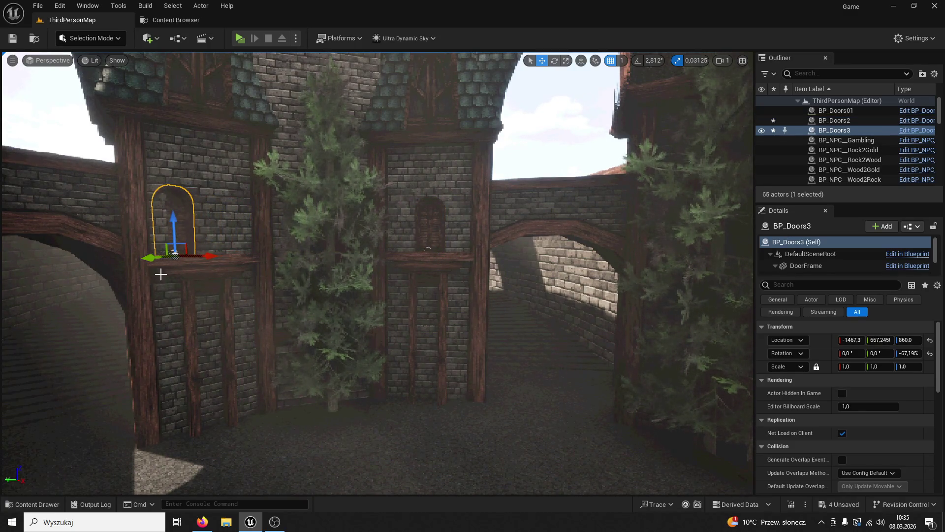
pyautogui.press('f')
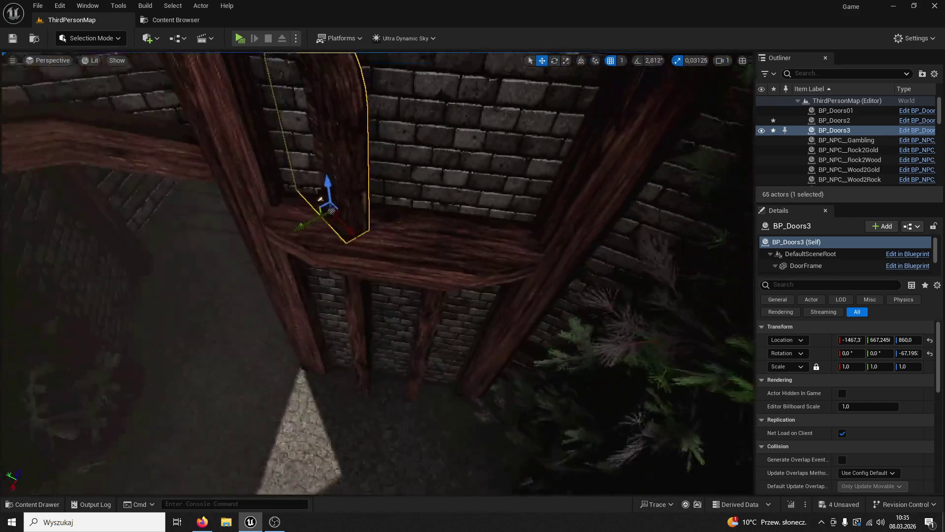
pyautogui.click(554, 60)
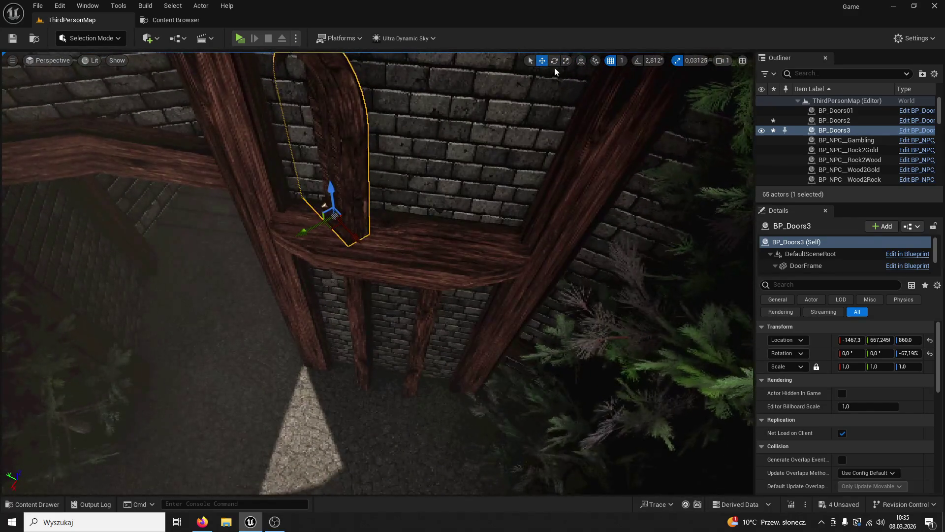
pyautogui.moveTo(340, 262)
pyautogui.mouseDown()
pyautogui.moveTo(373, 226)
pyautogui.moveTo(426, 236)
pyautogui.mouseUp()
# Fine-tune BP_Doors3's position and angle on the ledge, save the level and launch a game preview
pyautogui.press('w')
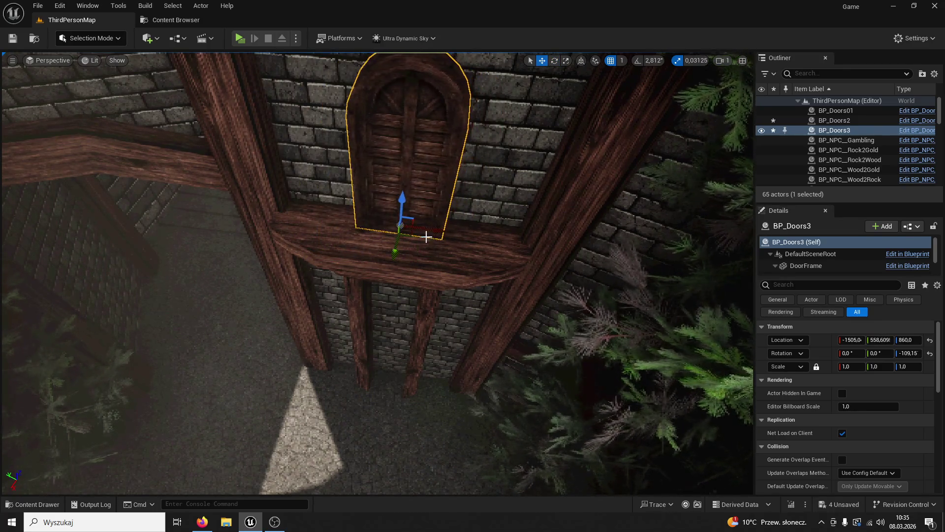
pyautogui.press('f')
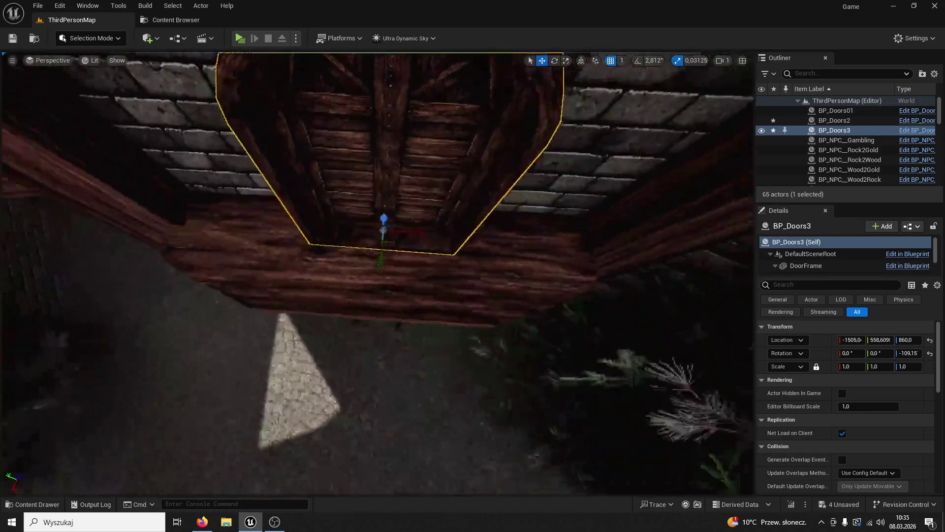
pyautogui.scroll(-3, 378, 377)
pyautogui.scroll(3, 378, 377)
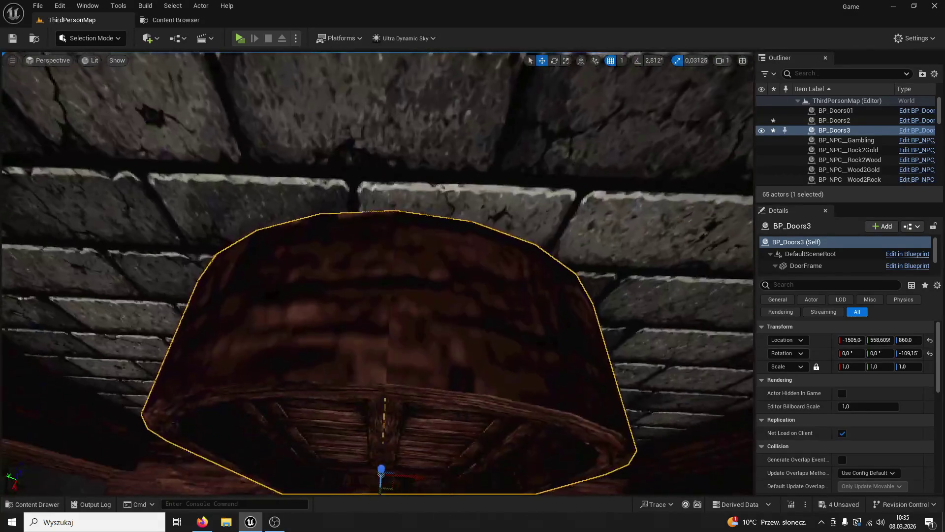
pyautogui.scroll(-2, 378, 377)
pyautogui.moveTo(379, 377)
pyautogui.mouseDown()
pyautogui.moveTo(377, 353)
pyautogui.moveTo(372, 358)
pyautogui.mouseUp()
pyautogui.moveTo(431, 334); pyautogui.dragTo(439, 326)
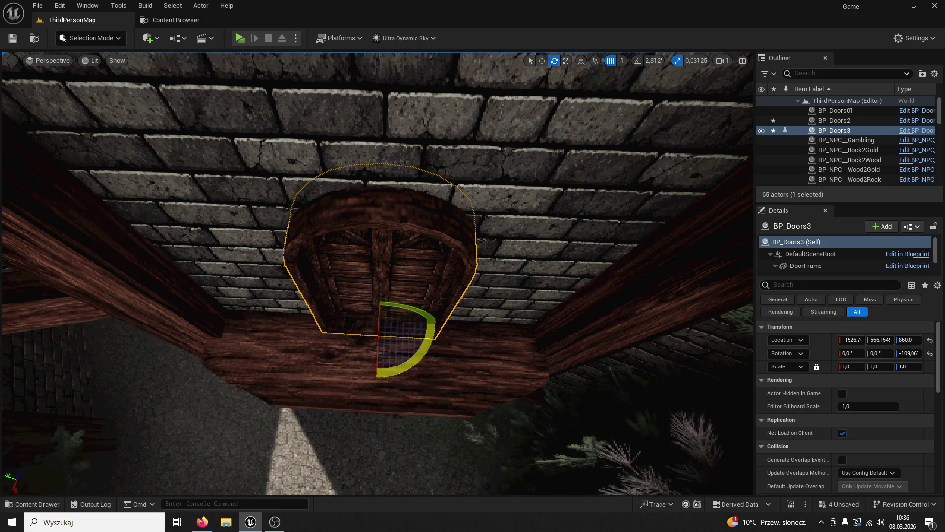
pyautogui.click(542, 61)
pyautogui.moveTo(413, 323); pyautogui.dragTo(410, 325)
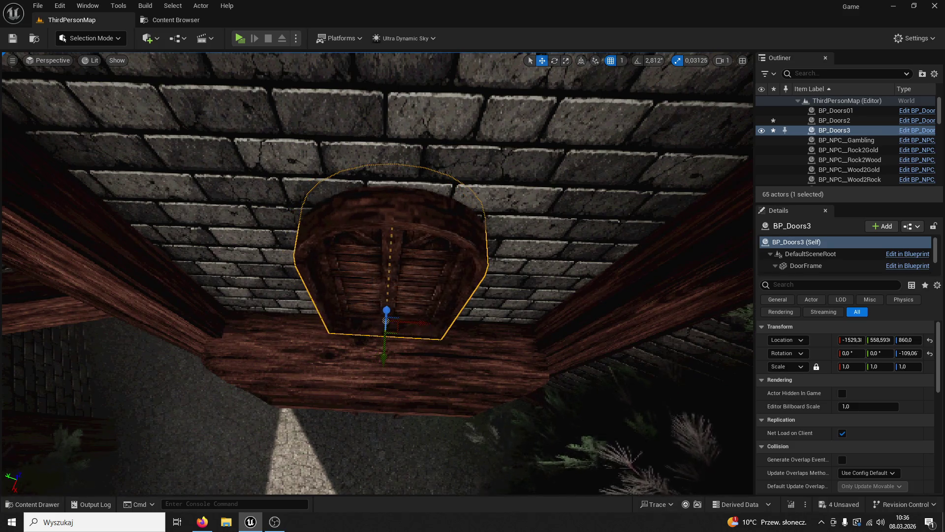
pyautogui.hotkey('ctrl', 's')
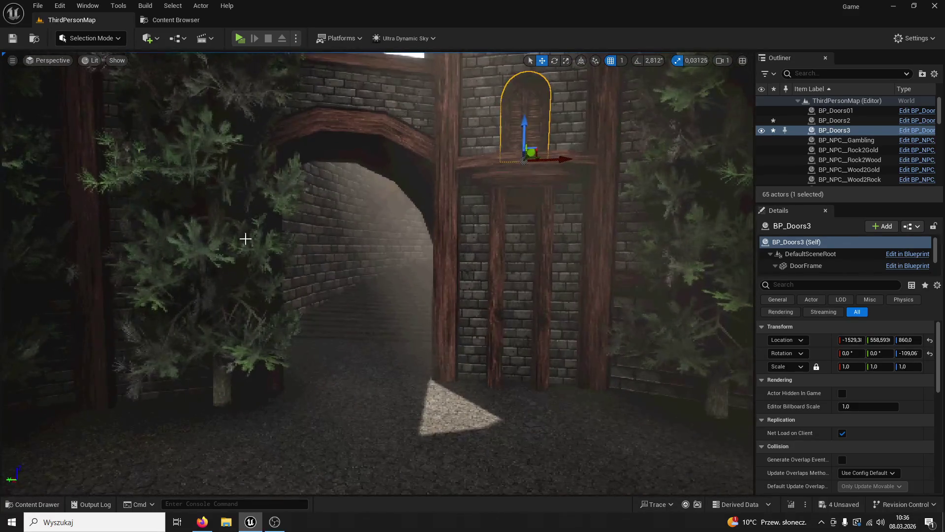
pyautogui.click(239, 39)
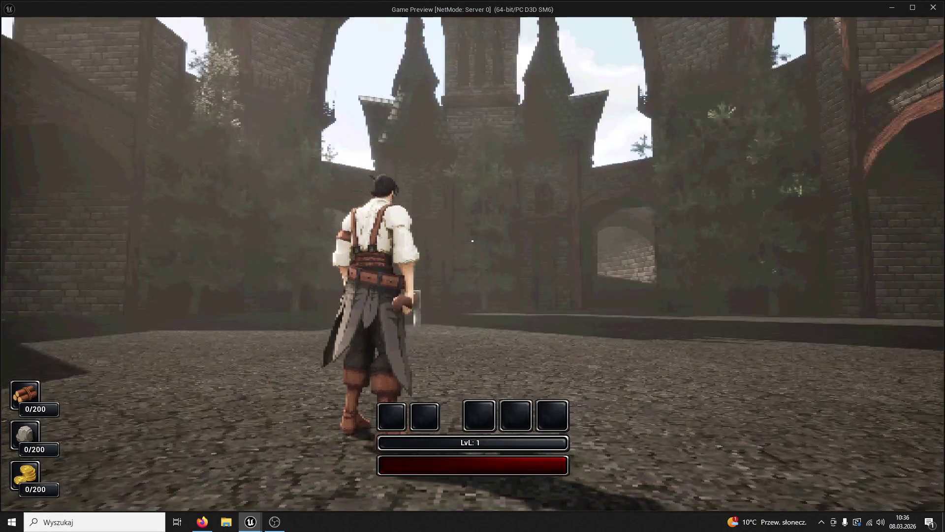
# Exit the preview, select both wooden columns and lower them slightly
pyautogui.press('w')
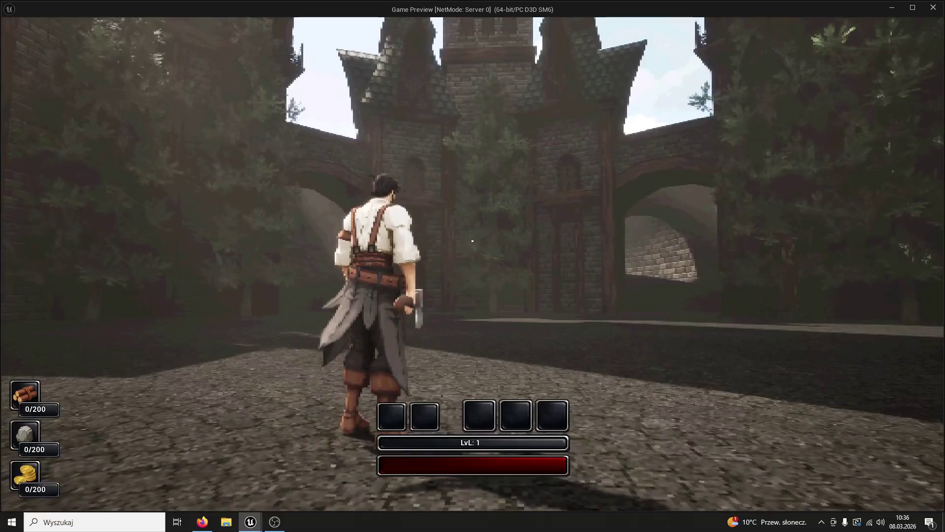
pyautogui.press('Escape')
pyautogui.keyDown('ctrl'); pyautogui.click(502, 177); pyautogui.keyUp('ctrl')
pyautogui.moveTo(502, 177); pyautogui.dragTo(479, 211)
pyautogui.keyDown('ctrl'); pyautogui.click(456, 247); pyautogui.keyUp('ctrl')
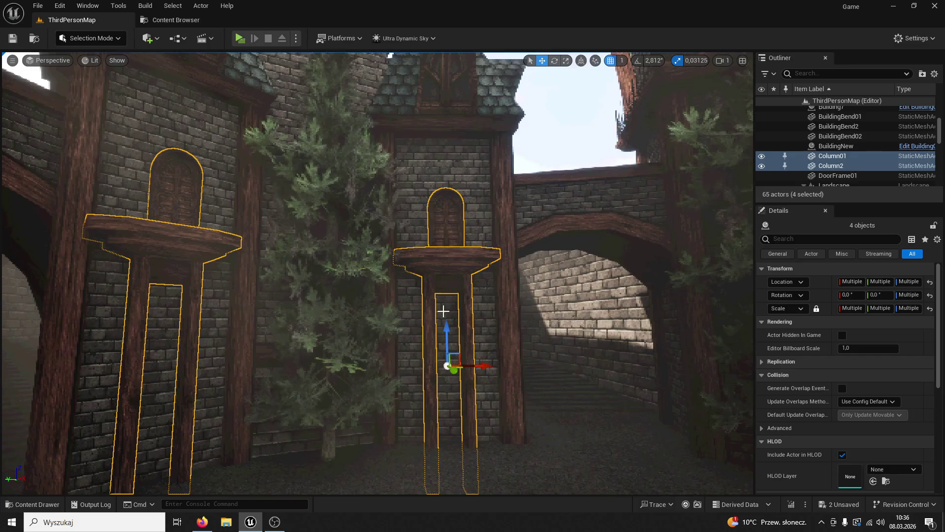
pyautogui.moveTo(445, 331)
pyautogui.mouseDown()
pyautogui.moveTo(444, 365)
pyautogui.moveTo(444, 355)
pyautogui.mouseUp()
# Save the level and check the columns in a quick game preview
pyautogui.click(8, 35)
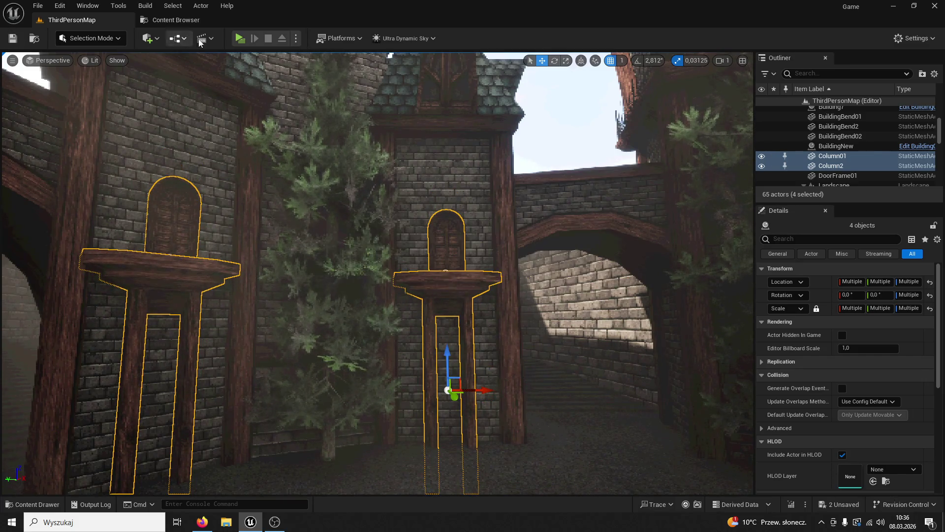
pyautogui.hotkey('alt', 'p')
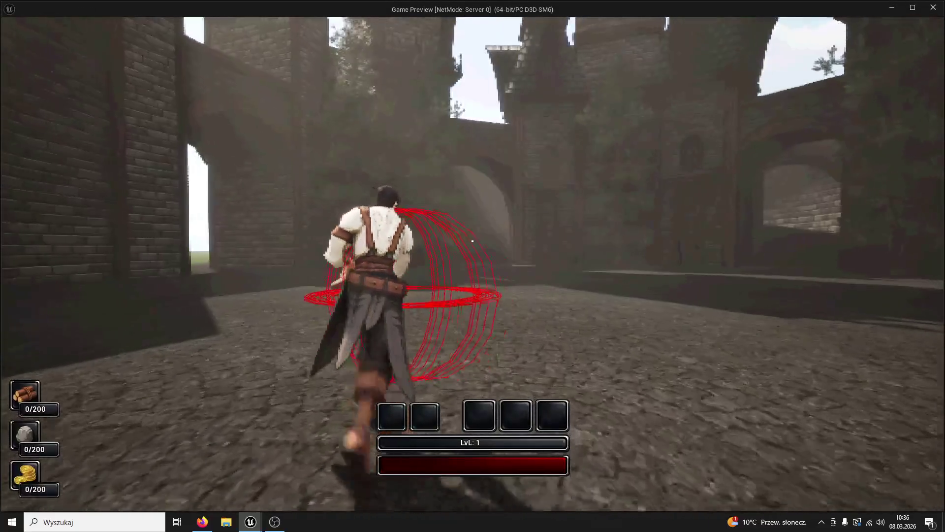
pyautogui.press('Escape')
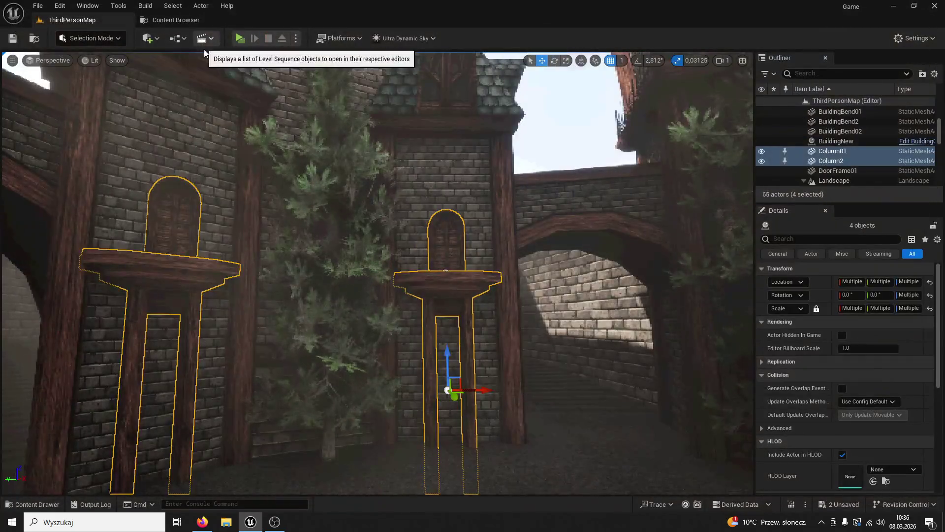
# Raise the columns along Z, then play-test again by running toward the gate
pyautogui.moveTo(448, 350); pyautogui.dragTo(448, 307)
pyautogui.click(198, 168)
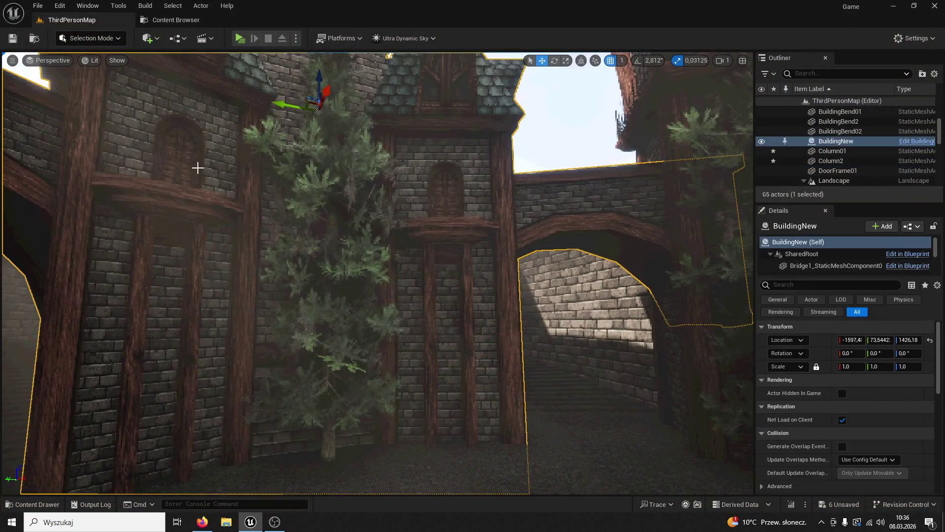
pyautogui.click(235, 36)
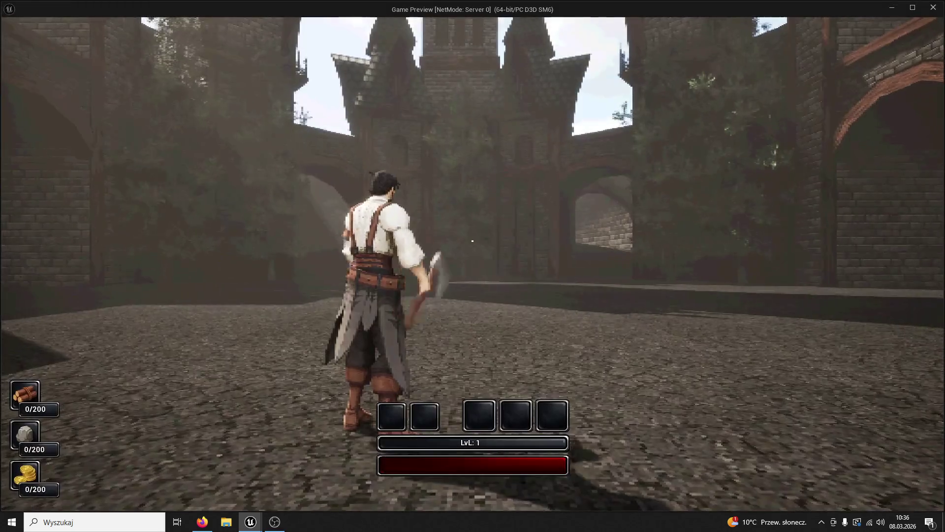
pyautogui.press('w')
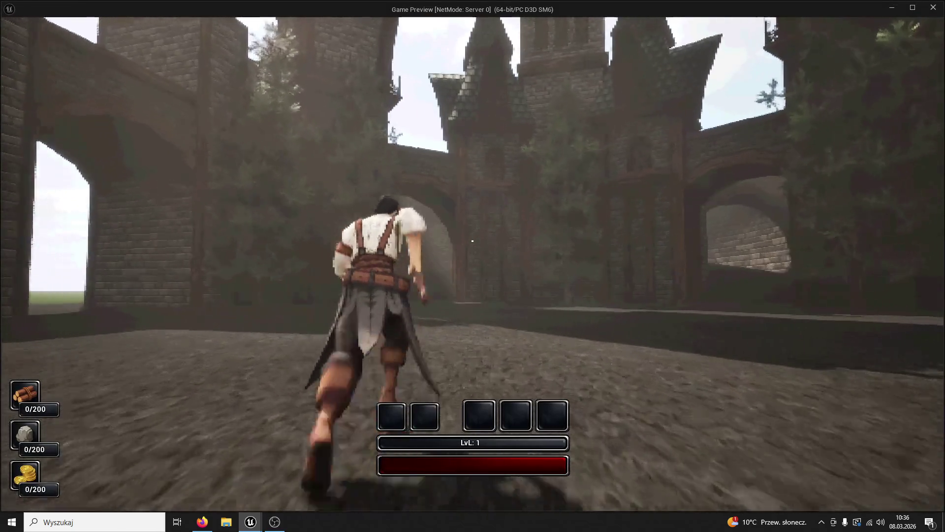
pyautogui.press('Escape')
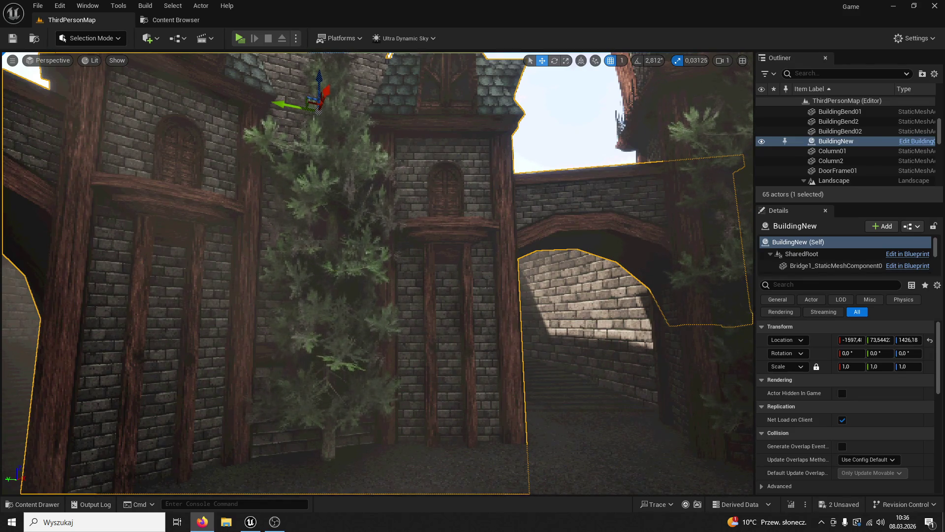
# Fly the camera through the archway, start a game preview and run and jump through the courtyard
pyautogui.moveTo(513, 350)
pyautogui.mouseDown()
pyautogui.moveTo(482, 351)
pyautogui.moveTo(492, 350)
pyautogui.moveTo(269, 133)
pyautogui.mouseUp()
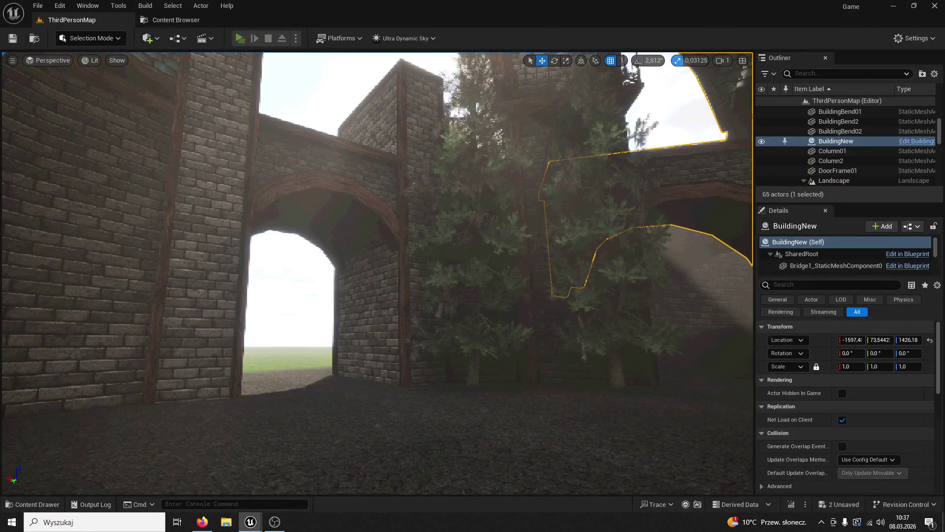
pyautogui.hotkey('alt', 'p')
pyautogui.press('w')
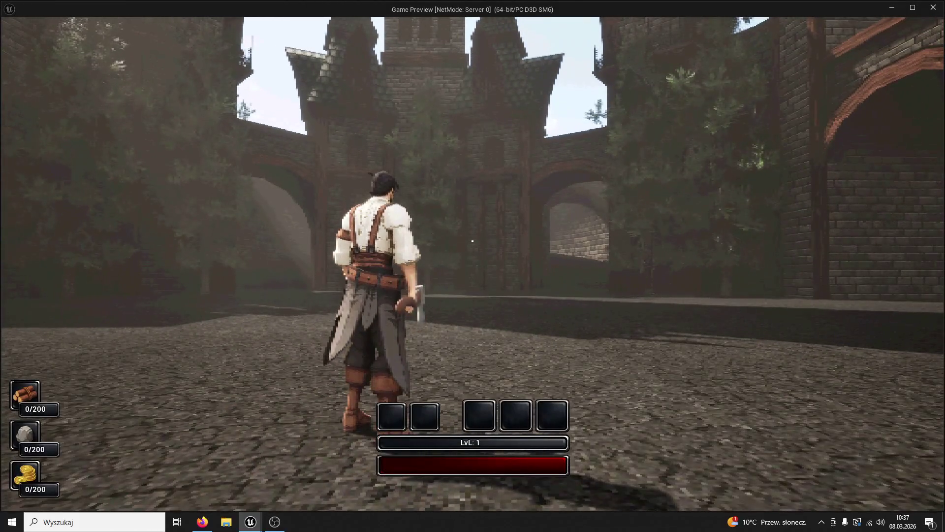
pyautogui.press('w')
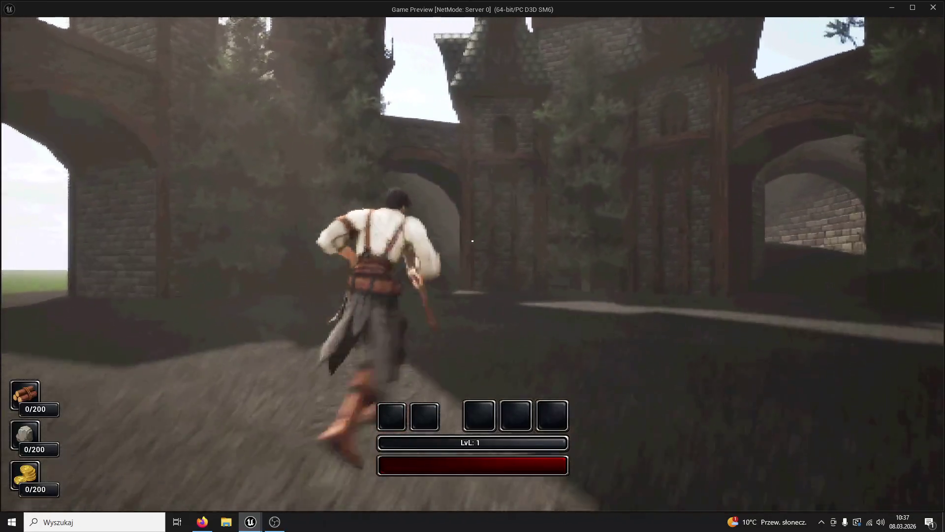
pyautogui.press('space')
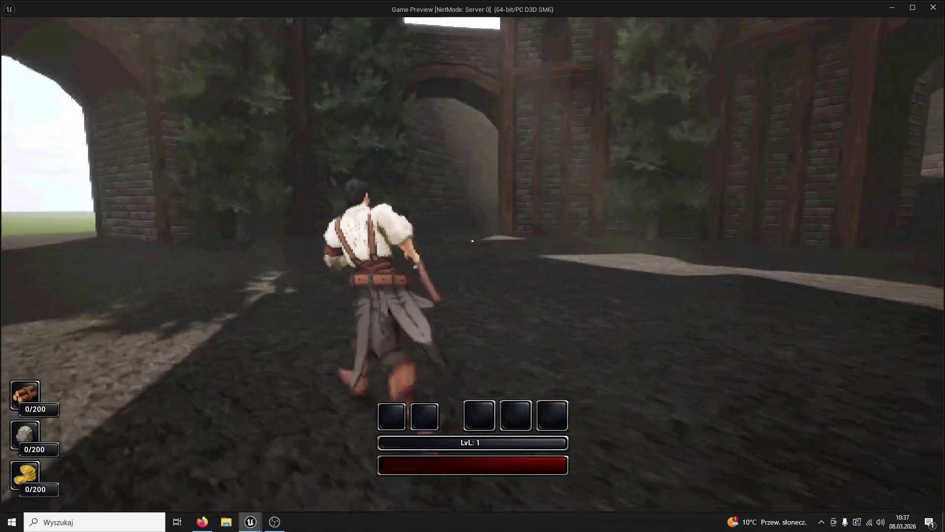
pyautogui.press('space')
pyautogui.press('space')
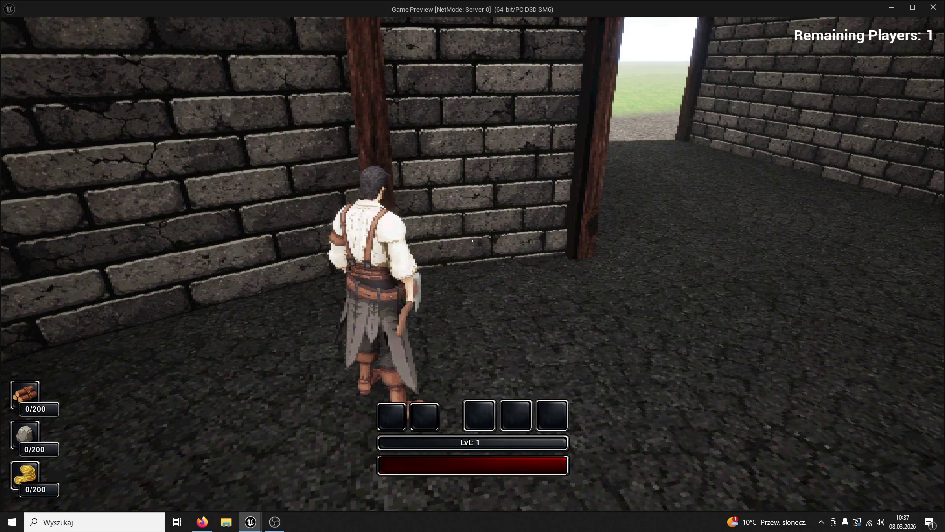
# Run the character along the wall past the wooden pillars, then stop the preview
pyautogui.press('w')
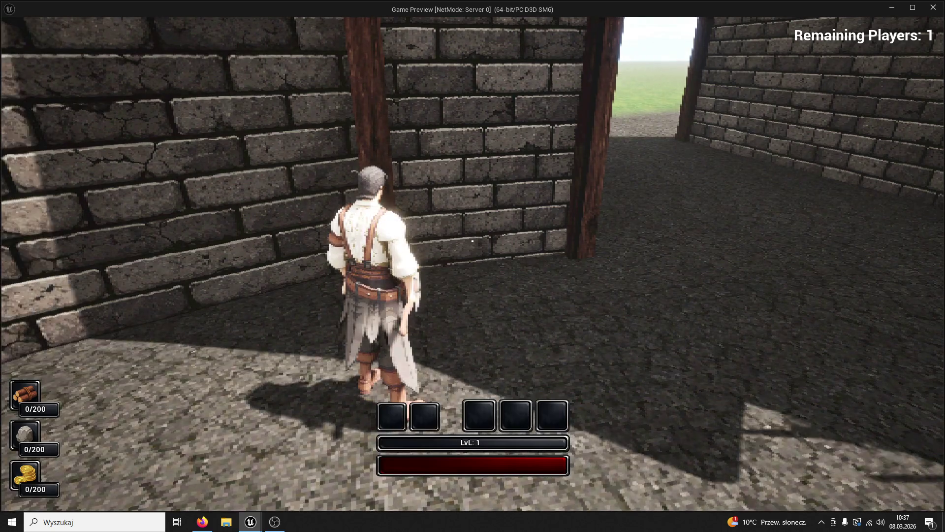
pyautogui.press('w')
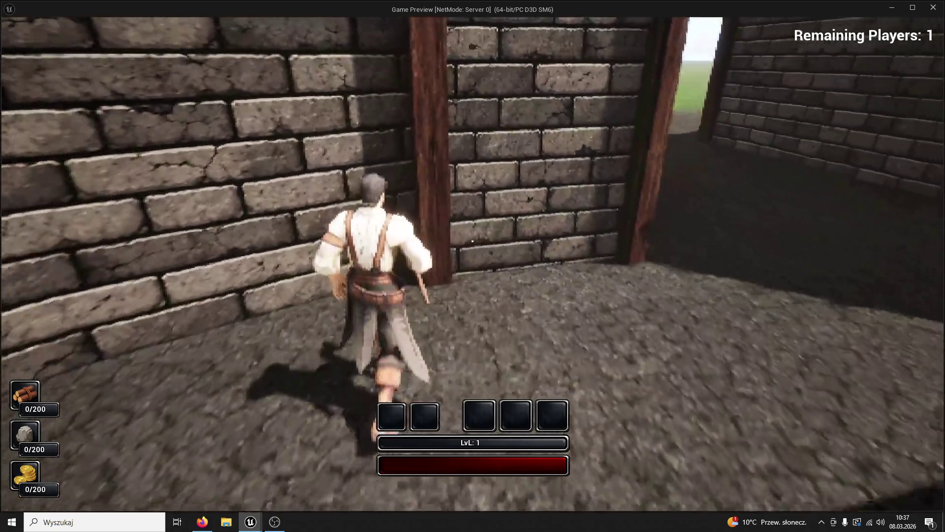
pyautogui.press('w')
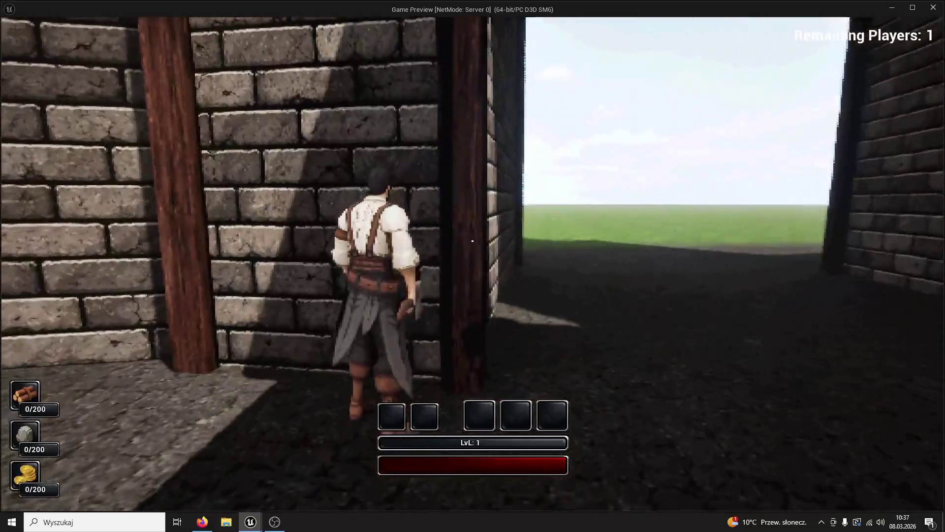
pyautogui.press('w')
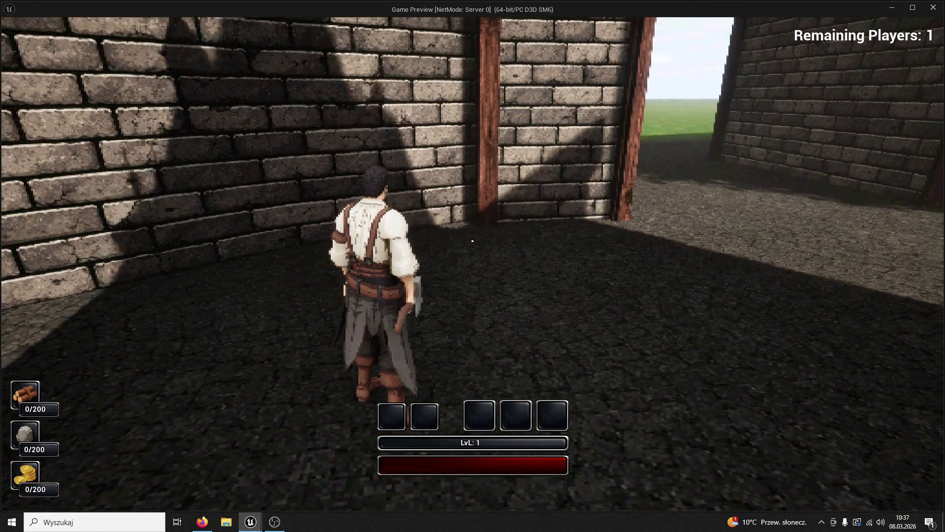
pyautogui.press('w')
pyautogui.press('w')
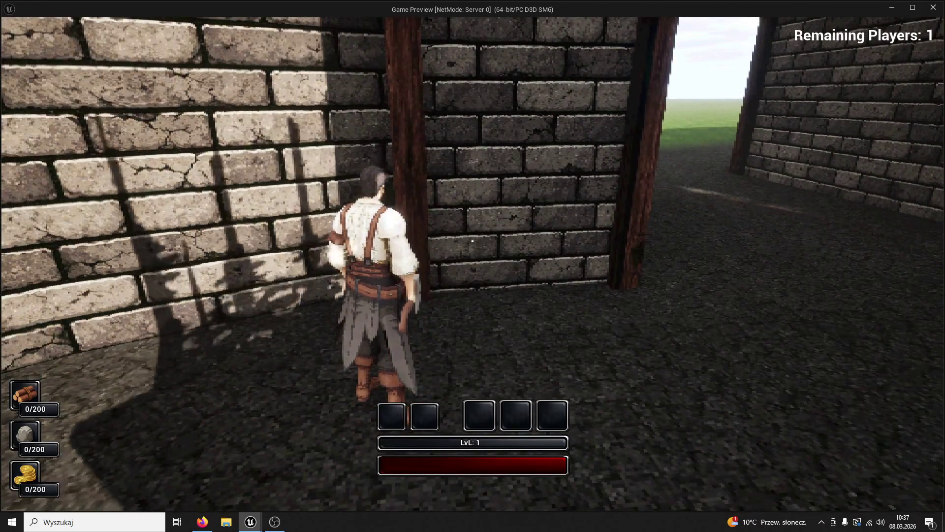
pyautogui.press('w')
pyautogui.press('w')
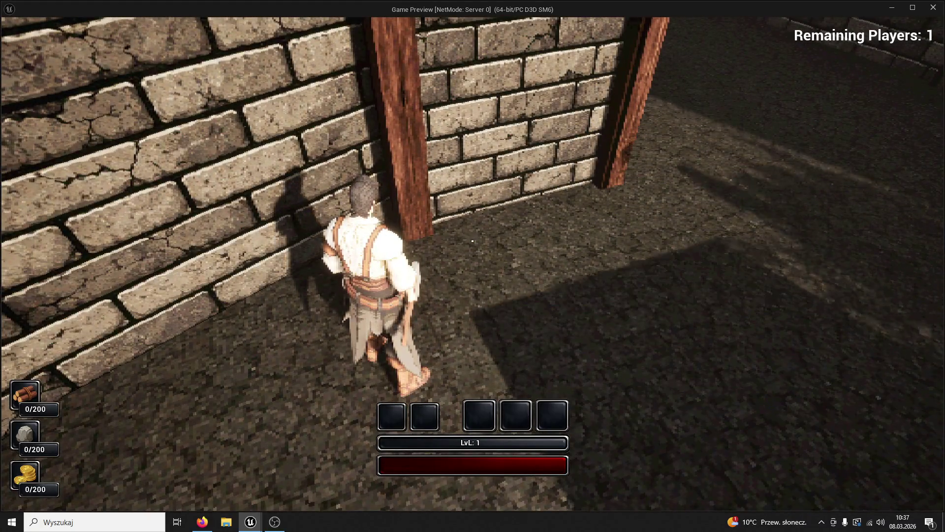
pyautogui.press('w')
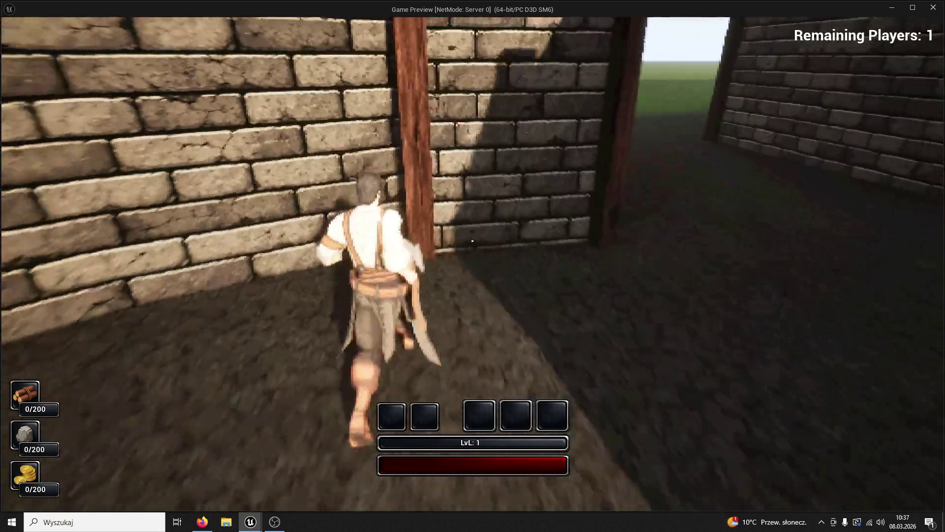
pyautogui.press('w')
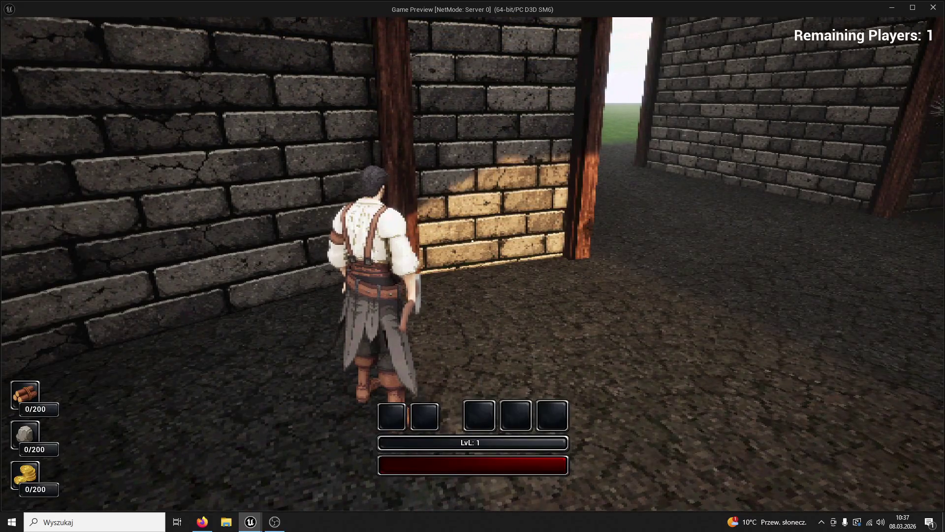
pyautogui.press('a')
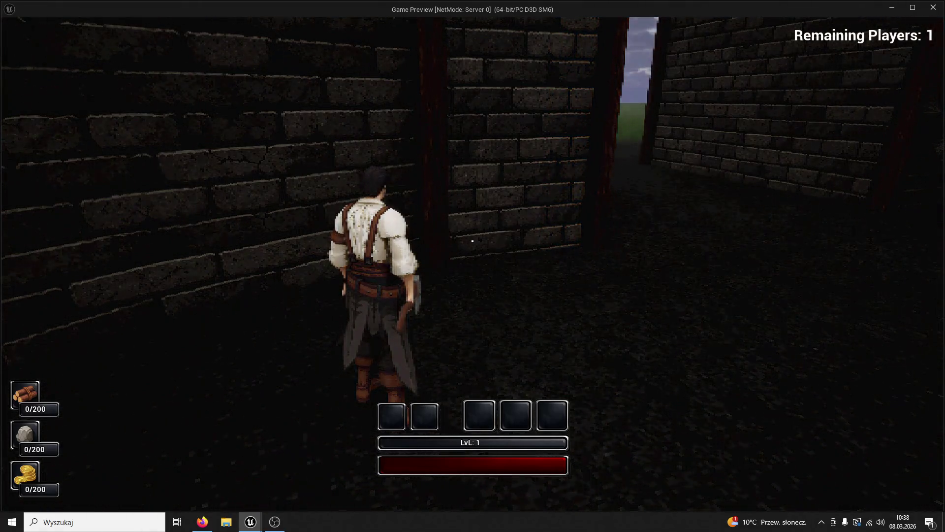
pyautogui.press('Escape')
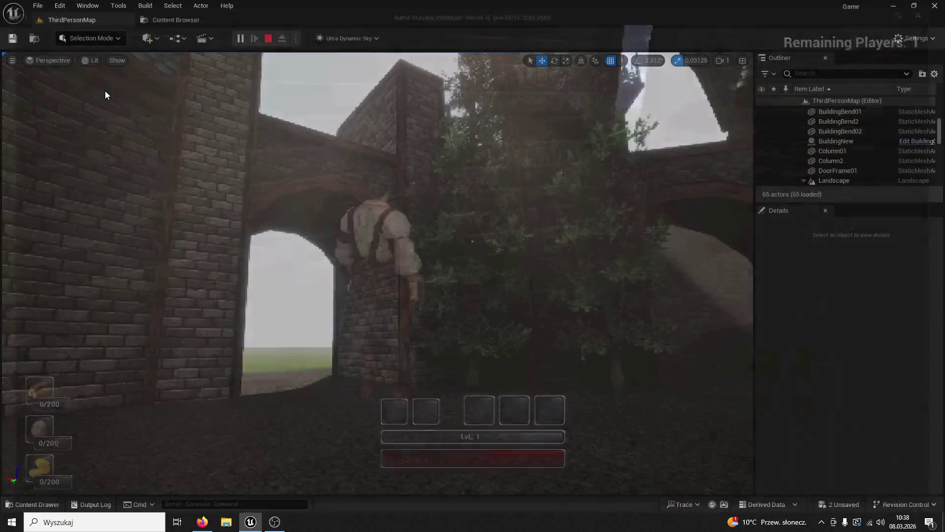
# Close the Message Log, start a new Play In Editor session and move the character forward
pyautogui.click(713, 116)
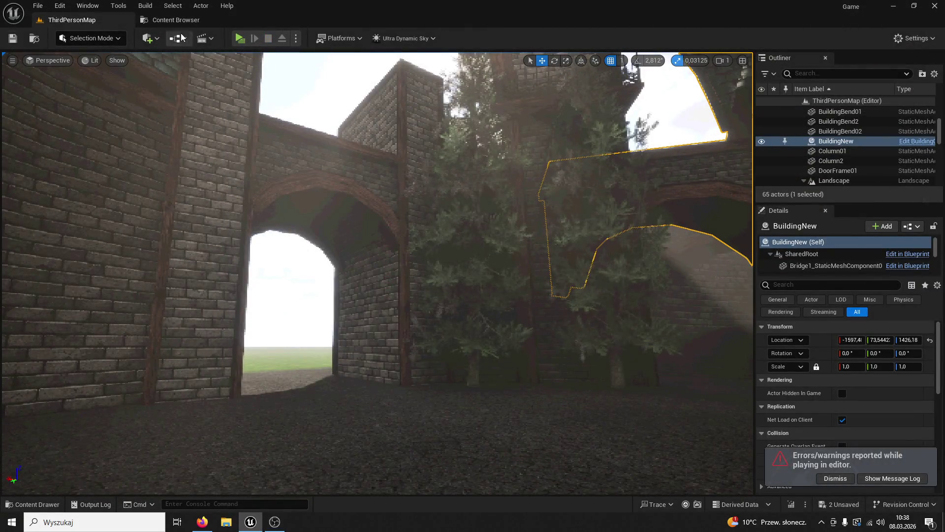
pyautogui.click(238, 38)
pyautogui.press('w')
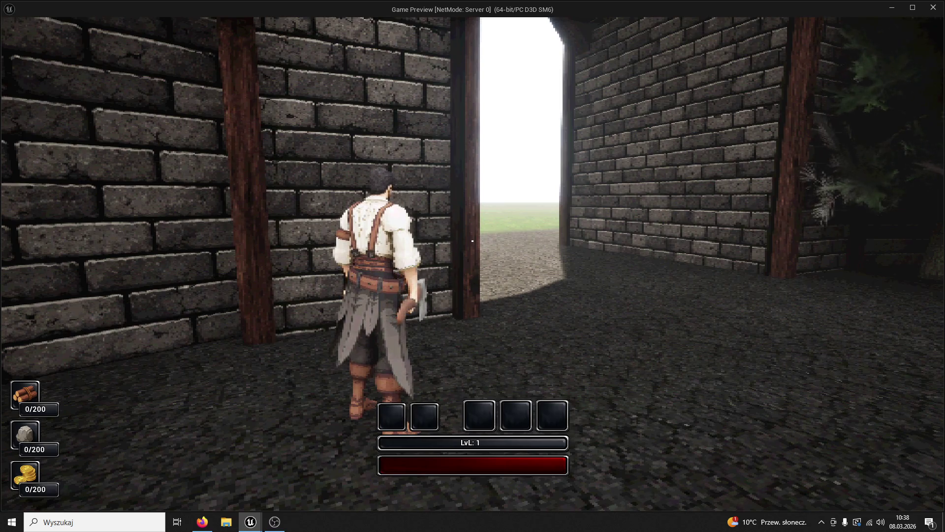
# Run to the trees, chop them three times for wood, then run back to the stone wall
pyautogui.press('w')
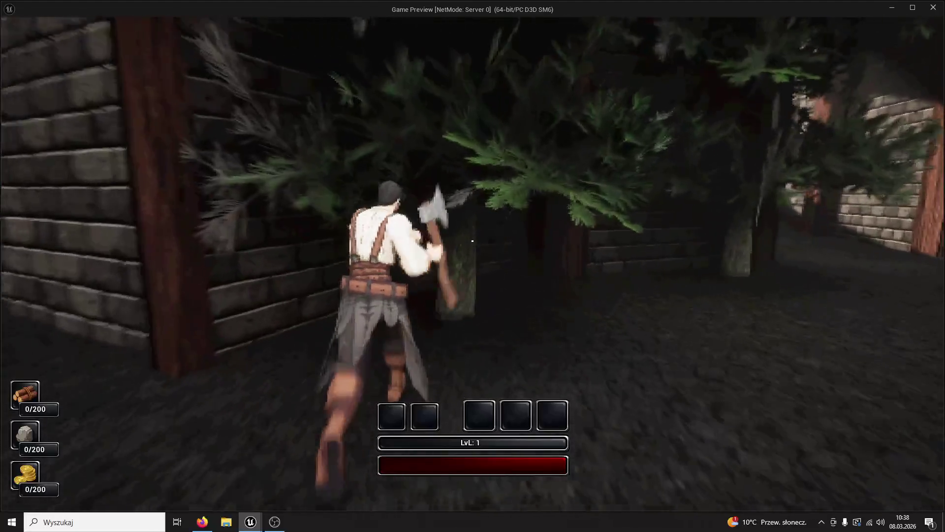
pyautogui.click(472, 241)
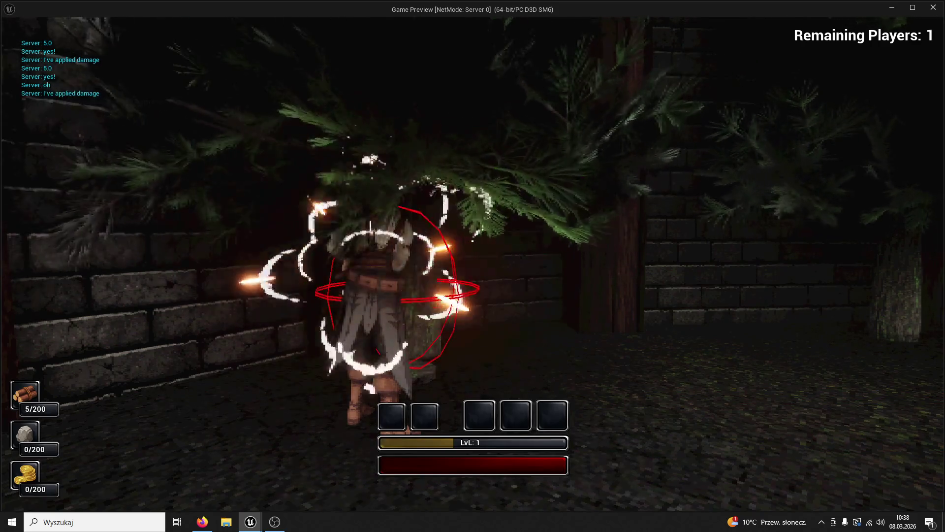
pyautogui.press('w')
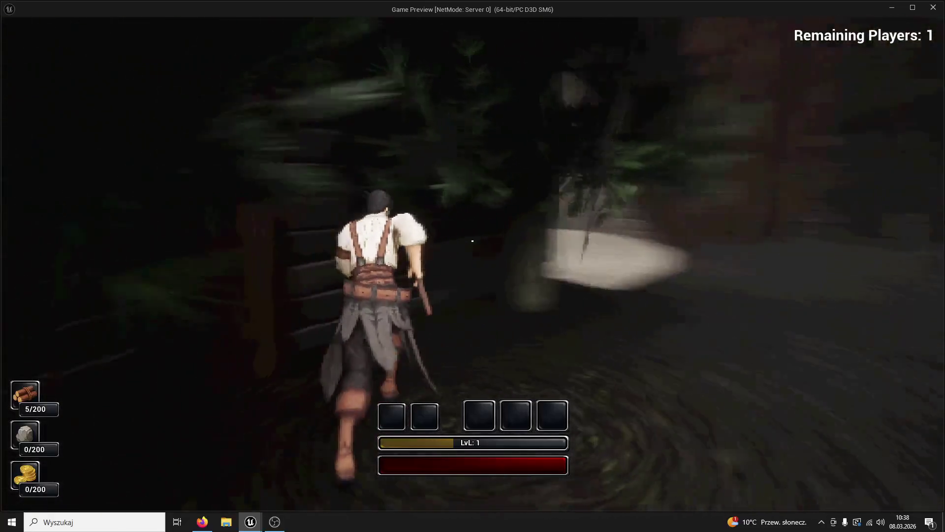
pyautogui.click(472, 240)
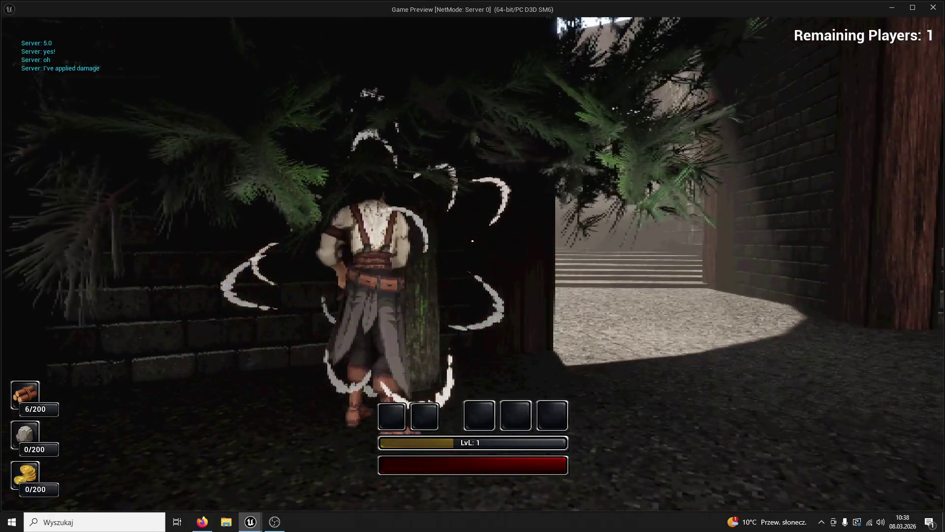
pyautogui.click(473, 241)
pyautogui.press('w')
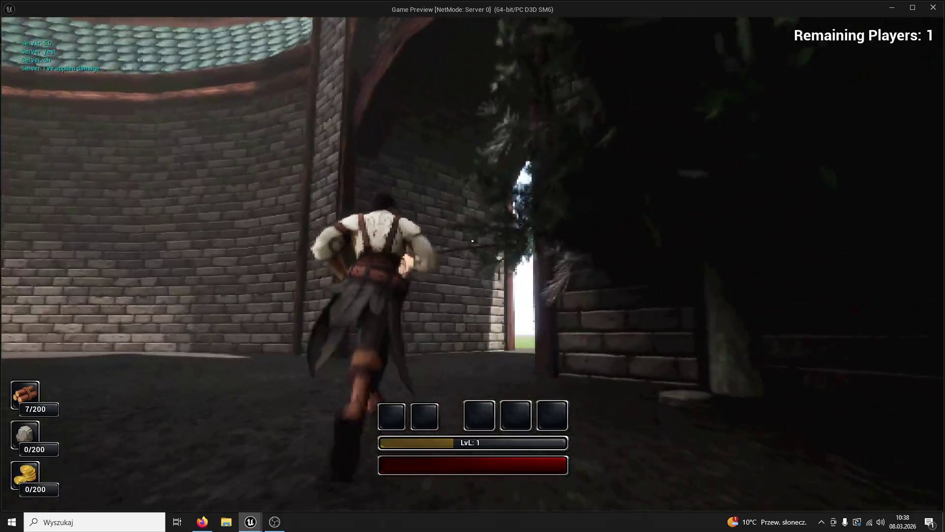
pyautogui.press('w')
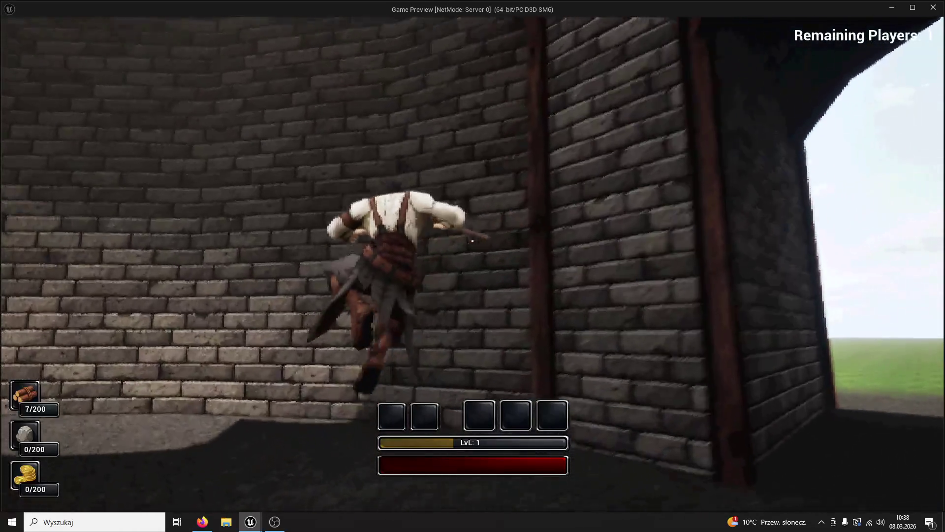
pyautogui.press('w')
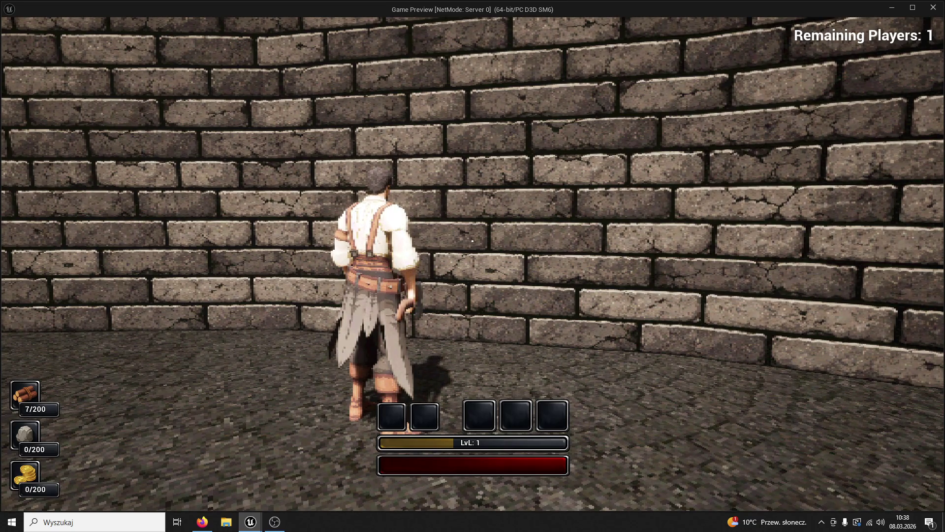
# Walk along the wall to the pillar and doorway, reframing the camera, then stop the preview
pyautogui.press('d')
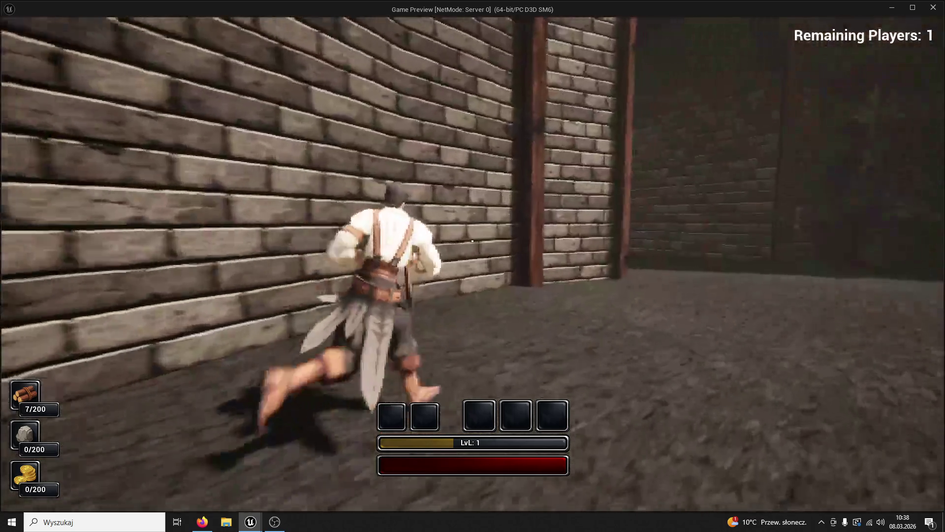
pyautogui.press('w')
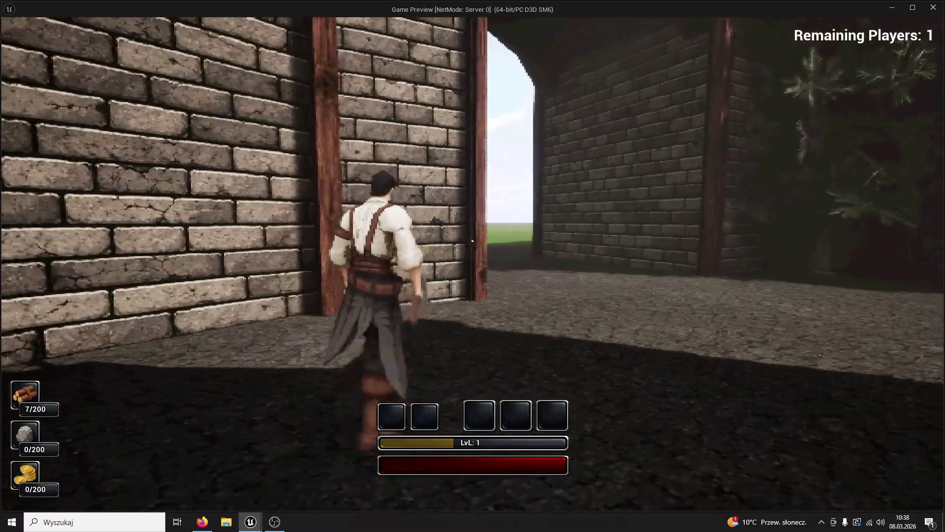
pyautogui.press('a')
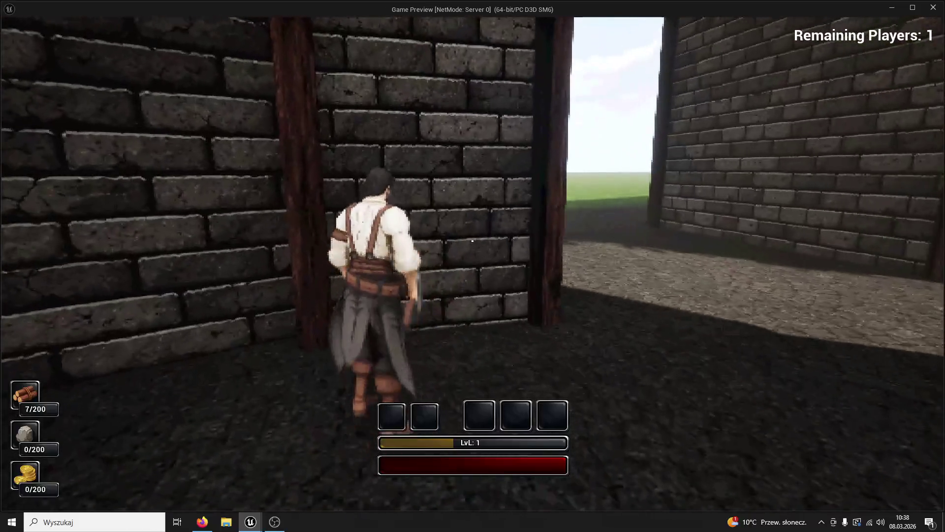
pyautogui.press('d')
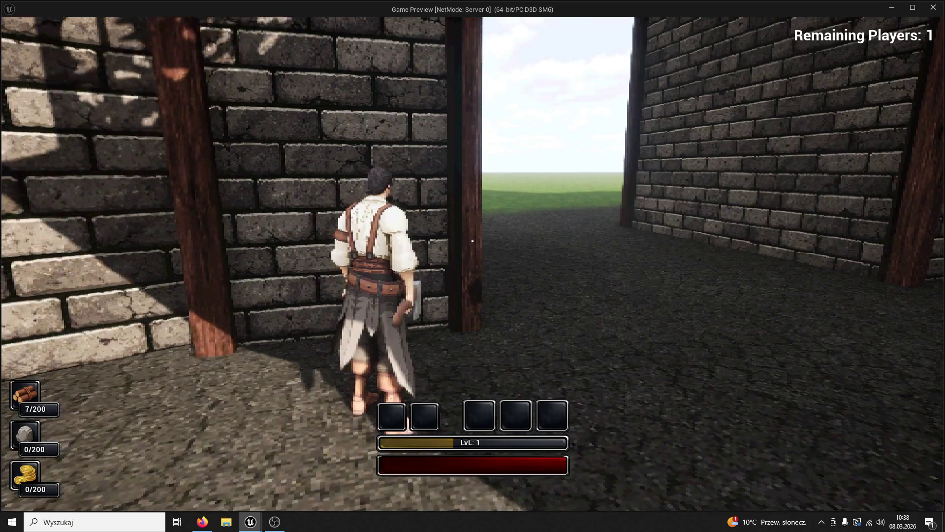
pyautogui.press('s')
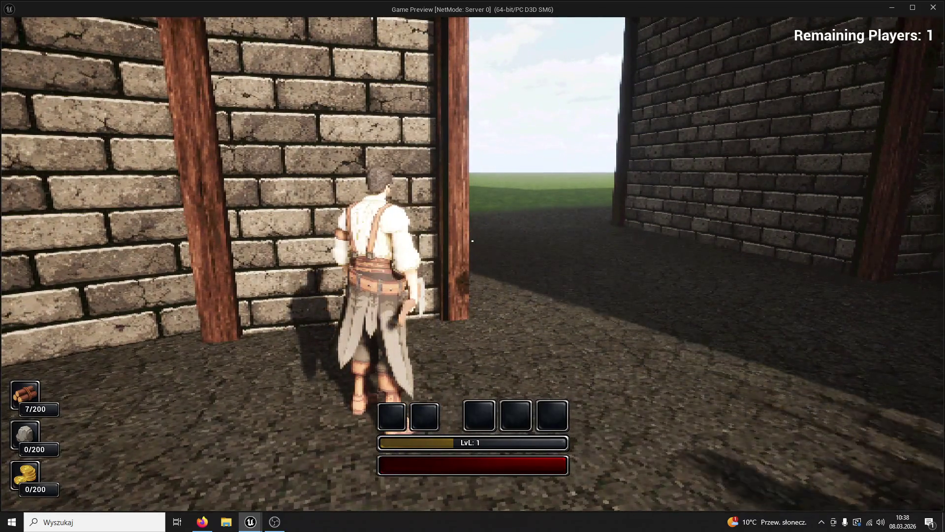
pyautogui.press('a')
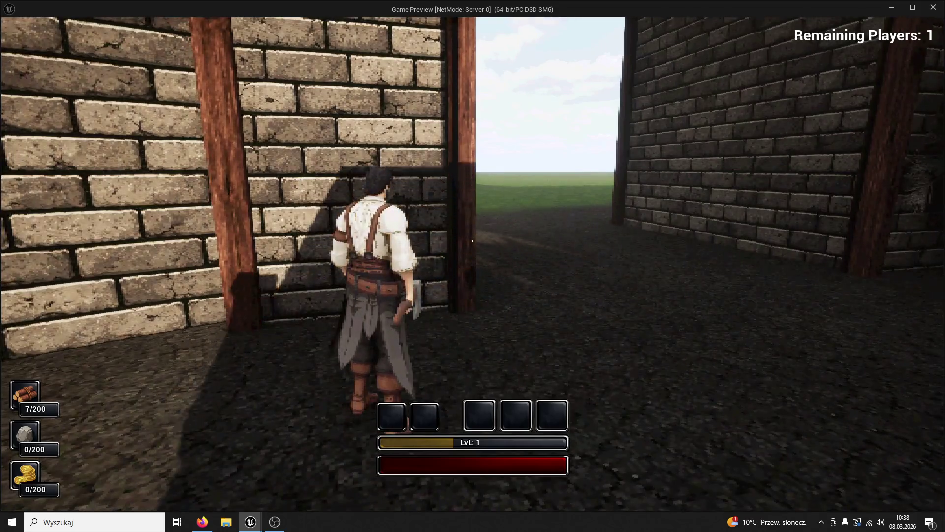
pyautogui.press('w')
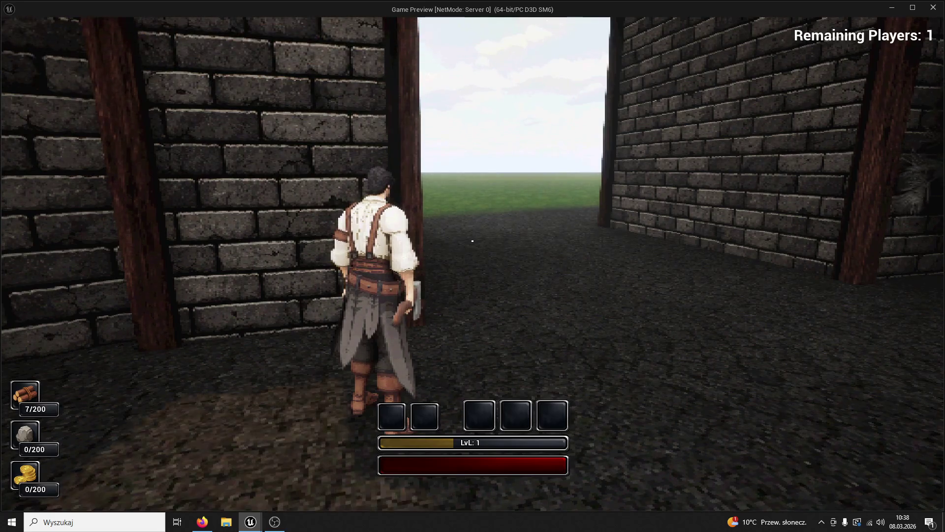
pyautogui.press('w')
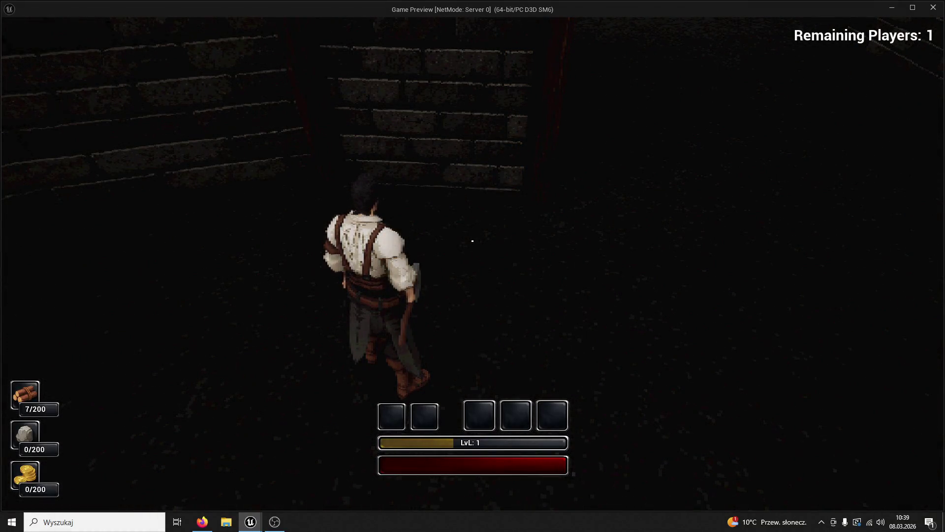
pyautogui.press('Escape')
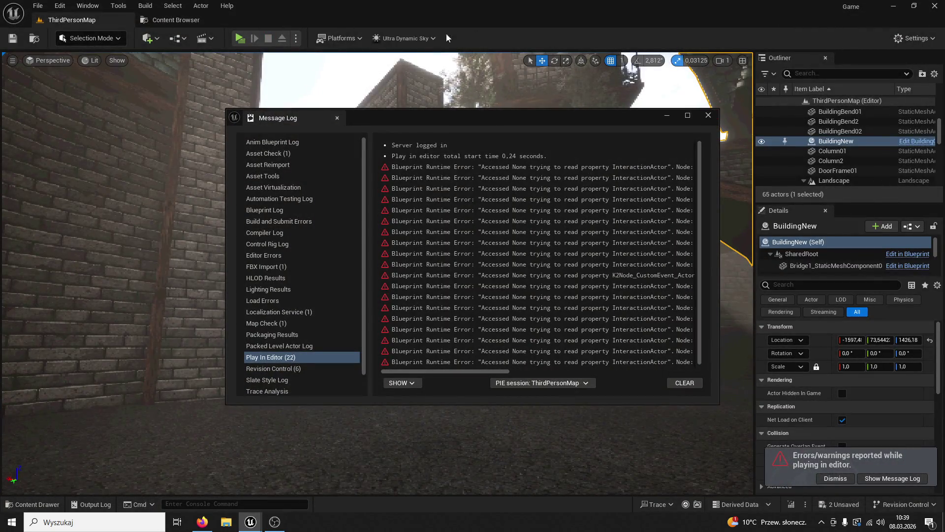
# Dismiss the Message Log, replay the level running past the wooden column to the doorway, then stop
pyautogui.click(707, 115)
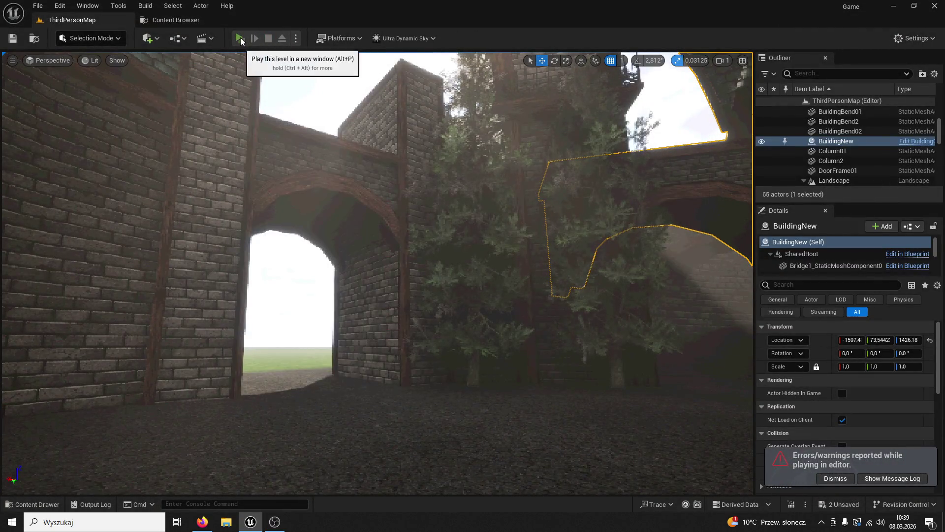
pyautogui.click(240, 38)
pyautogui.press('w')
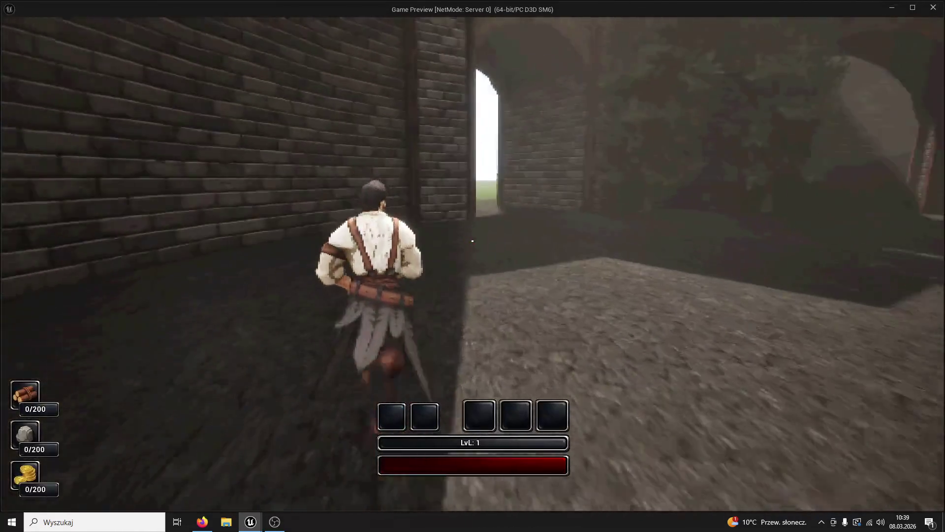
pyautogui.press('w')
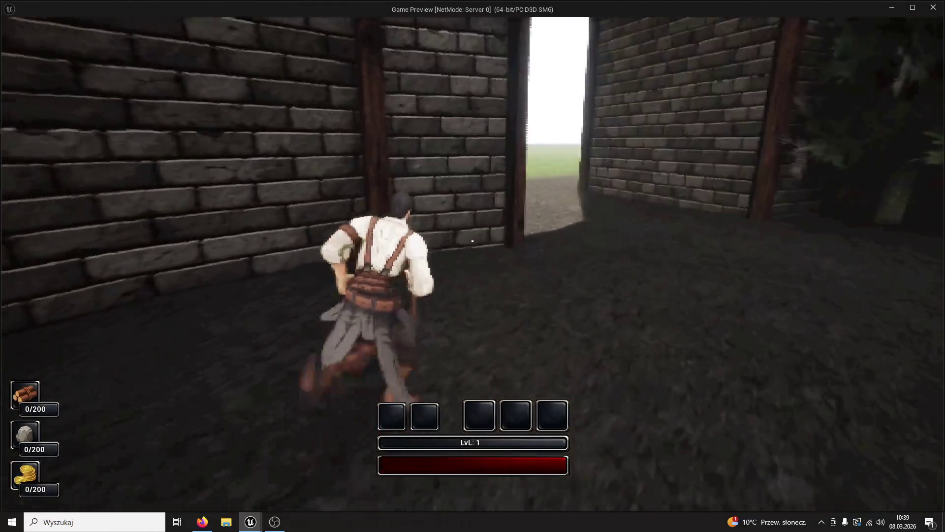
pyautogui.press('w')
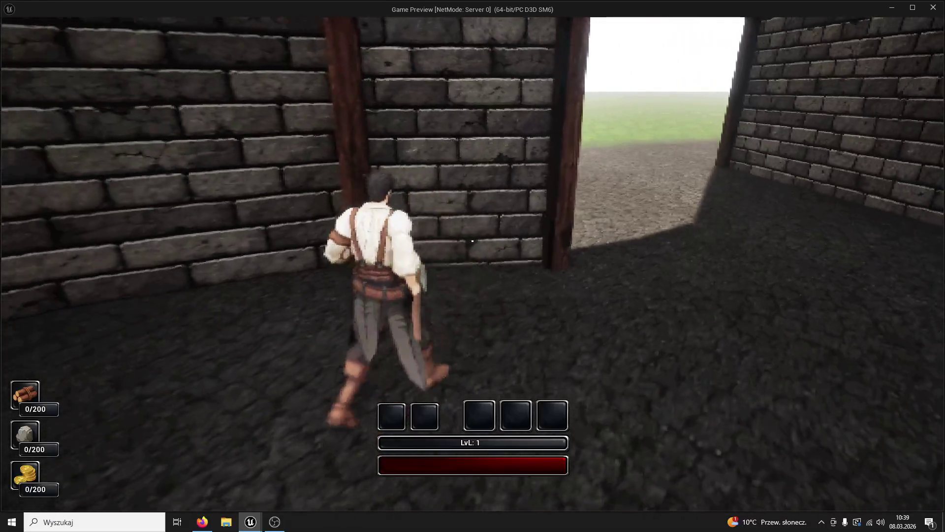
pyautogui.press('w')
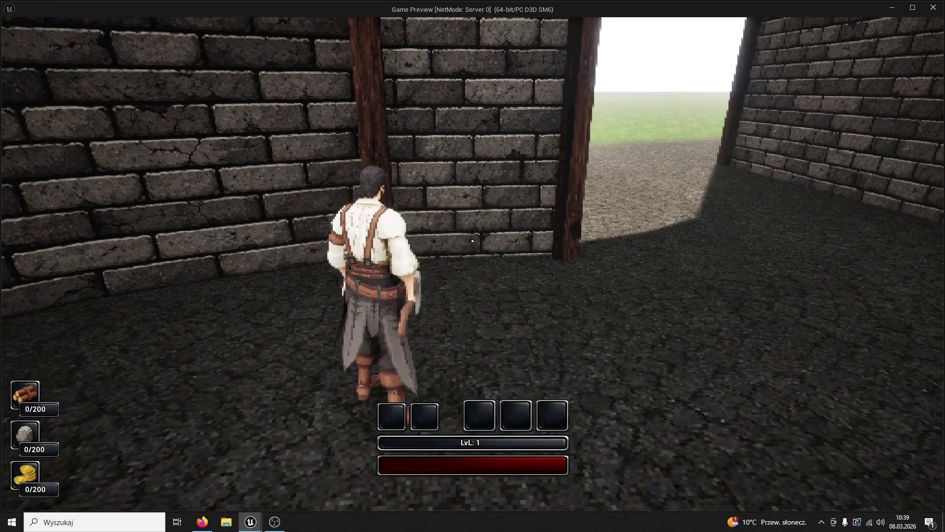
pyautogui.press('w')
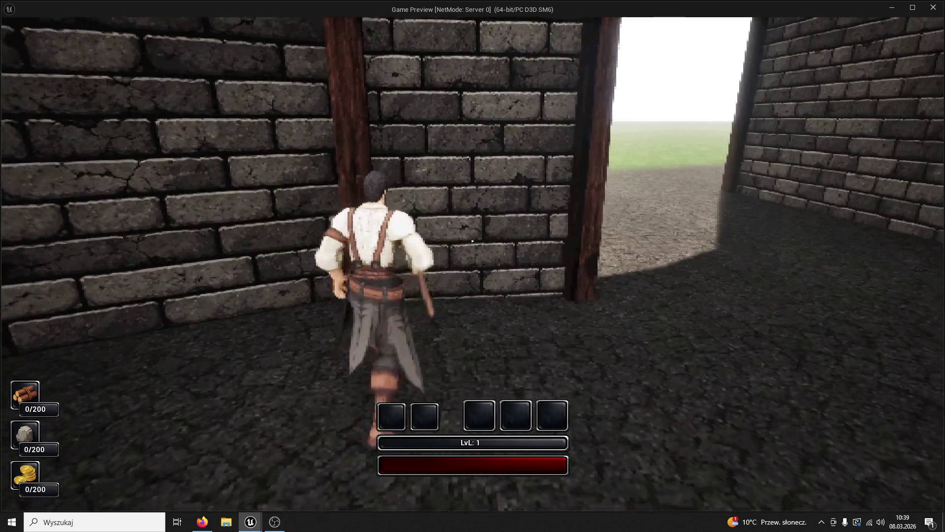
pyautogui.press('w')
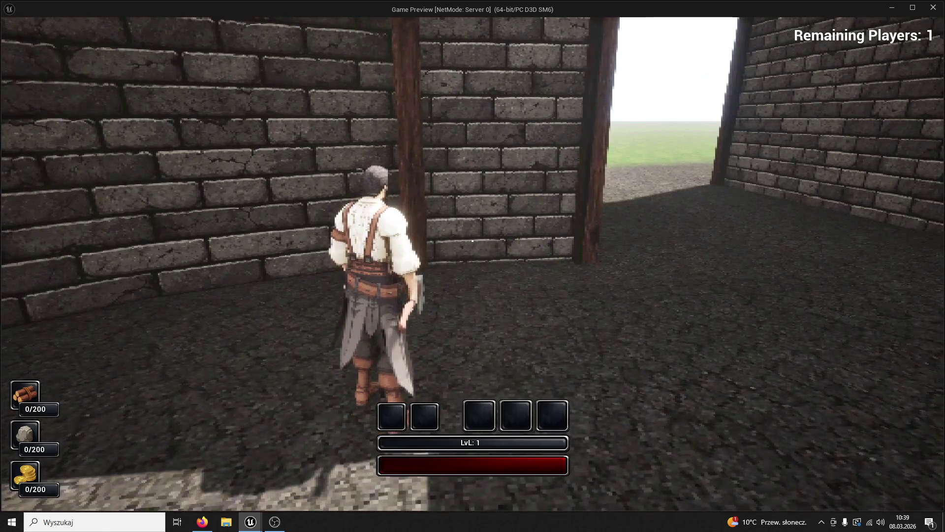
pyautogui.press('w')
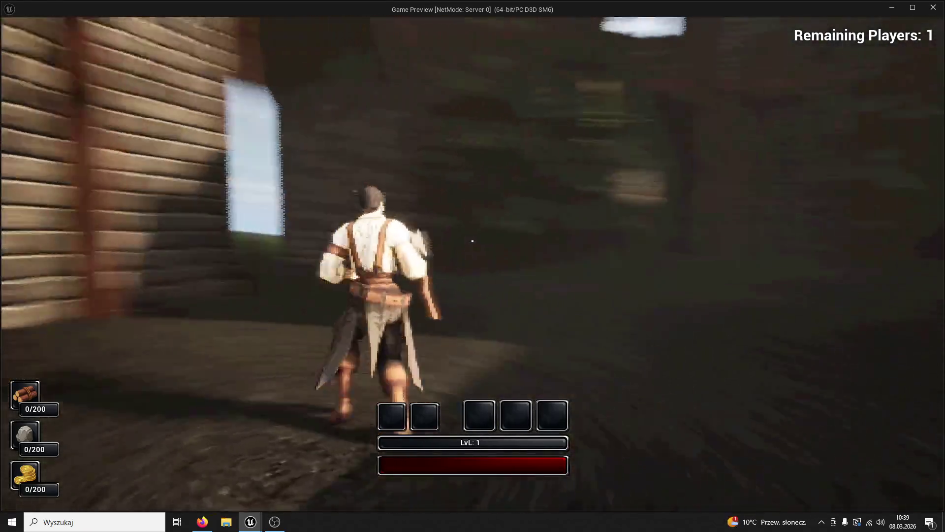
pyautogui.press('Escape')
# Select Ultra_Dynamic_Sky and fly the view through the archway up to both wooden pillars
pyautogui.scroll(-5, 867, 143)
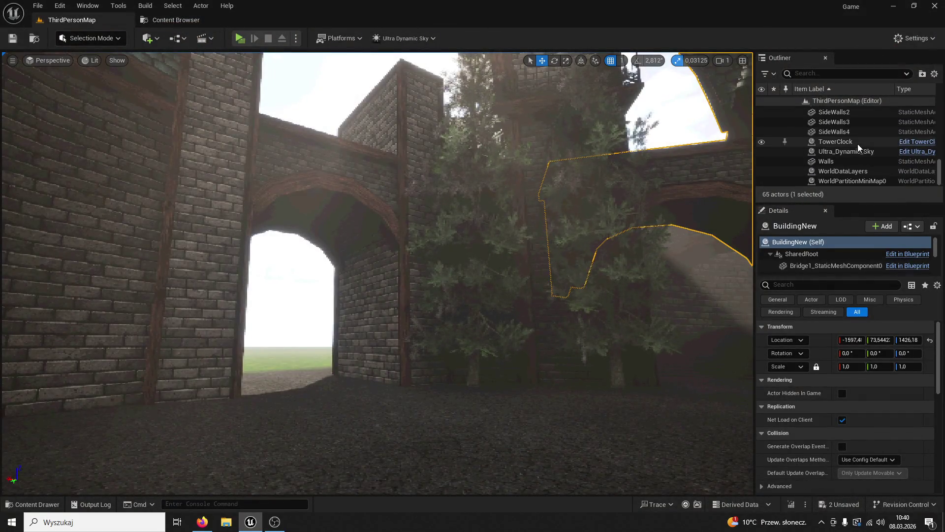
pyautogui.click(823, 152)
pyautogui.press('w')
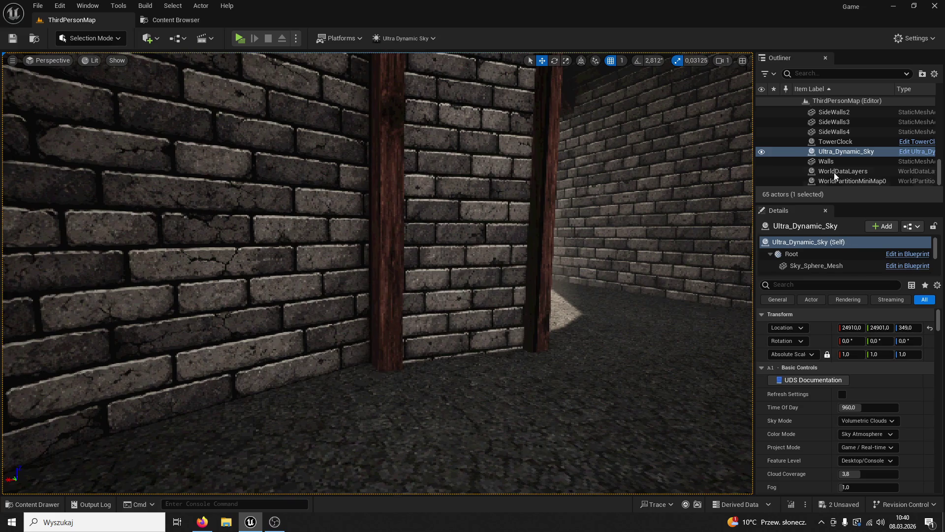
pyautogui.moveTo(538, 276)
pyautogui.mouseDown()
pyautogui.moveTo(538, 315)
pyautogui.moveTo(512, 310)
pyautogui.mouseUp()
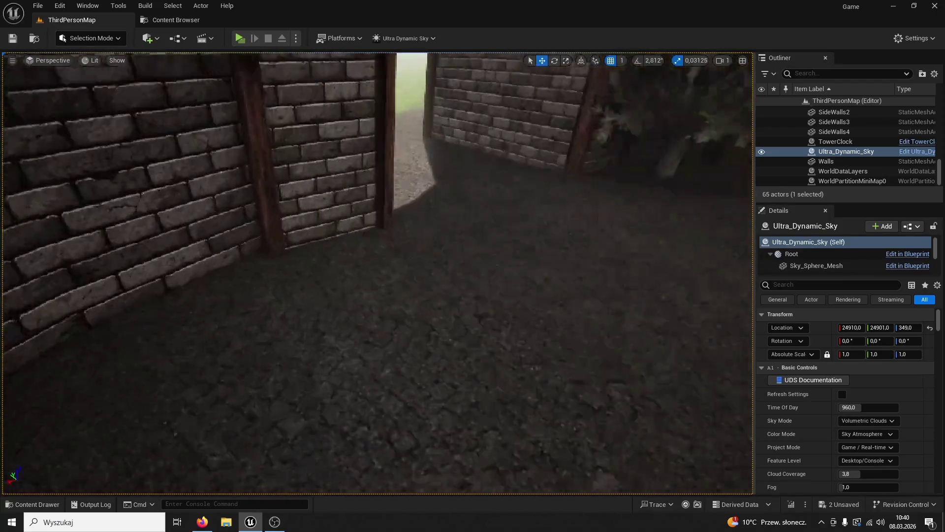
pyautogui.press('w')
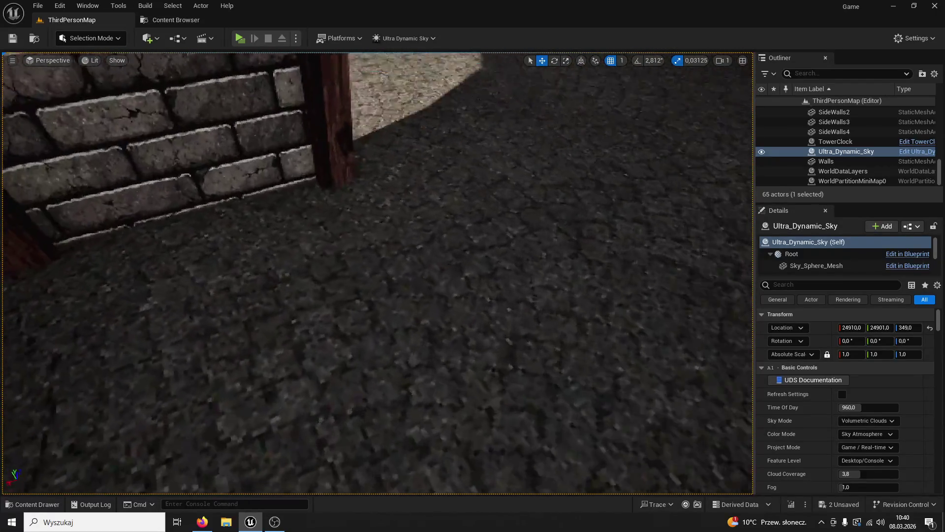
pyautogui.press('w')
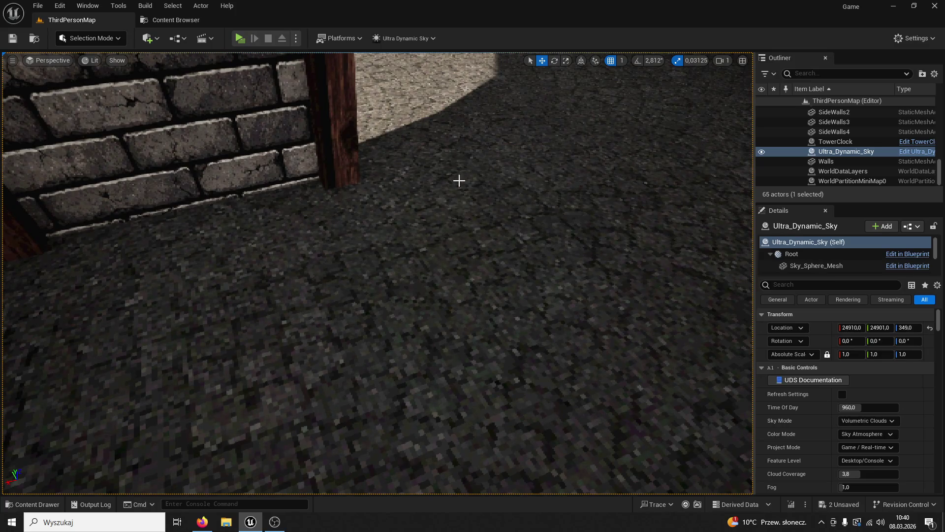
pyautogui.press('s')
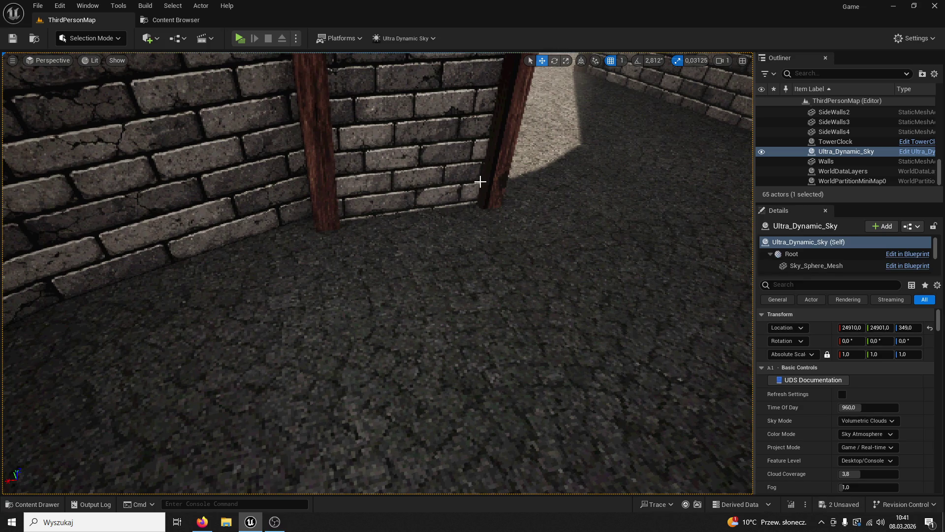
# Search the whole Content folder for 'npc' assets
pyautogui.moveTo(480, 182)
pyautogui.mouseDown()
pyautogui.moveTo(480, 123)
pyautogui.moveTo(480, 173)
pyautogui.mouseUp()
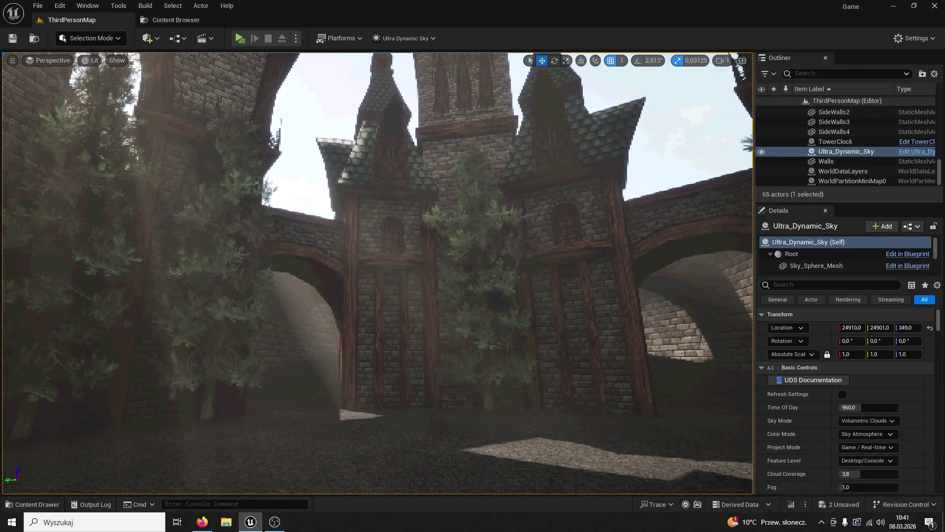
pyautogui.moveTo(480, 182)
pyautogui.mouseDown()
pyautogui.moveTo(468, 170)
pyautogui.moveTo(481, 128)
pyautogui.moveTo(556, 123)
pyautogui.moveTo(488, 124)
pyautogui.moveTo(487, 143)
pyautogui.mouseUp()
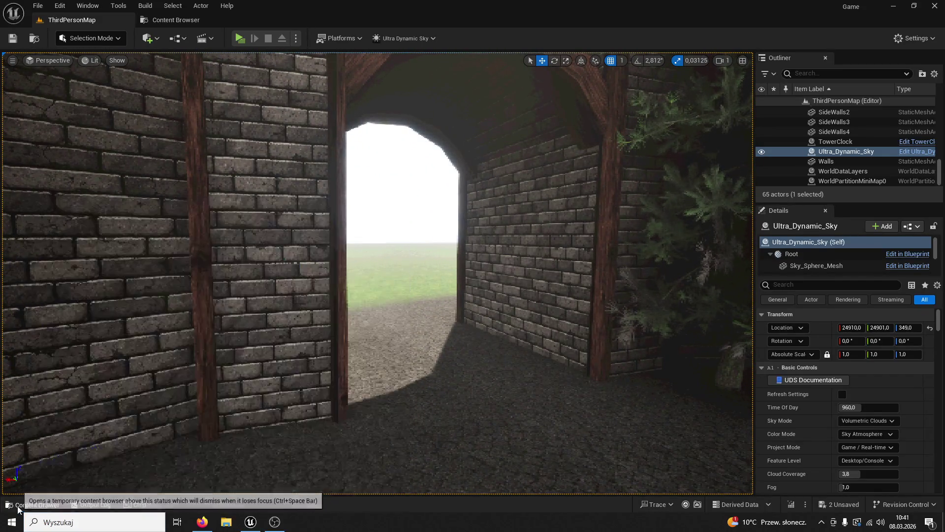
pyautogui.click(37, 504)
pyautogui.doubleClick(53, 300)
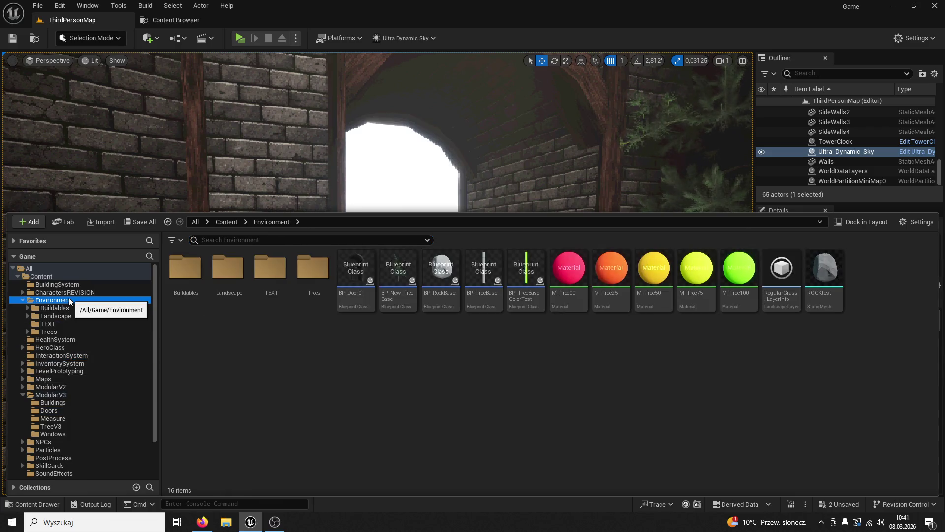
pyautogui.click(197, 240)
pyautogui.write('npc')
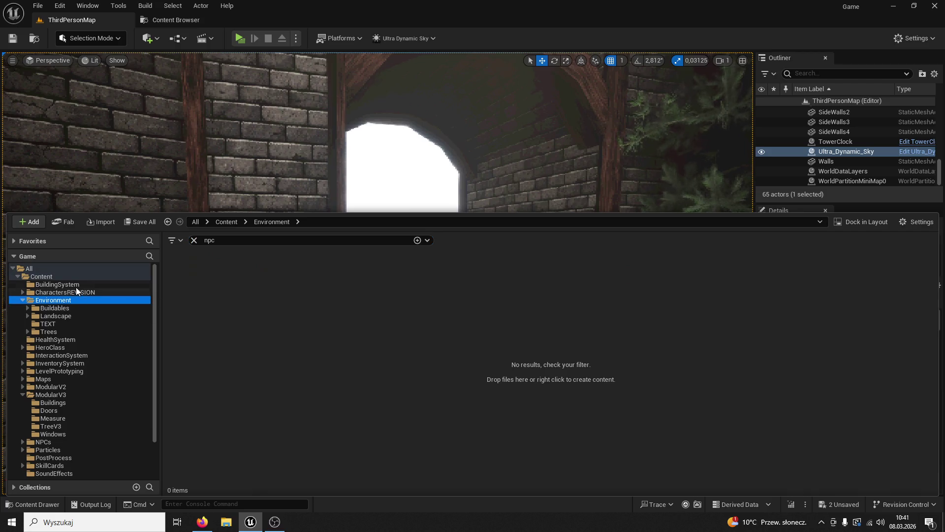
pyautogui.click(136, 277)
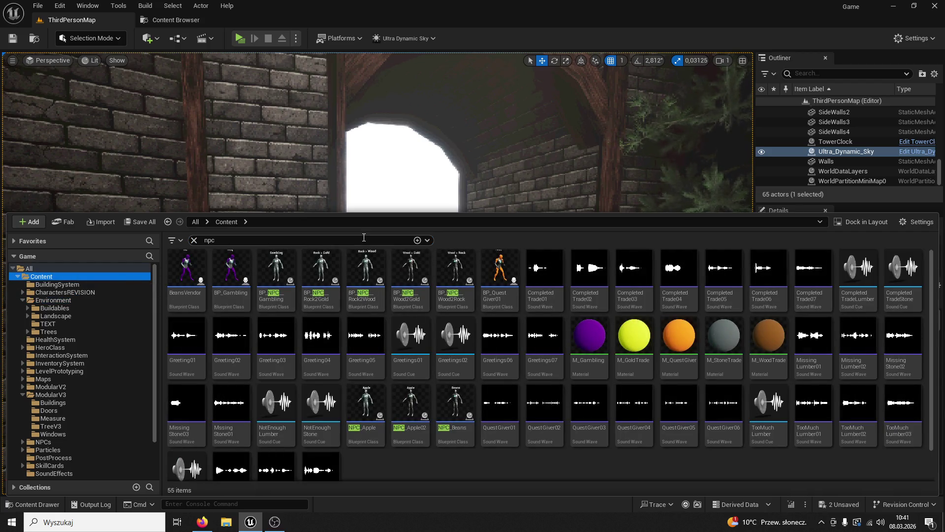
# Place BP_QuestGiver01 left of the archway, raised to Z 195 and rotated to about -117°
pyautogui.moveTo(499, 270)
pyautogui.mouseDown()
pyautogui.moveTo(286, 400)
pyautogui.moveTo(290, 393)
pyautogui.mouseUp()
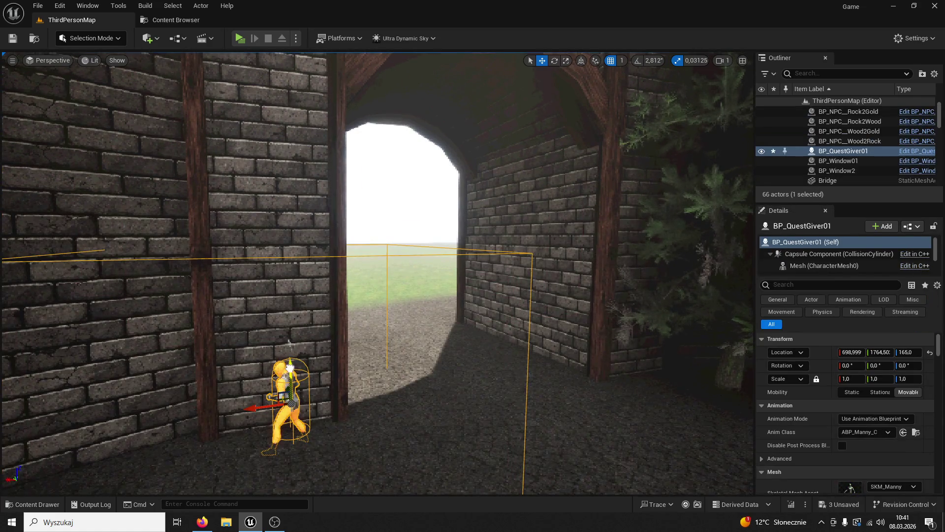
pyautogui.moveTo(289, 342); pyautogui.dragTo(290, 329)
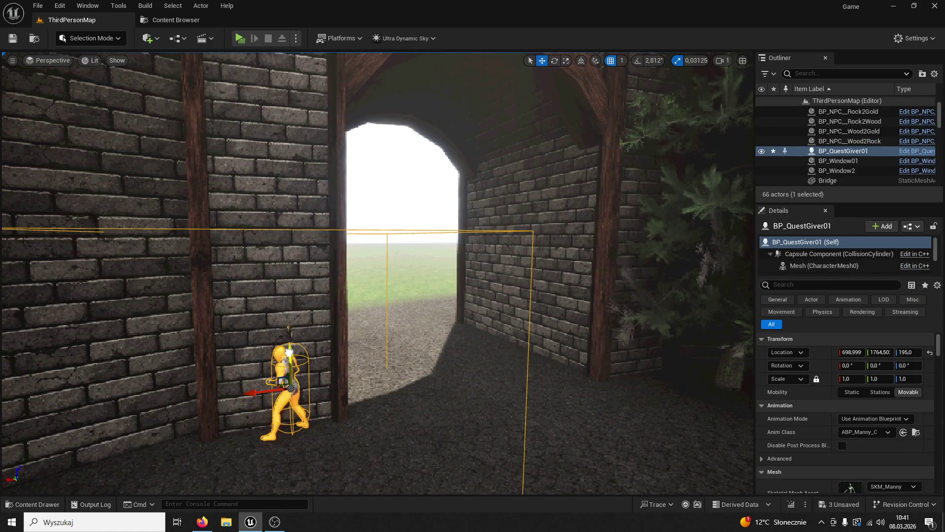
pyautogui.click(555, 60)
pyautogui.moveTo(254, 414); pyautogui.dragTo(192, 408)
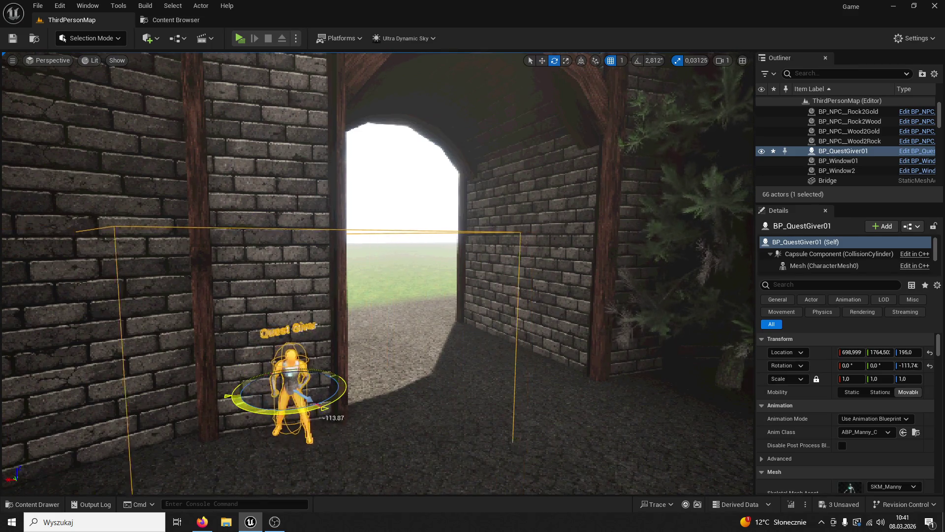
pyautogui.click(240, 38)
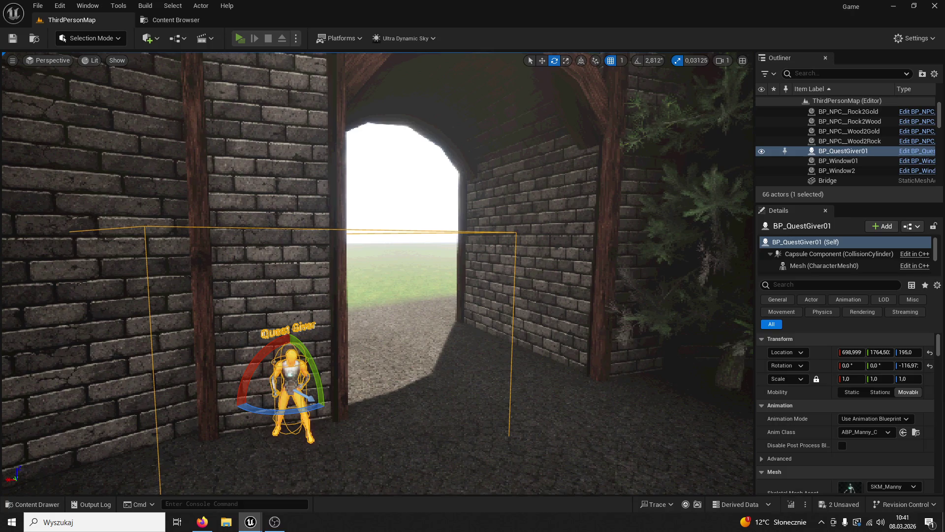
# Run the character through the archway to the Quest Giver twice, then end the play session
pyautogui.press('w')
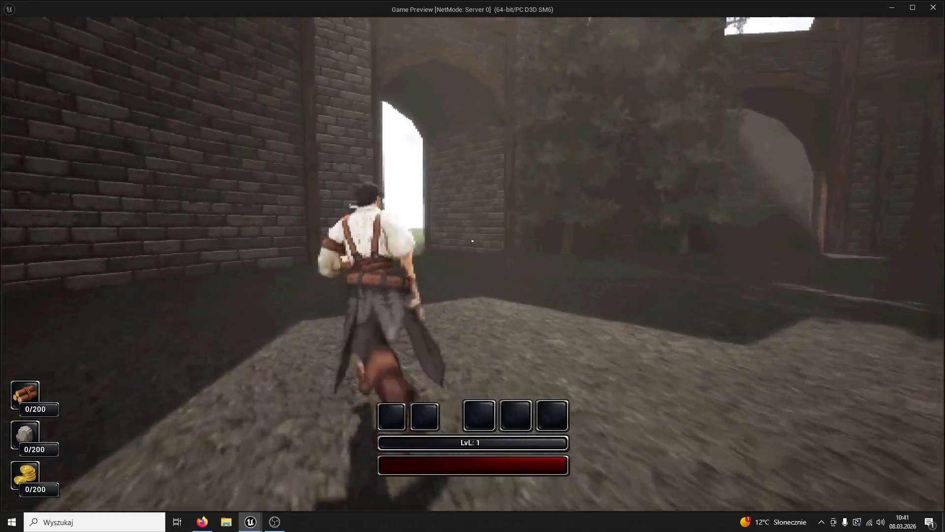
pyautogui.press('w')
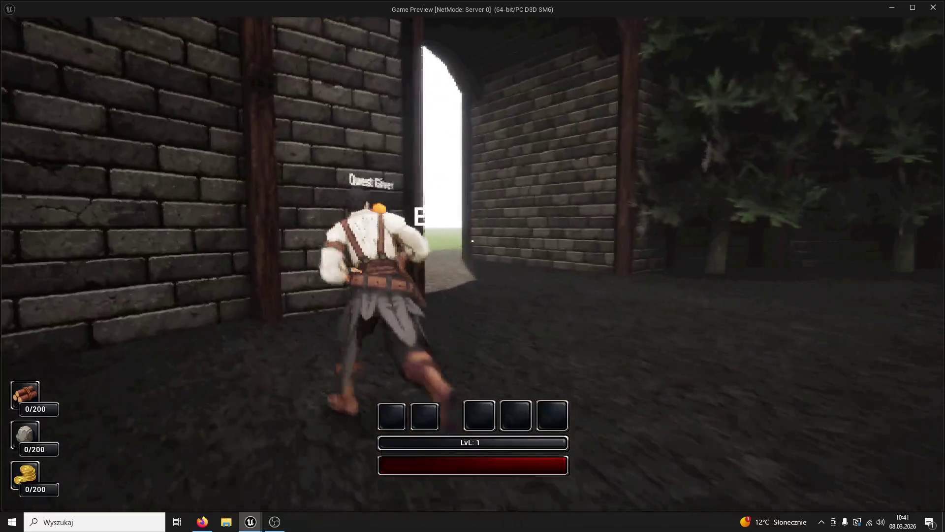
pyautogui.press('a')
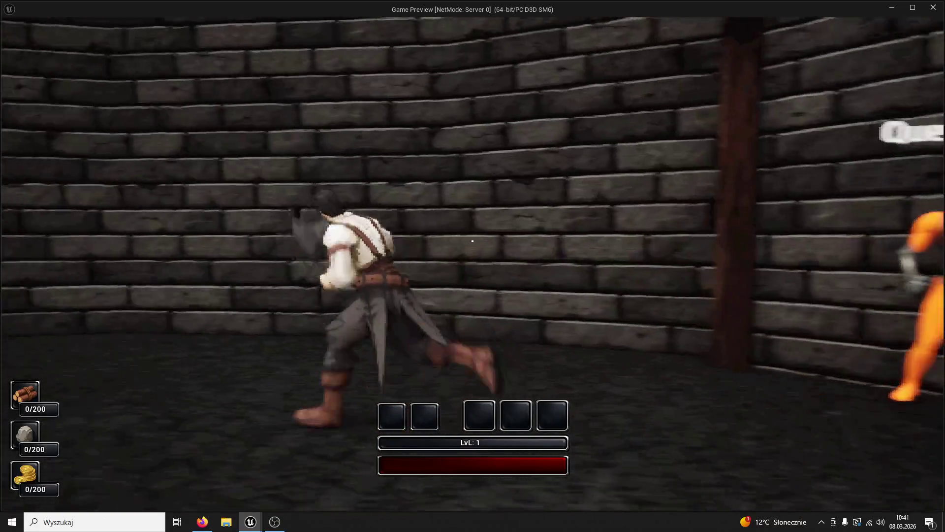
pyautogui.press('w')
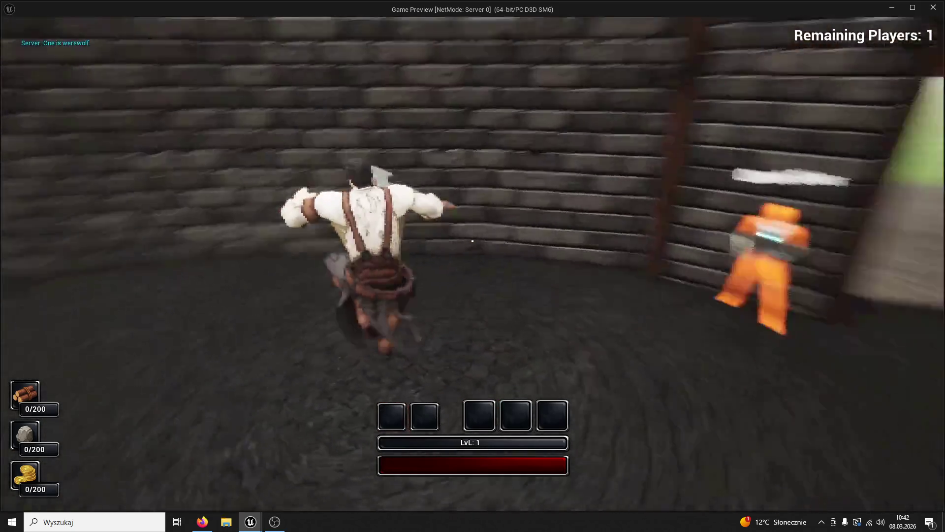
pyautogui.press('w')
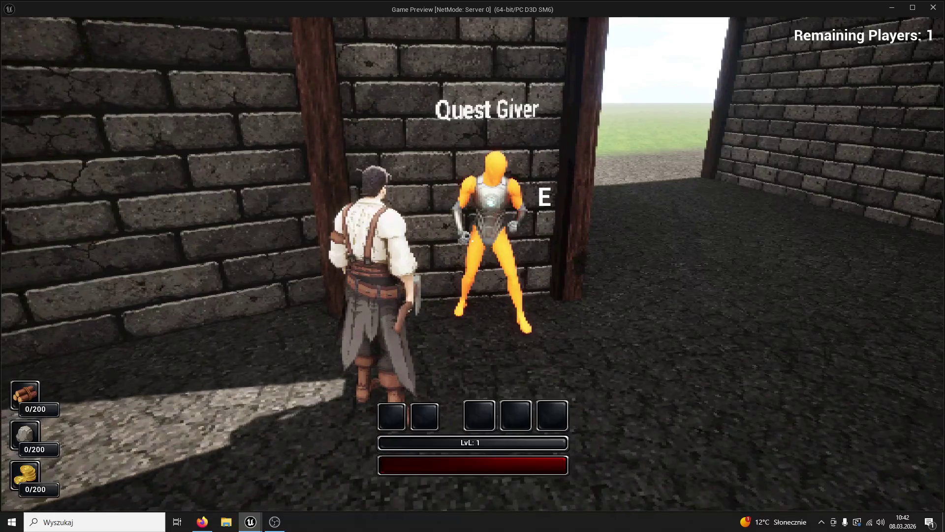
pyautogui.press('Escape')
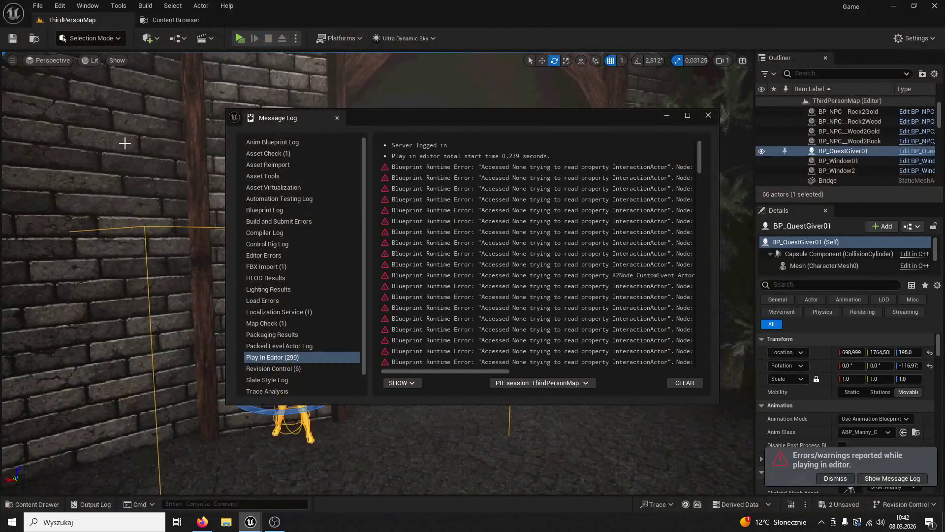
# Dismiss the error log and open BP_QuestGiver01 from the npc search results
pyautogui.click(708, 115)
pyautogui.click(39, 504)
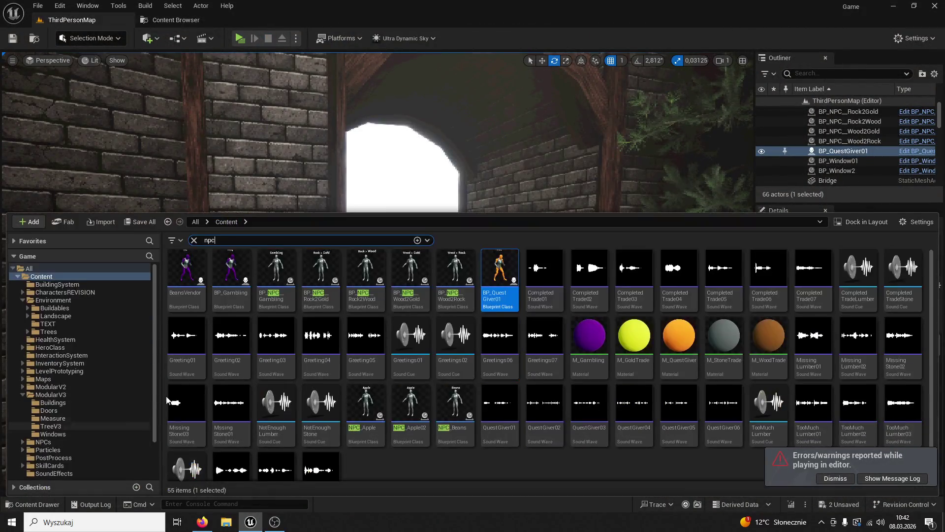
pyautogui.doubleClick(500, 266)
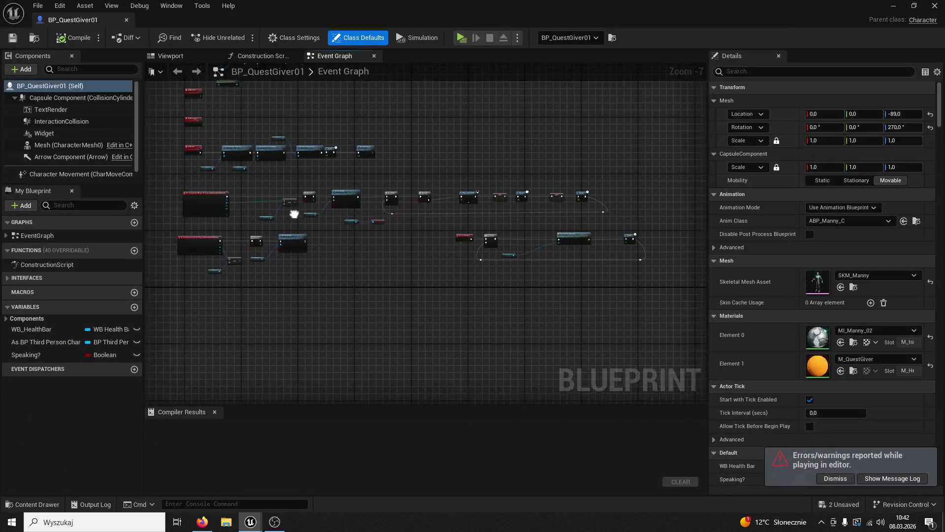
# Pan and zoom the Event Graph to the First Quest Marylka node and its delays
pyautogui.moveTo(491, 344)
pyautogui.mouseDown()
pyautogui.moveTo(442, 319)
pyautogui.moveTo(664, 315)
pyautogui.moveTo(456, 360)
pyautogui.moveTo(436, 229)
pyautogui.moveTo(343, 215)
pyautogui.moveTo(383, 289)
pyautogui.moveTo(430, 277)
pyautogui.moveTo(274, 273)
pyautogui.moveTo(270, 218)
pyautogui.mouseUp()
pyautogui.scroll(-6, 271, 219)
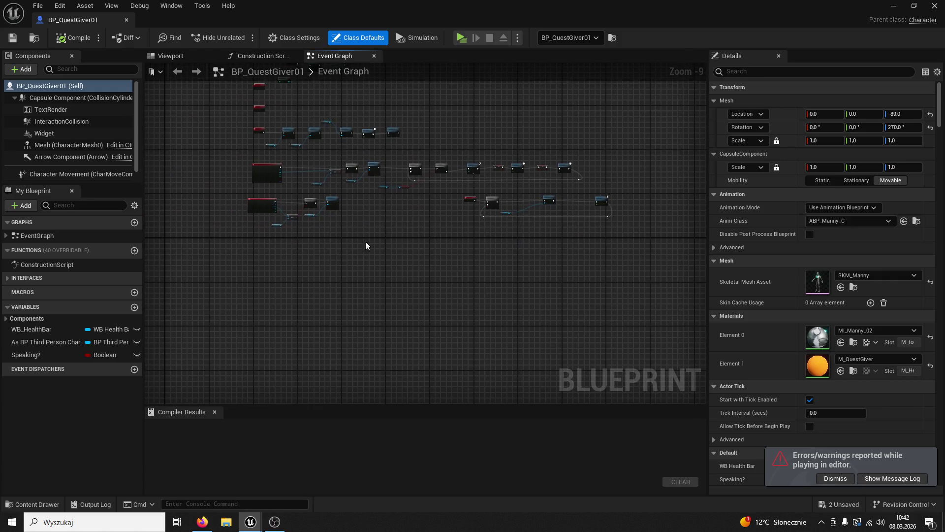
pyautogui.moveTo(334, 283); pyautogui.dragTo(330, 280)
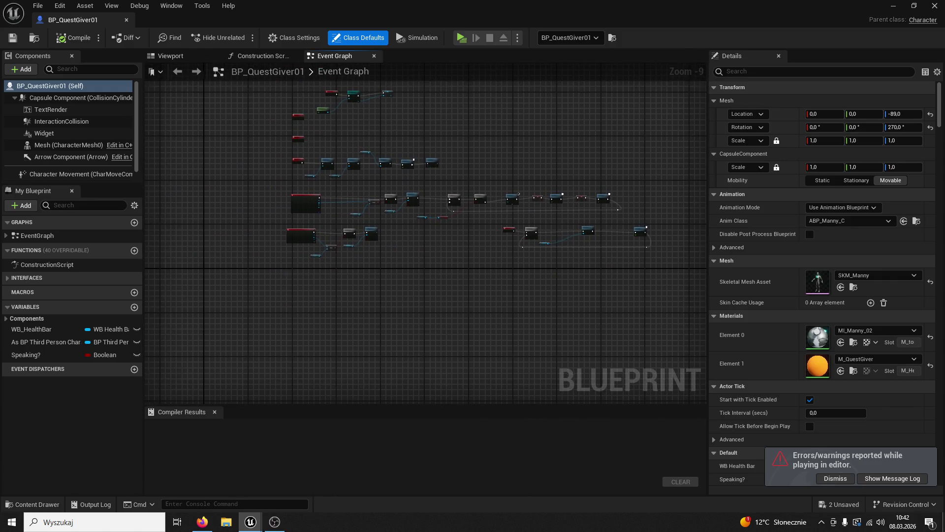
pyautogui.scroll(9, 533, 290)
pyautogui.moveTo(543, 183); pyautogui.dragTo(428, 193)
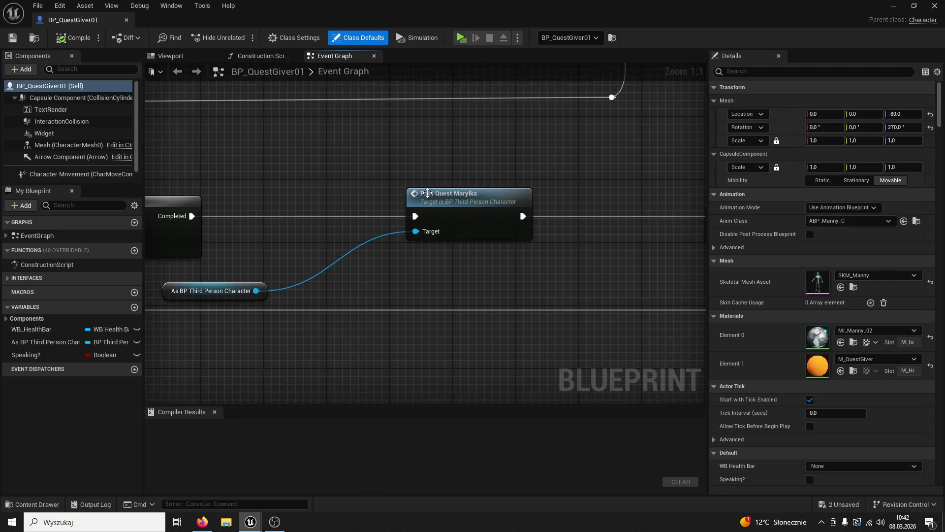
pyautogui.click(449, 193)
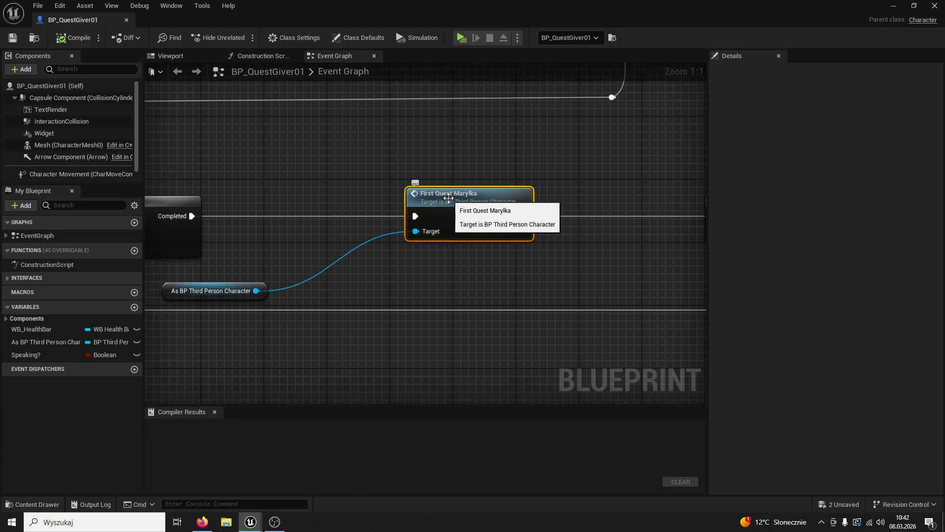
pyautogui.moveTo(449, 198); pyautogui.dragTo(535, 218)
pyautogui.scroll(-2, 535, 217)
pyautogui.moveTo(665, 247)
pyautogui.mouseDown()
pyautogui.moveTo(380, 285)
pyautogui.moveTo(447, 258)
pyautogui.mouseUp()
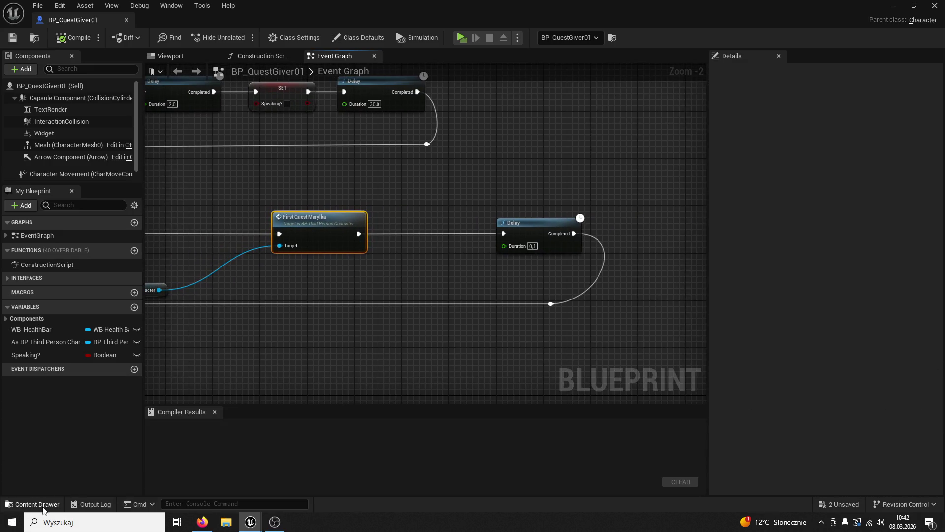
# Change the Content Drawer search to 'quest'
pyautogui.click(33, 504)
pyautogui.click(237, 319)
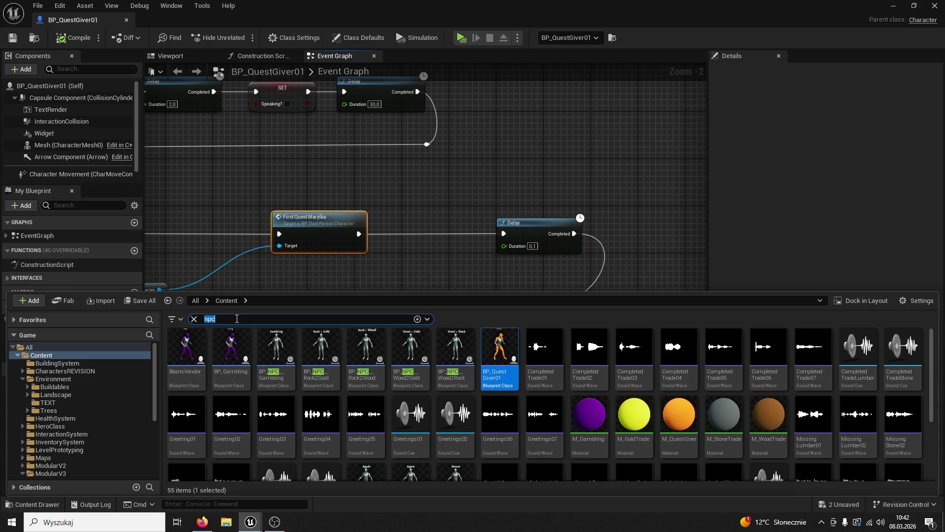
pyautogui.write('t')
# Audition the QuestGiver01 through QuestGiver06 voice lines, replaying 05, then return to the Event Graph
pyautogui.click(270, 346)
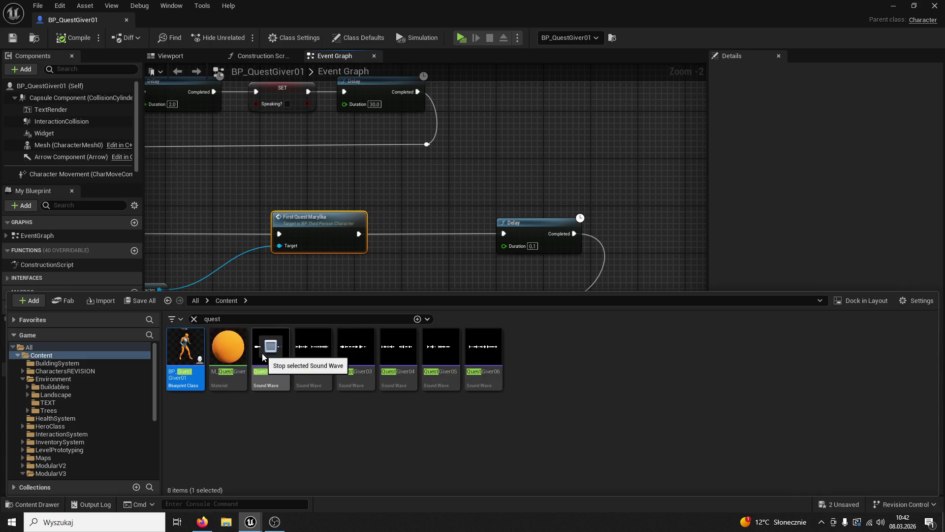
pyautogui.click(314, 353)
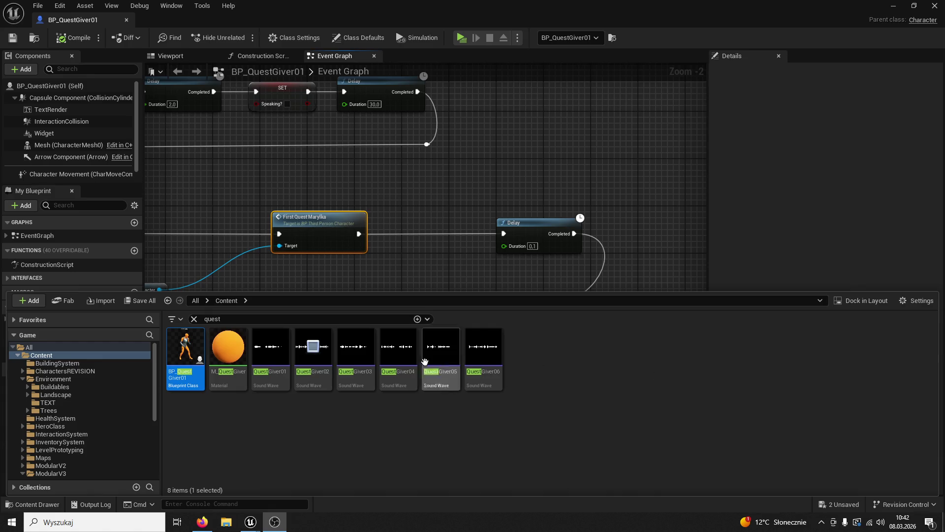
pyautogui.click(359, 348)
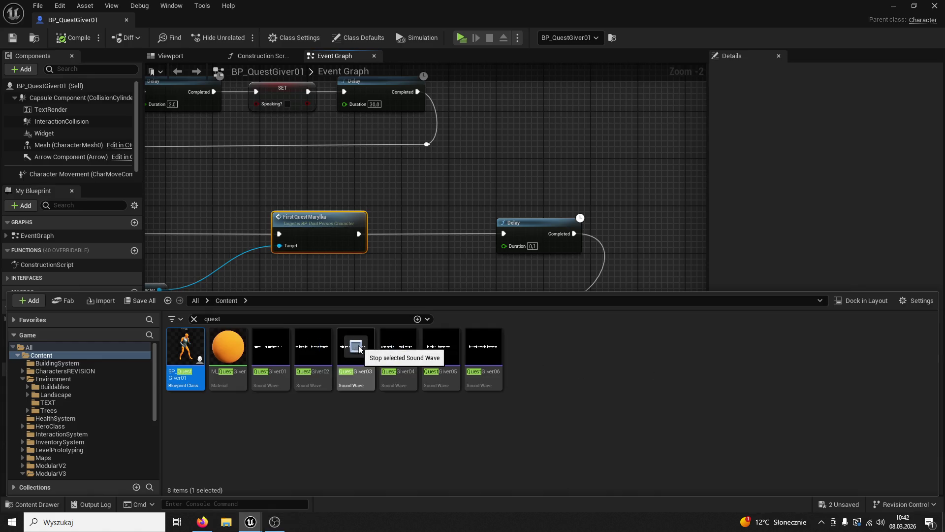
pyautogui.click(397, 346)
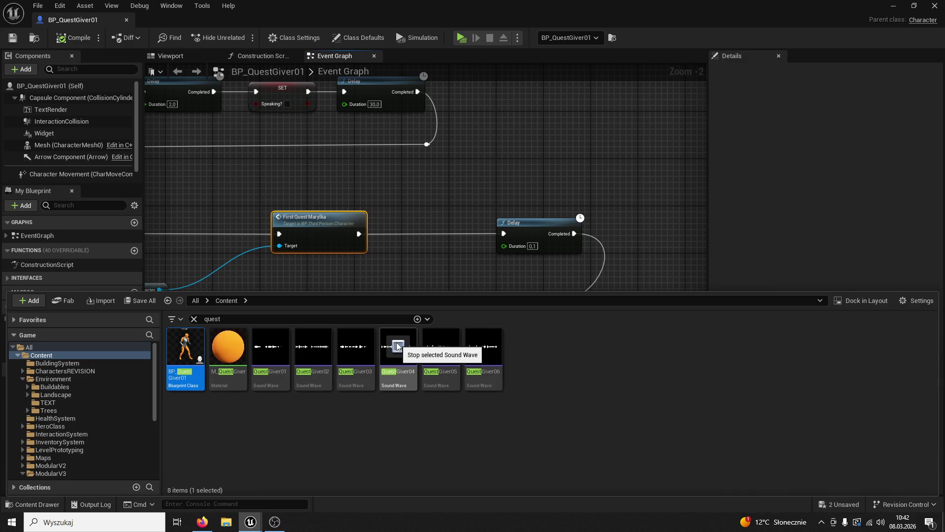
pyautogui.click(439, 351)
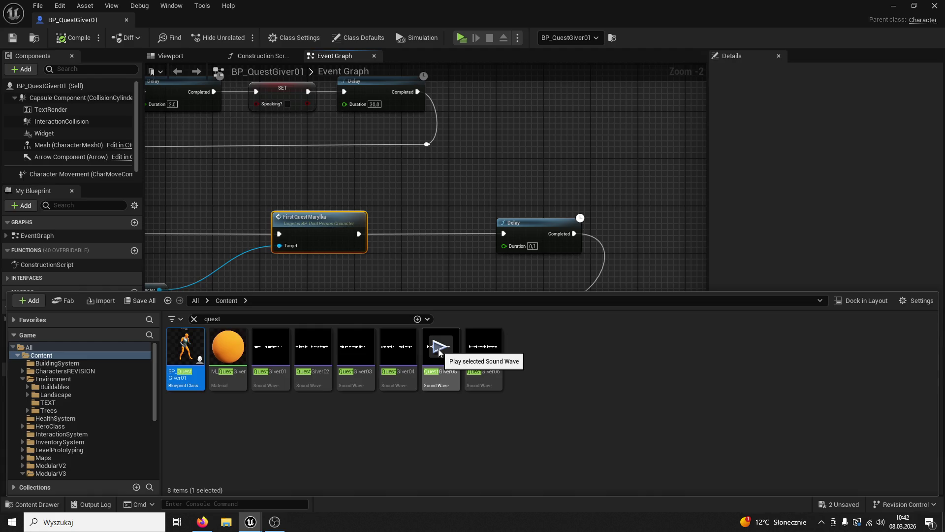
pyautogui.click(439, 350)
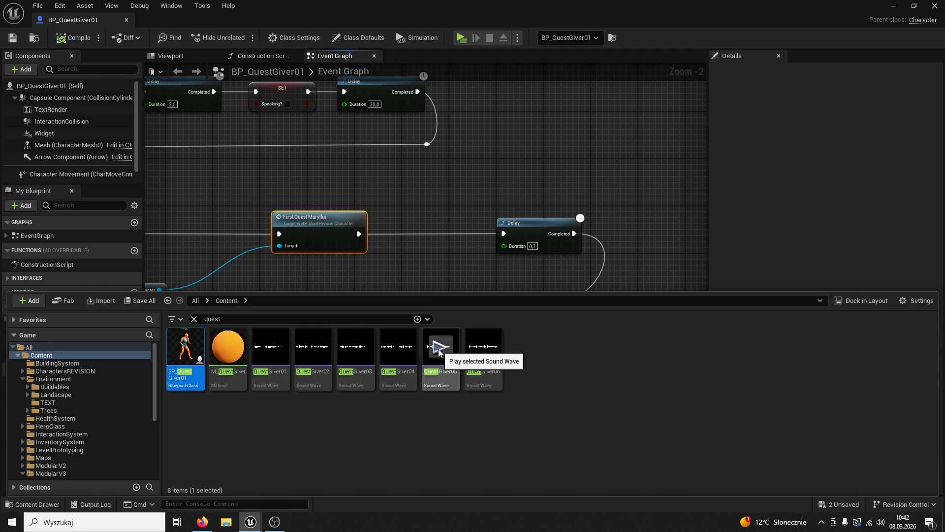
pyautogui.click(481, 351)
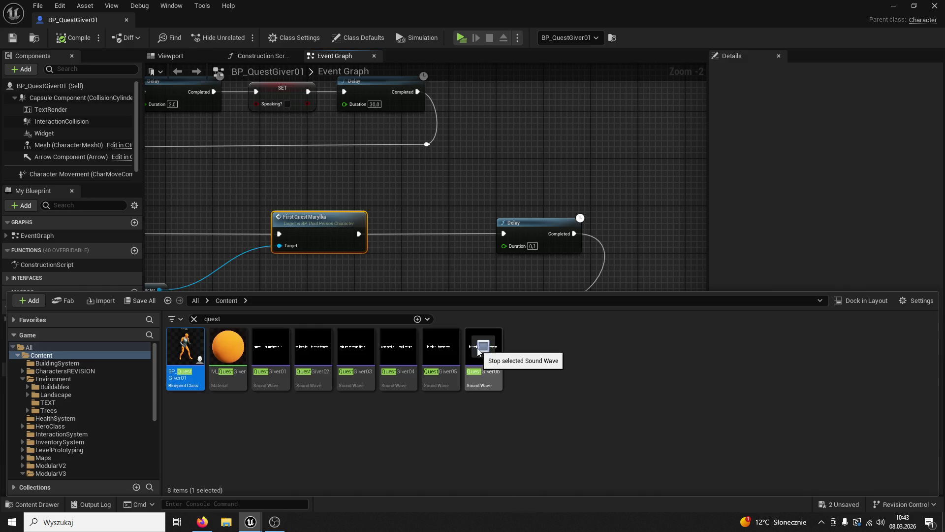
pyautogui.click(127, 13)
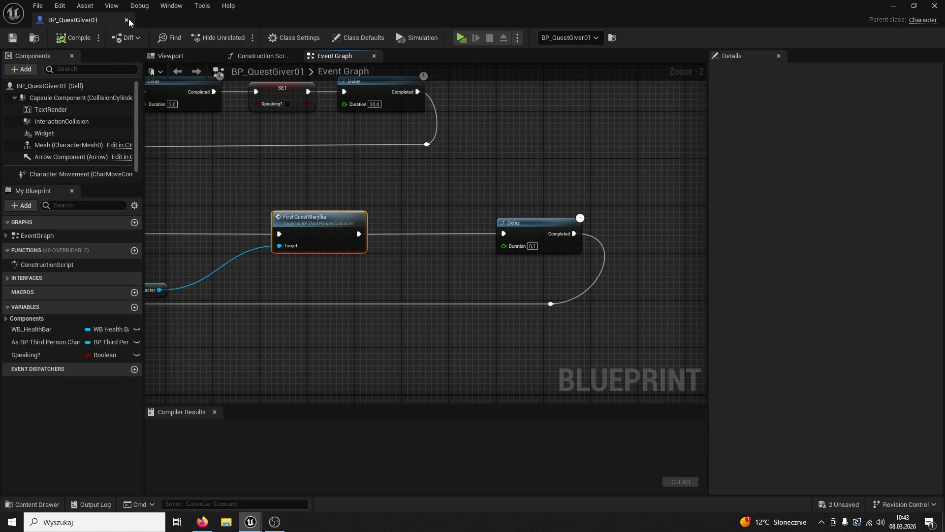
# Close the blueprint editor and delete the BP_QuestGiver01 actor from ThirdPersonMap
pyautogui.click(126, 18)
pyautogui.click(176, 20)
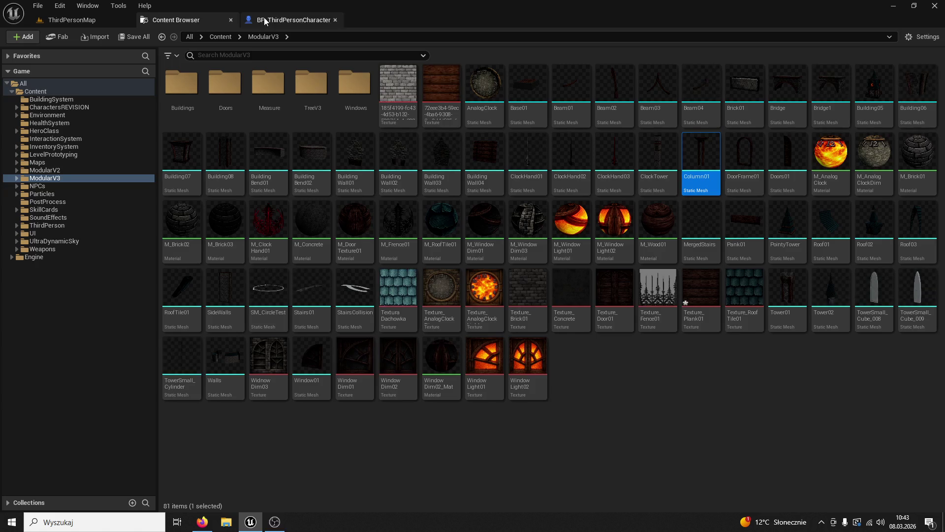
pyautogui.click(232, 22)
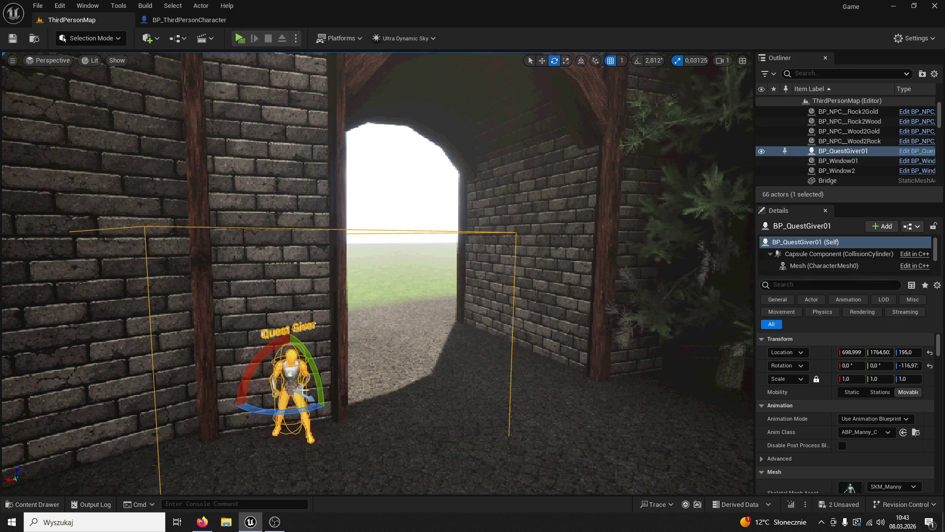
pyautogui.press('Delete')
# Fly the camera to frame the castle facade and snip it to the clipboard
pyautogui.moveTo(225, 326)
pyautogui.mouseDown()
pyautogui.moveTo(320, 305)
pyautogui.moveTo(136, 353)
pyautogui.mouseUp()
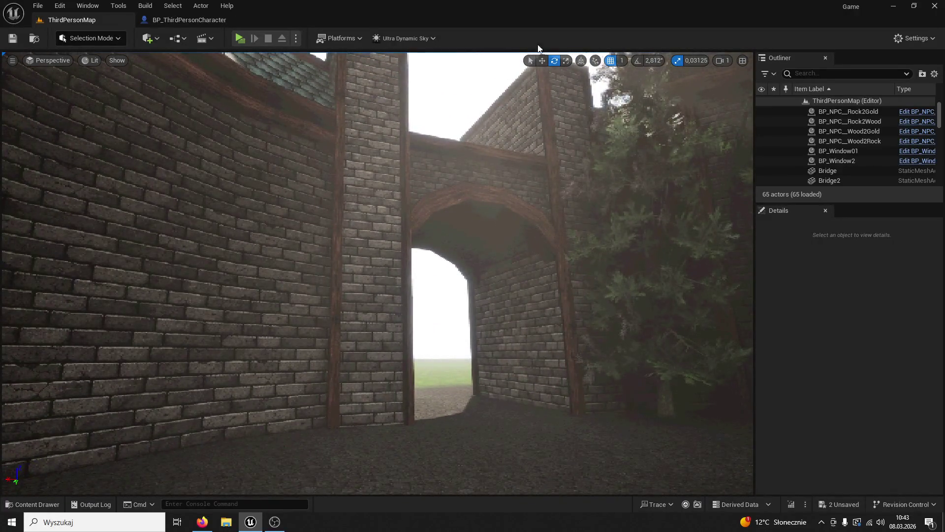
pyautogui.moveTo(427, 390)
pyautogui.mouseDown()
pyautogui.moveTo(345, 384)
pyautogui.moveTo(305, 359)
pyautogui.moveTo(327, 421)
pyautogui.moveTo(323, 394)
pyautogui.mouseUp()
pyautogui.hotkey('ctrl', 'space')
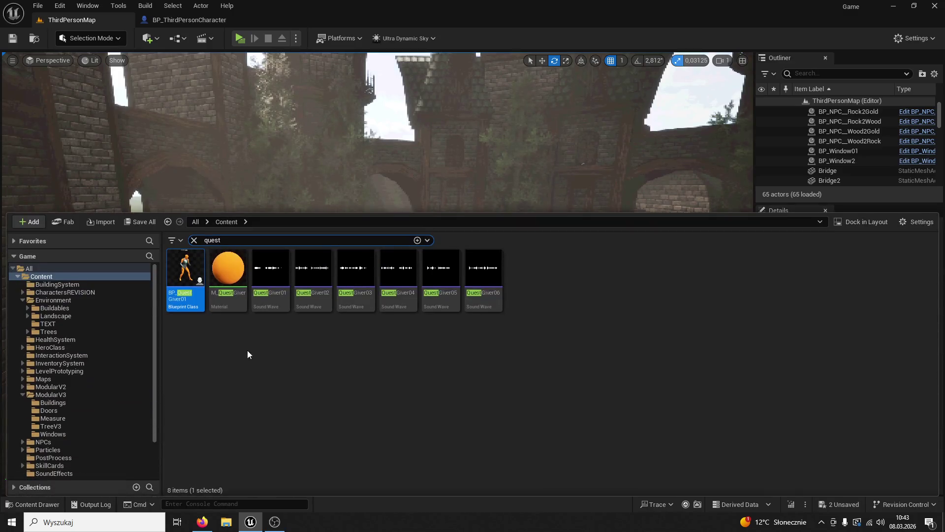
pyautogui.moveTo(315, 162)
pyautogui.mouseDown()
pyautogui.moveTo(330, 145)
pyautogui.moveTo(328, 119)
pyautogui.mouseUp()
pyautogui.moveTo(587, 158); pyautogui.dragTo(587, 158)
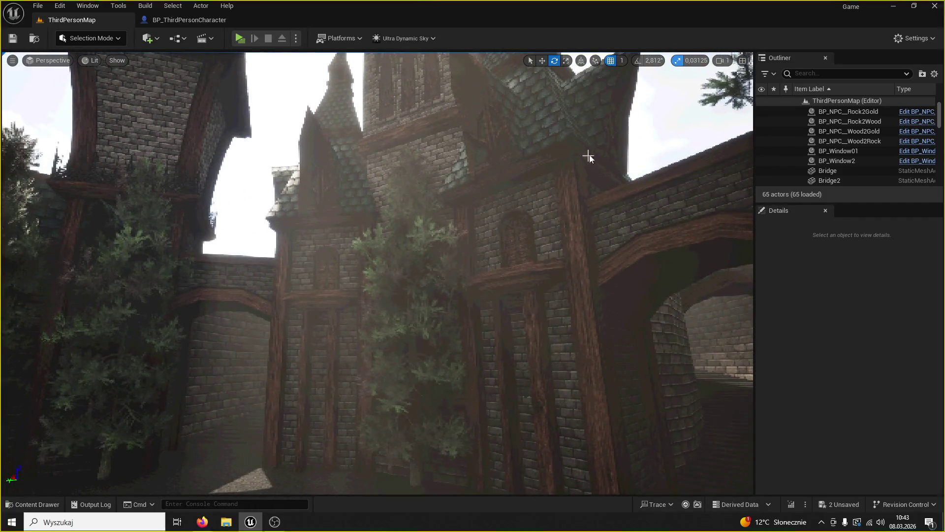
pyautogui.press('super+shift+s')
pyautogui.moveTo(670, 84)
pyautogui.mouseDown()
pyautogui.moveTo(211, 401)
pyautogui.moveTo(115, 487)
pyautogui.mouseUp()
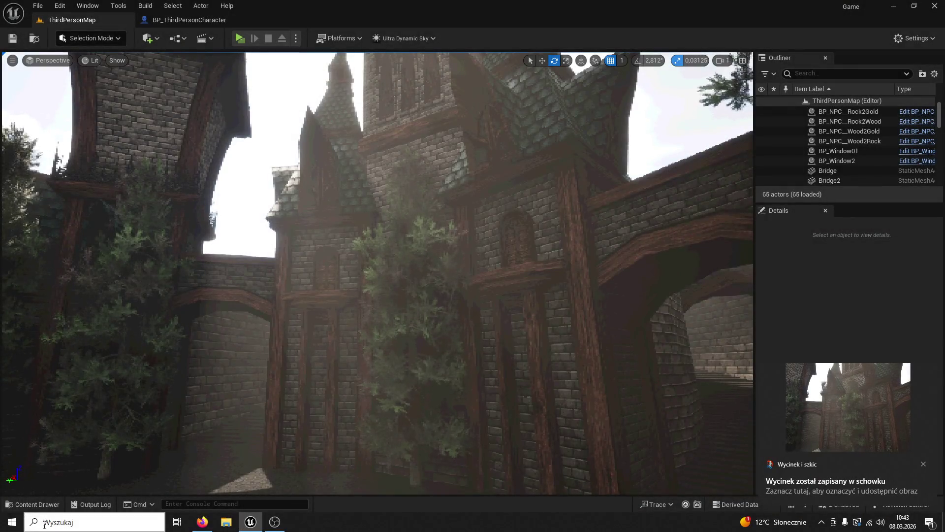
# Launch Paint and paste the castle facade screenshot
pyautogui.click(12, 522)
pyautogui.write('paint')
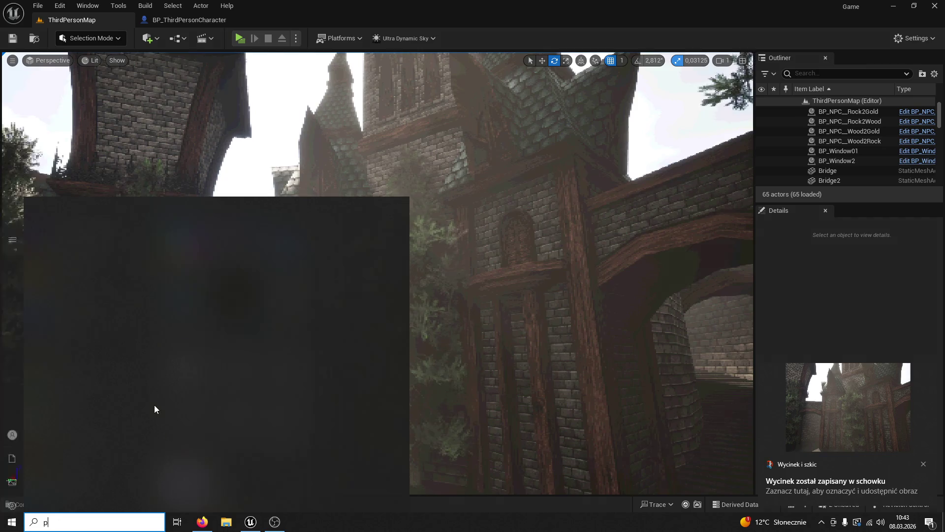
pyautogui.press('Return')
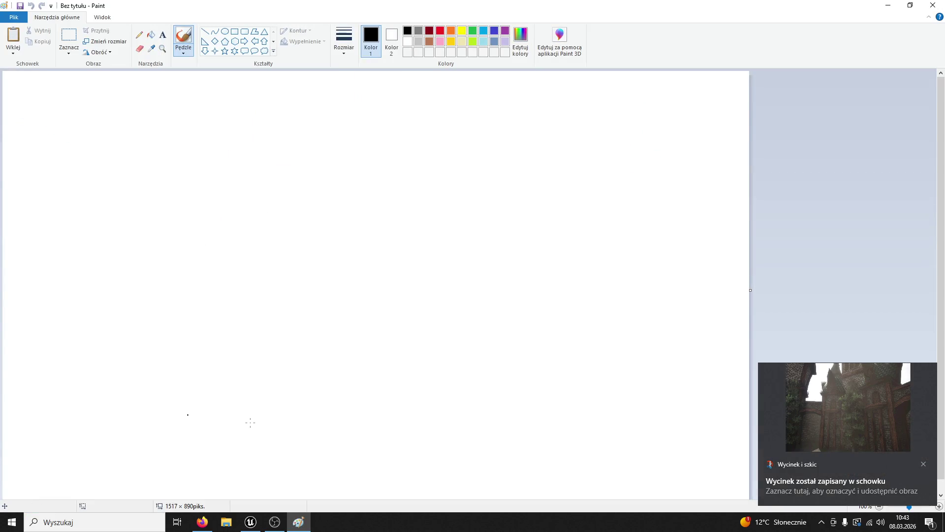
pyautogui.hotkey('ctrl', 'v')
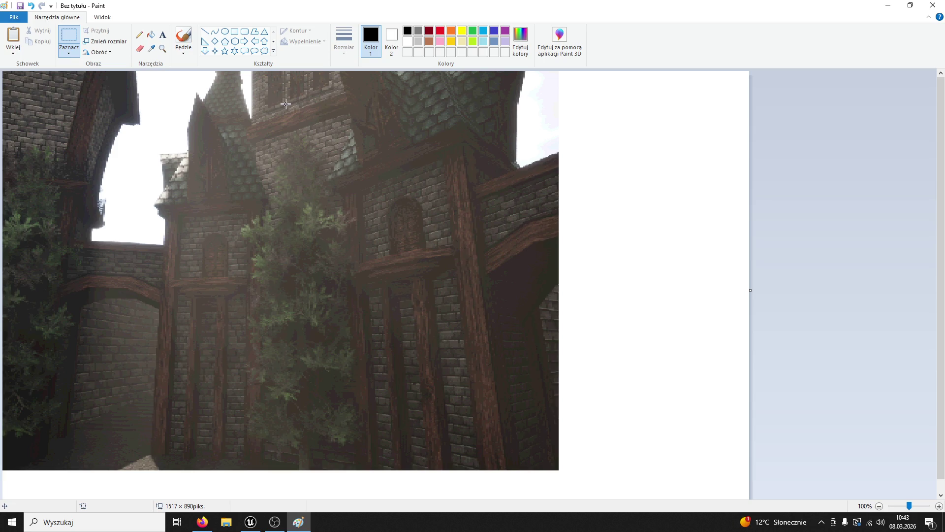
# With a red brush, sketch railings beneath two facade windows, then return to Unreal
pyautogui.click(440, 31)
pyautogui.click(184, 38)
pyautogui.moveTo(437, 230); pyautogui.dragTo(435, 243)
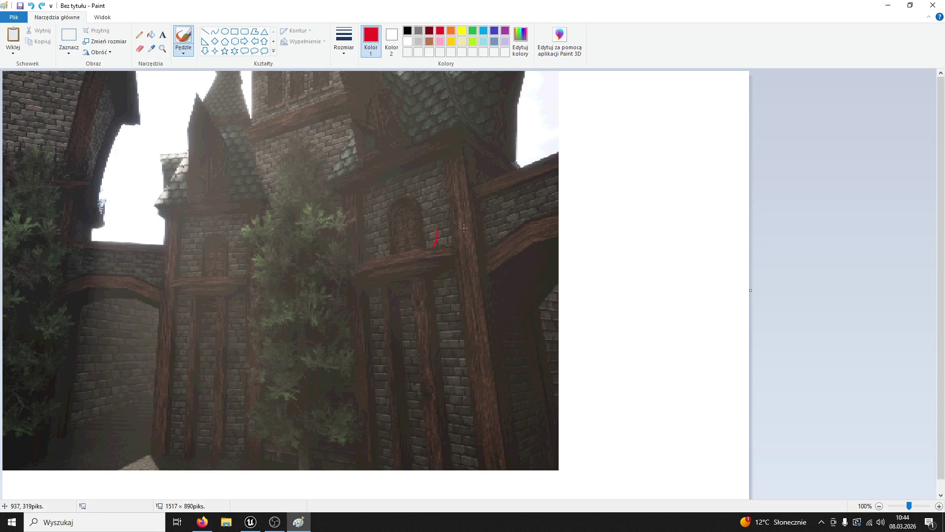
pyautogui.hotkey('ctrl', 'z')
pyautogui.moveTo(398, 239)
pyautogui.mouseDown()
pyautogui.moveTo(400, 256)
pyautogui.moveTo(434, 257)
pyautogui.mouseUp()
pyautogui.moveTo(177, 269); pyautogui.dragTo(213, 266)
pyautogui.moveTo(185, 270)
pyautogui.mouseDown()
pyautogui.moveTo(186, 281)
pyautogui.moveTo(226, 279)
pyautogui.mouseUp()
pyautogui.click(251, 522)
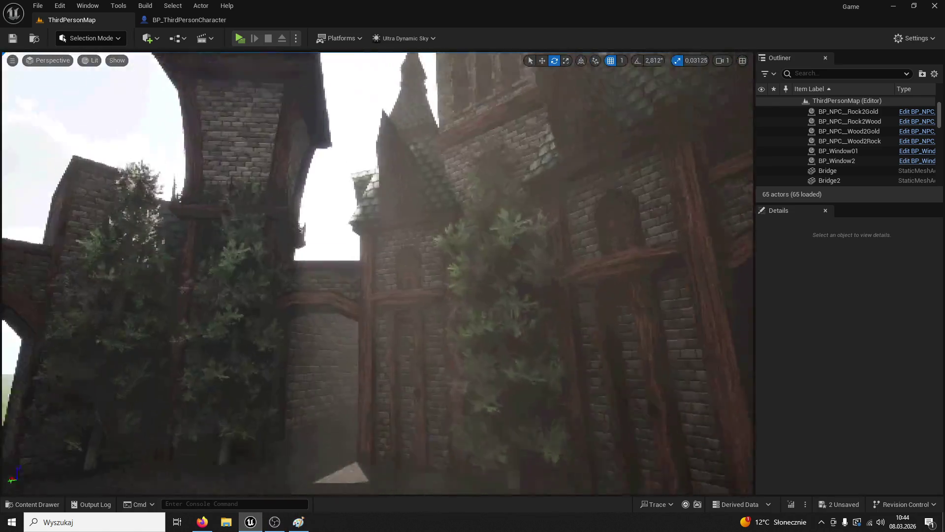
# Close the BP_ThirdPersonCharacter tab and re-maximise the Unreal editor window
pyautogui.moveTo(472, 345); pyautogui.dragTo(473, 295)
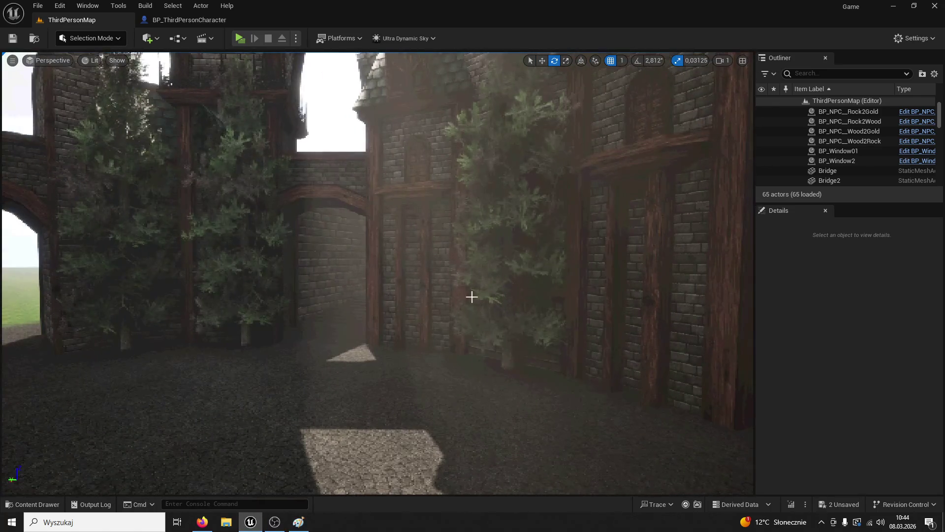
pyautogui.click(189, 19)
pyautogui.doubleClick(231, 19)
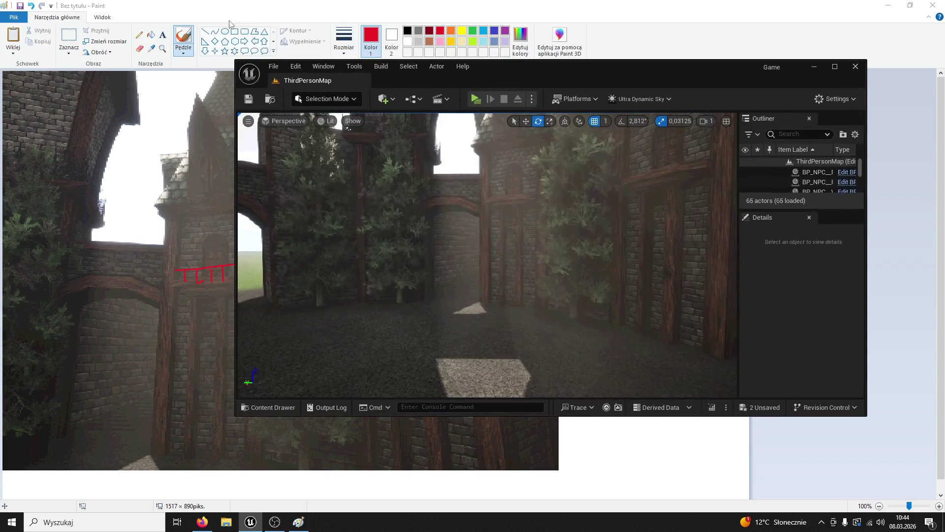
pyautogui.doubleClick(543, 70)
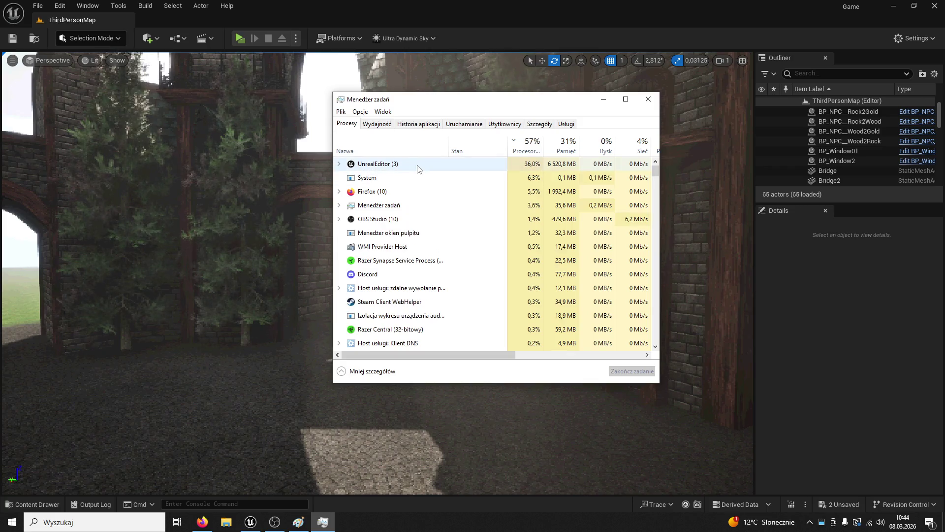
# Close Task Manager and bring the annotated castle screenshot in Paint to the front
pyautogui.click(418, 166)
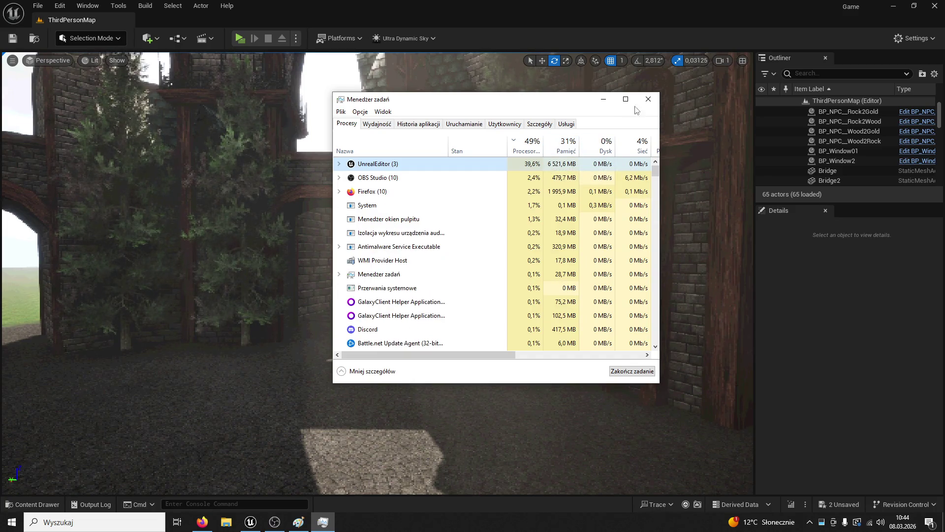
pyautogui.click(648, 99)
pyautogui.click(299, 523)
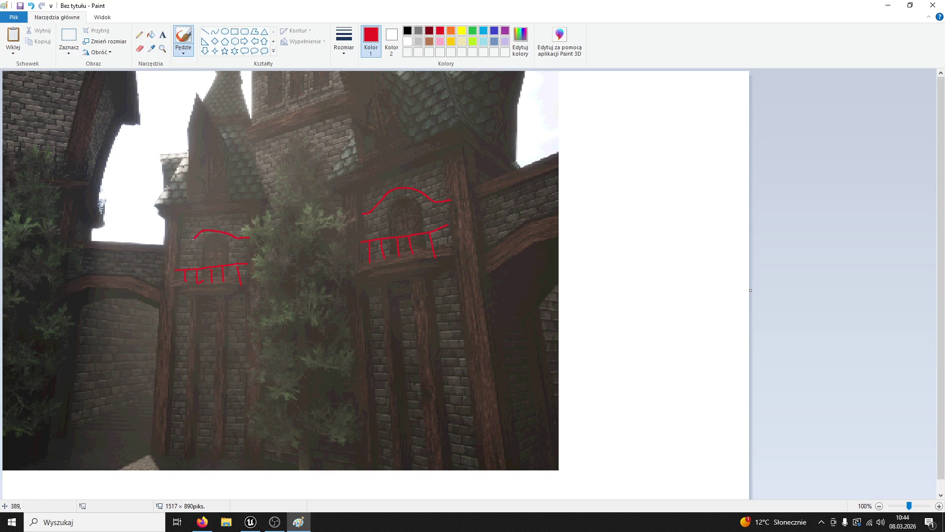
# Draw red slanted roof lines above the windows, undoing and redrawing unsatisfactory strokes
pyautogui.hotkey('ctrl', 'z')
pyautogui.moveTo(201, 226); pyautogui.dragTo(235, 241)
pyautogui.hotkey('ctrl', 'z')
pyautogui.moveTo(219, 220); pyautogui.dragTo(183, 240)
pyautogui.hotkey('ctrl', 'z')
pyautogui.hotkey('ctrl', 'z')
pyautogui.moveTo(368, 183); pyautogui.dragTo(358, 215)
pyautogui.moveTo(225, 213)
pyautogui.mouseDown()
pyautogui.moveTo(235, 246)
pyautogui.moveTo(251, 242)
pyautogui.moveTo(173, 252)
pyautogui.mouseUp()
pyautogui.hotkey('ctrl', 'z')
pyautogui.hotkey('ctrl', 'z')
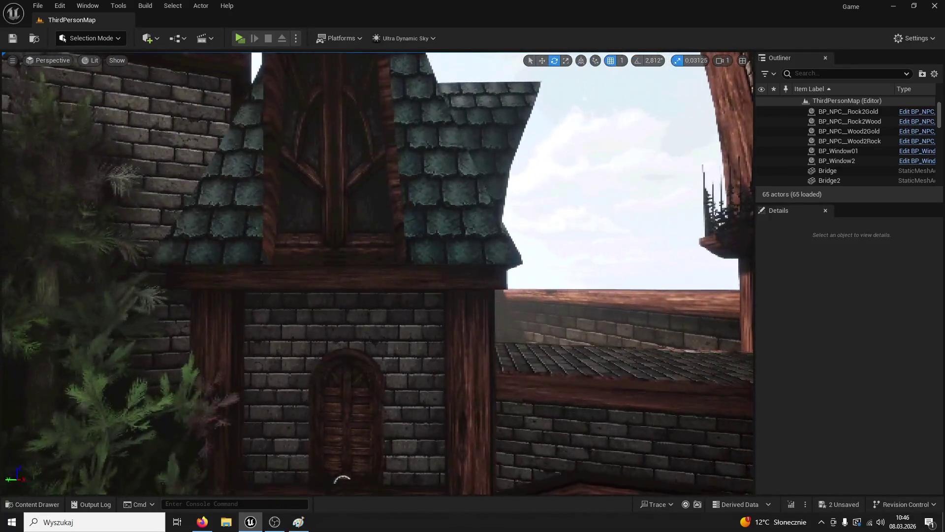
# Clear the search, open ModularV3, and drop a Pank01 plank above the arched window, scaled to 1.775
pyautogui.click(369, 382)
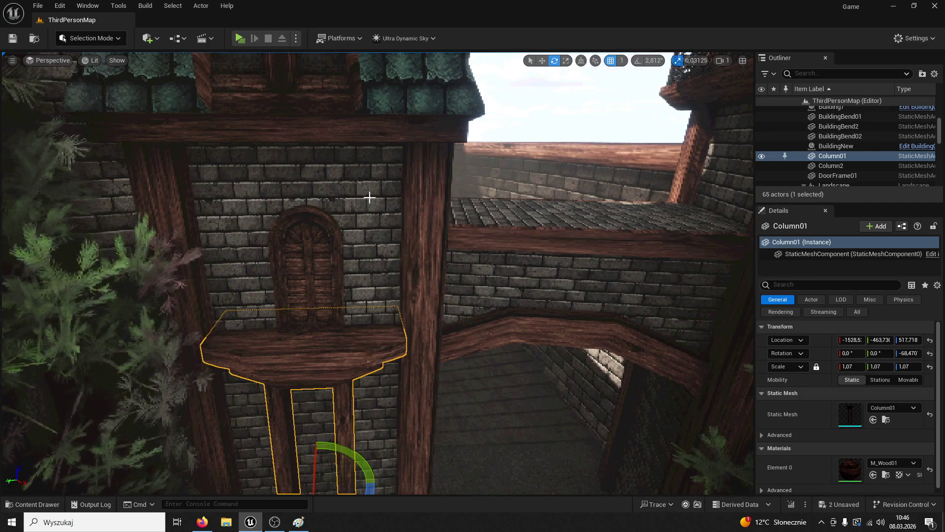
pyautogui.click(51, 508)
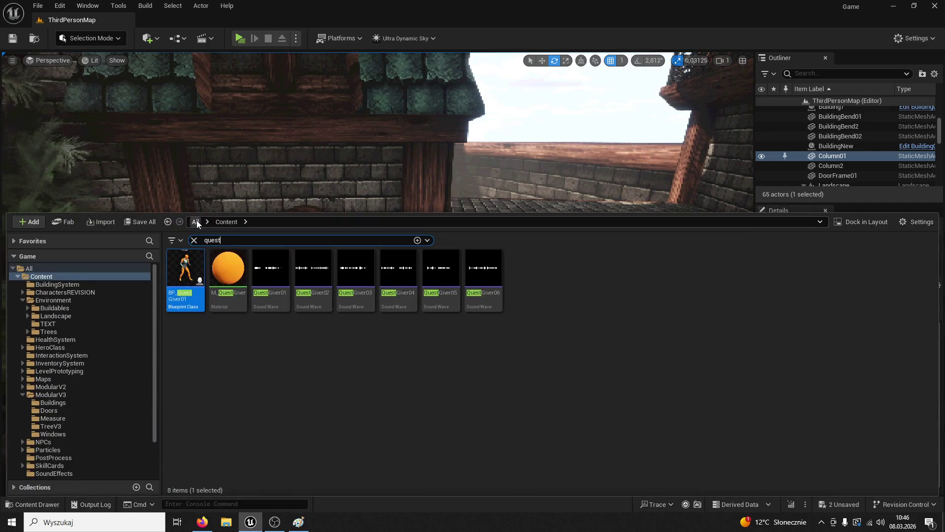
pyautogui.click(57, 284)
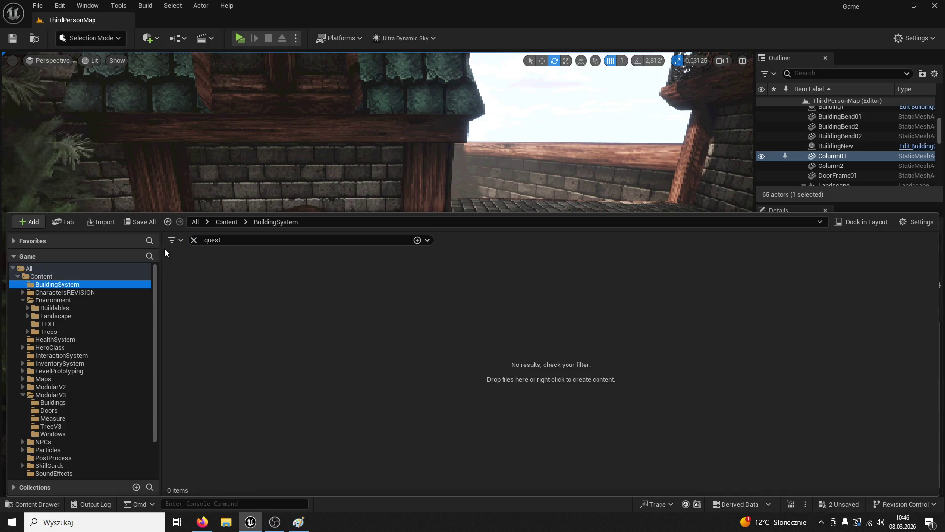
pyautogui.click(194, 240)
pyautogui.click(51, 395)
pyautogui.moveTo(859, 397)
pyautogui.mouseDown()
pyautogui.moveTo(451, 246)
pyautogui.moveTo(312, 169)
pyautogui.moveTo(375, 230)
pyautogui.moveTo(359, 246)
pyautogui.moveTo(396, 246)
pyautogui.mouseUp()
pyautogui.moveTo(852, 367); pyautogui.dragTo(888, 367)
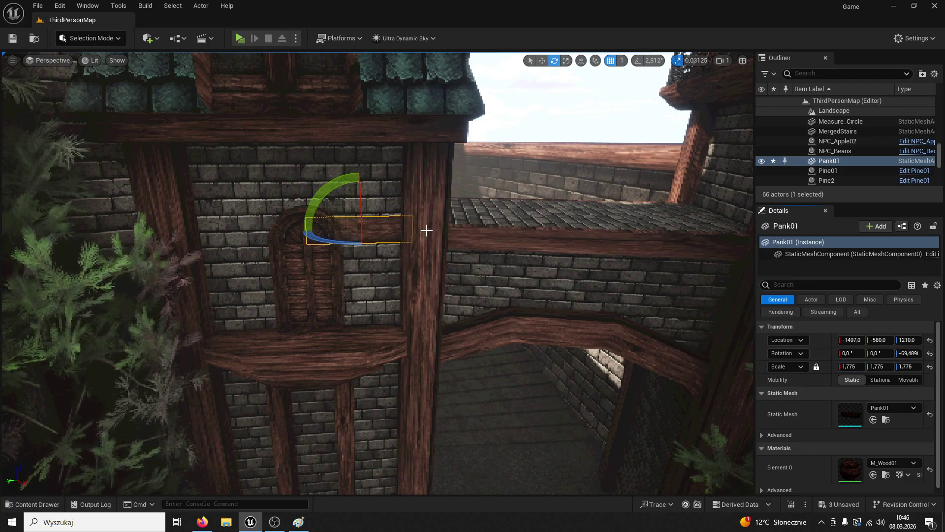
# Lengthen the plank to scale 3.0 and tilt it to -45° pitch
pyautogui.click(566, 60)
pyautogui.moveTo(393, 229); pyautogui.dragTo(410, 230)
pyautogui.press('e')
pyautogui.moveTo(325, 197); pyautogui.dragTo(349, 229)
pyautogui.moveTo(332, 195); pyautogui.dragTo(332, 196)
pyautogui.click(880, 353)
pyautogui.write('-45')
pyautogui.press('Return')
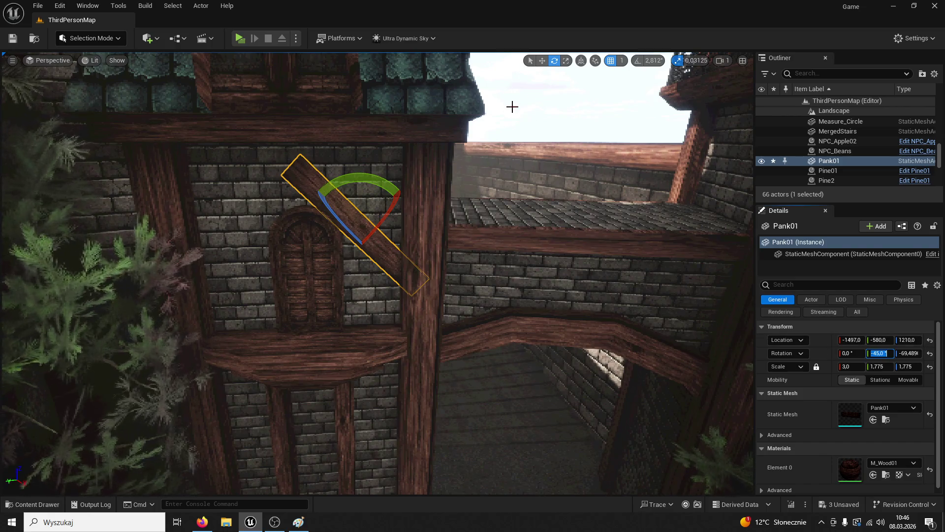
# Place Pank2 up along the wall as a mirror plank with 45° pitch
pyautogui.press('w')
pyautogui.moveTo(394, 198)
pyautogui.mouseDown()
pyautogui.moveTo(418, 148)
pyautogui.moveTo(365, 156)
pyautogui.moveTo(380, 161)
pyautogui.moveTo(283, 261)
pyautogui.moveTo(205, 198)
pyautogui.mouseUp()
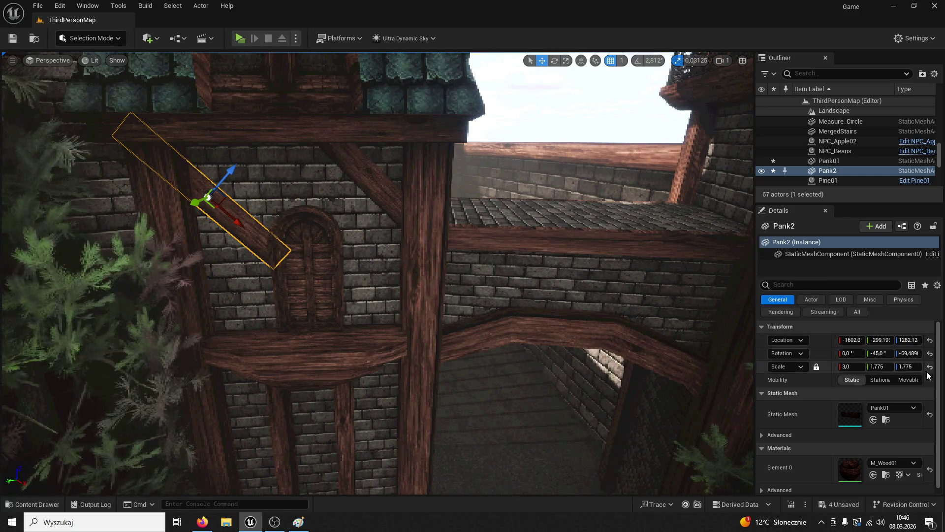
pyautogui.click(874, 353)
pyautogui.write('45')
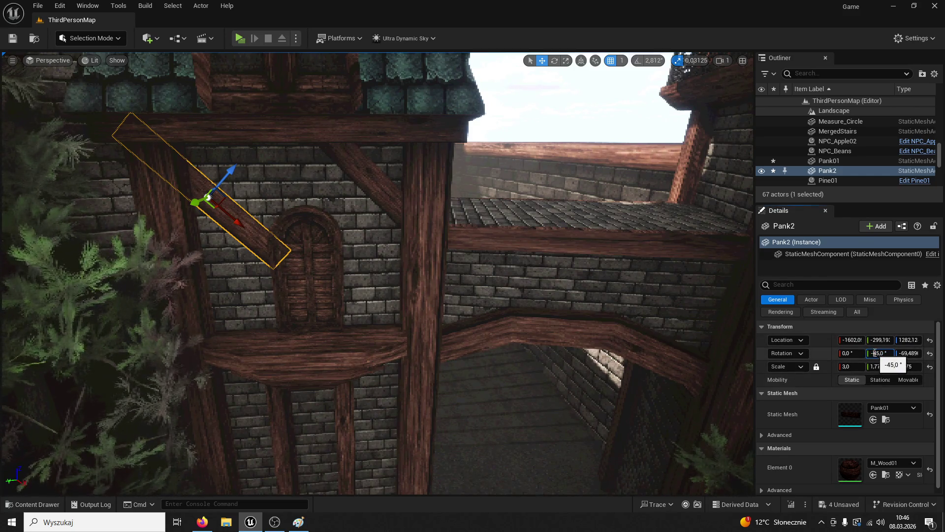
pyautogui.press('Return')
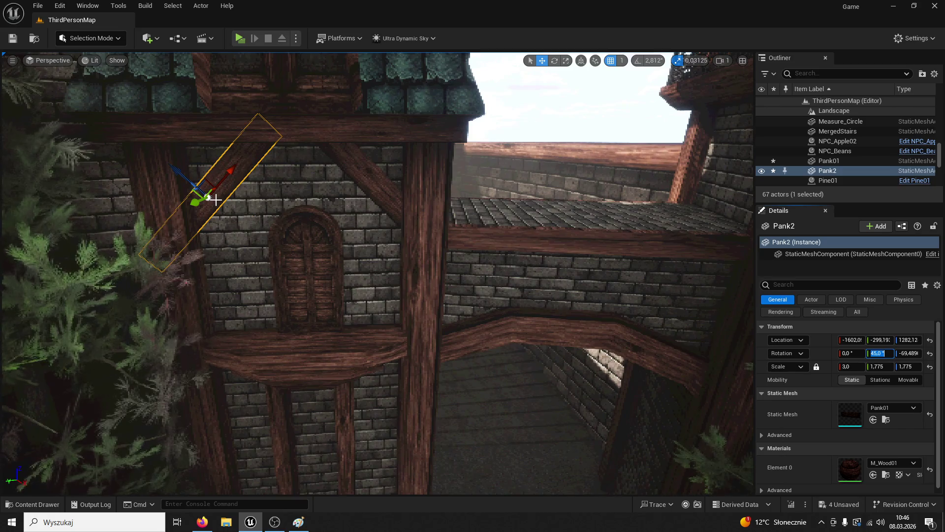
pyautogui.moveTo(227, 174); pyautogui.dragTo(238, 162)
# Lower Pank01 and Pank2 together, then raise Pank01 slightly so they meet in a peak
pyautogui.click(323, 200)
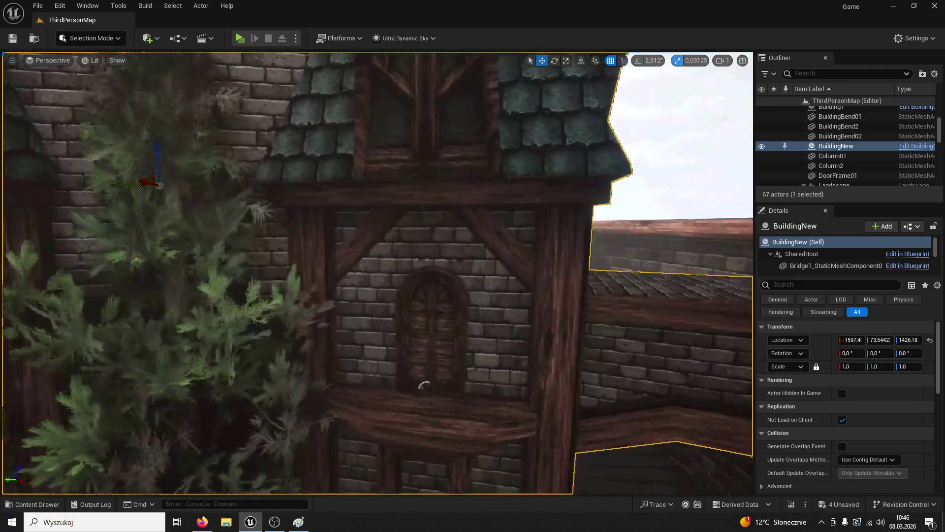
pyautogui.click(496, 226)
pyautogui.keyDown('ctrl'); pyautogui.click(377, 238); pyautogui.keyUp('ctrl')
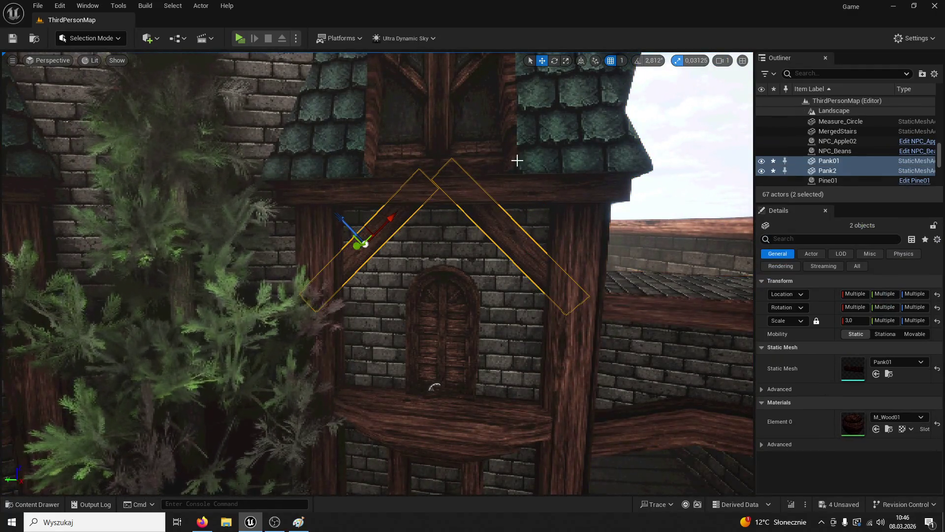
pyautogui.moveTo(368, 208); pyautogui.dragTo(369, 253)
pyautogui.click(492, 231)
pyautogui.click(497, 244)
pyautogui.moveTo(509, 245); pyautogui.dragTo(511, 227)
pyautogui.click(376, 264)
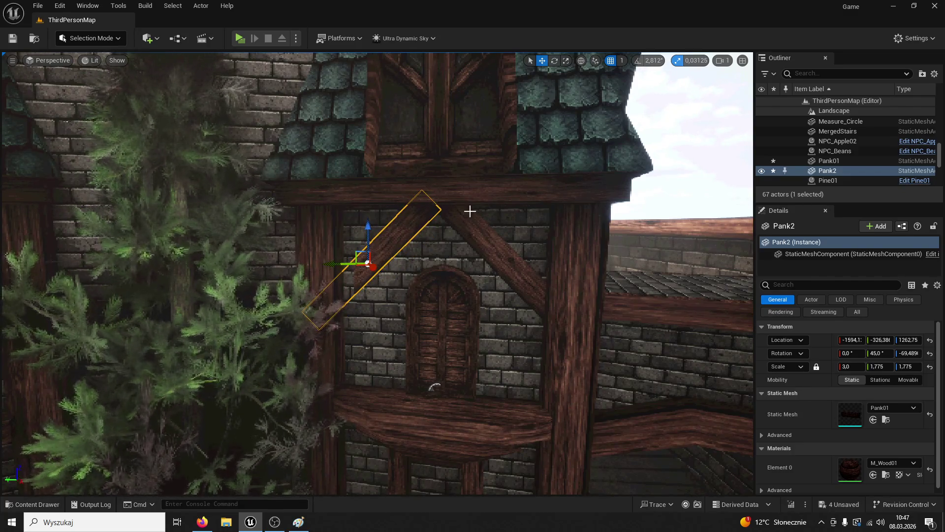
# Orbit around and frame the BuildingNew building in the viewport
pyautogui.moveTo(600, 73); pyautogui.dragTo(524, 75)
pyautogui.click(544, 239)
pyautogui.press('f')
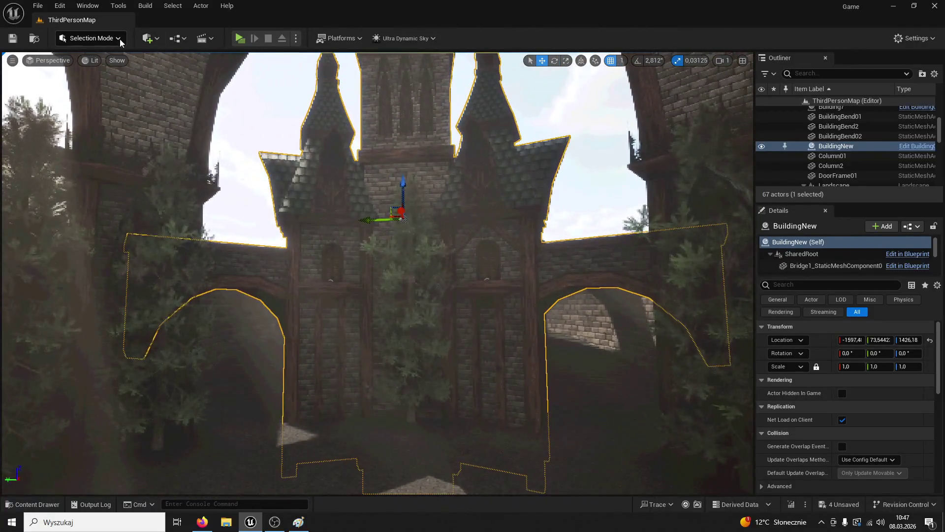
pyautogui.click(240, 38)
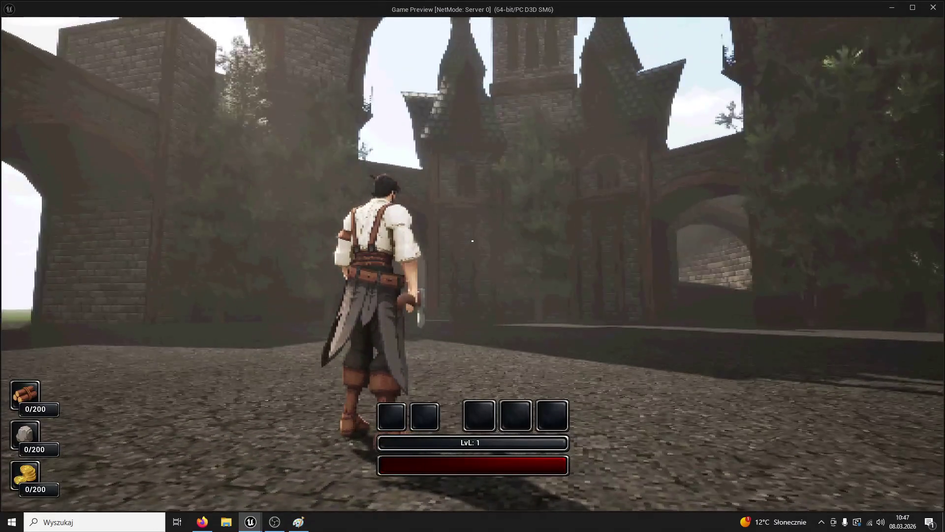
pyautogui.press('w')
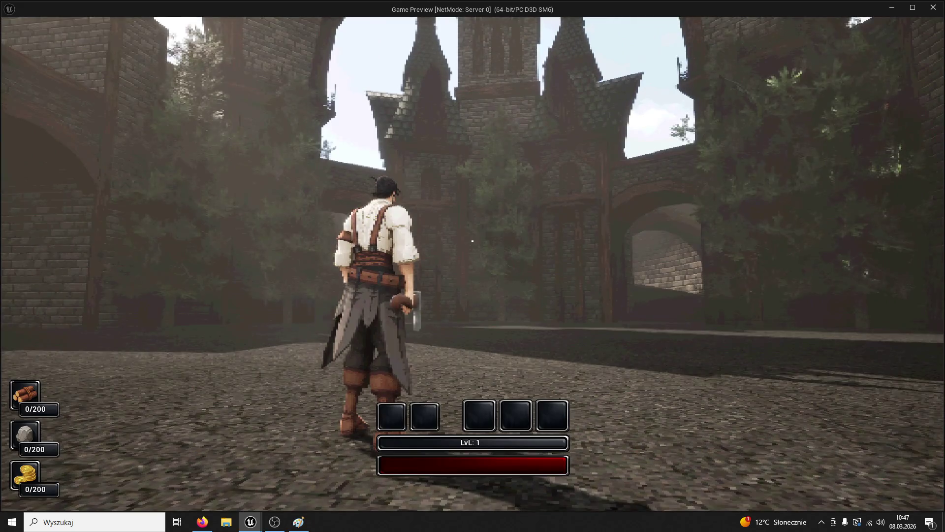
pyautogui.press('Escape')
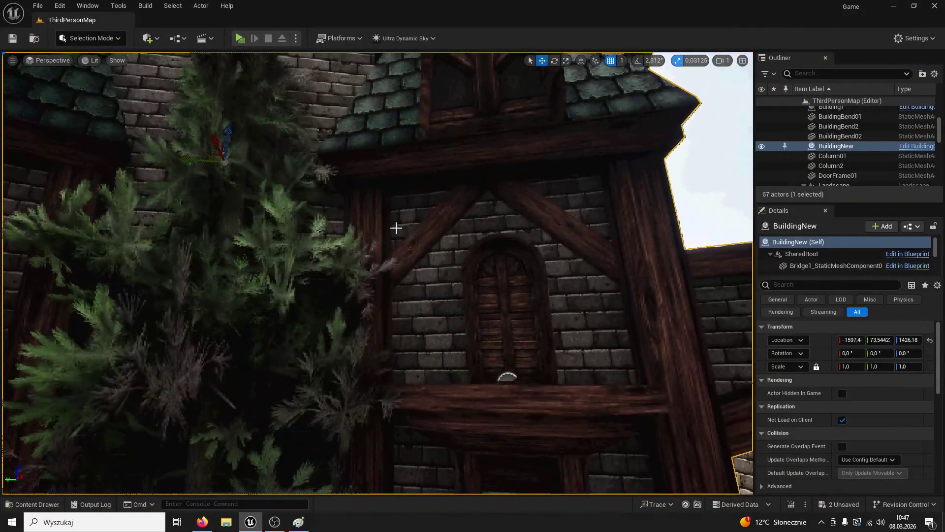
pyautogui.click(460, 219)
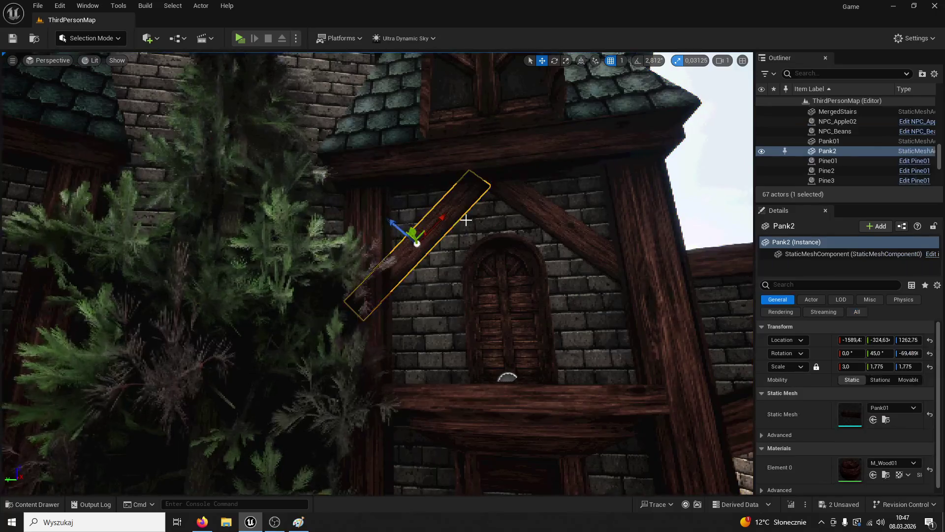
# Delete one diagonal plank, set Pank01's Y rotation to 0 and raise it above the window
pyautogui.press('Delete')
pyautogui.click(542, 223)
pyautogui.click(896, 353)
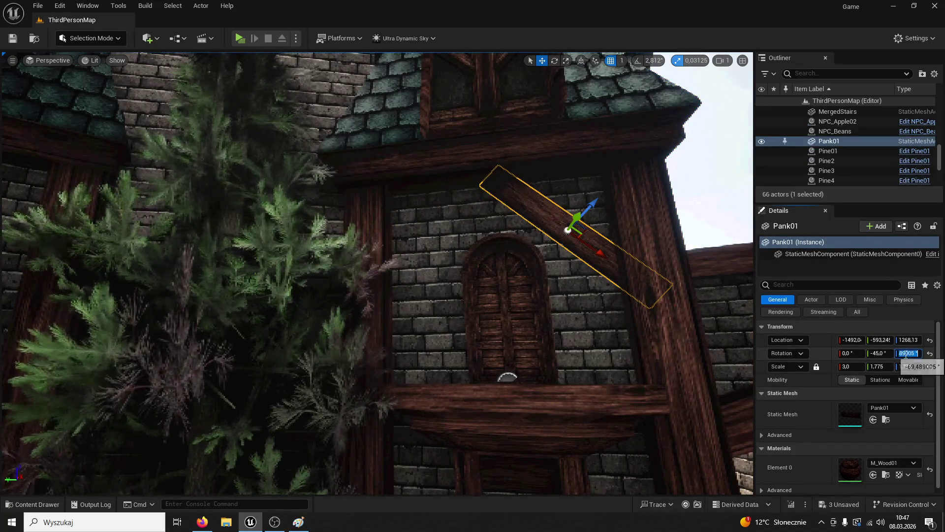
pyautogui.click(879, 353)
pyautogui.write('0')
pyautogui.press('Return')
pyautogui.moveTo(567, 212)
pyautogui.mouseDown()
pyautogui.moveTo(553, 158)
pyautogui.moveTo(528, 186)
pyautogui.moveTo(542, 186)
pyautogui.moveTo(487, 154)
pyautogui.moveTo(485, 264)
pyautogui.mouseUp()
# Stretch the flat plank wider and drop a copy, Pank2, lower on the wall
pyautogui.click(566, 61)
pyautogui.click(542, 60)
pyautogui.click(484, 150)
pyautogui.click(492, 180)
pyautogui.press('f')
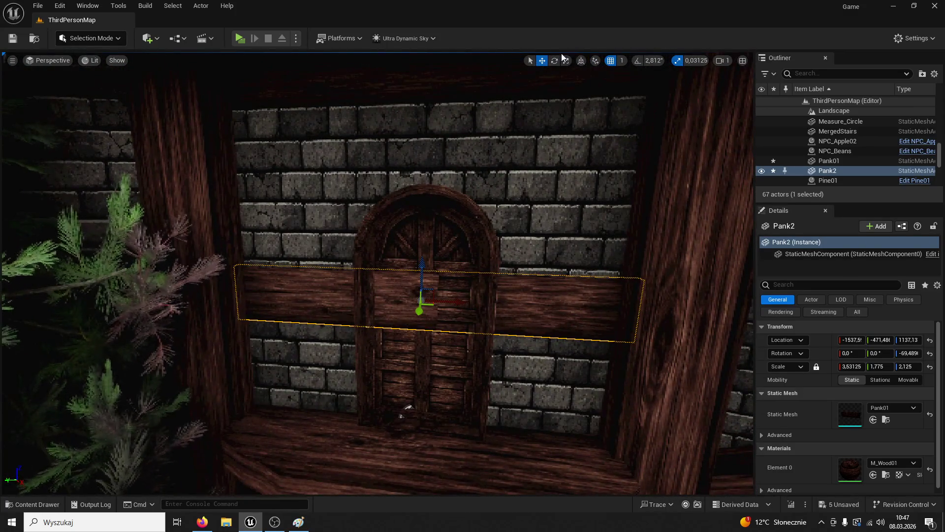
# Shrink Pank2 to a short plank right of the window and duplicate it as Pank3
pyautogui.click(565, 59)
pyautogui.moveTo(447, 302)
pyautogui.mouseDown()
pyautogui.moveTo(426, 302)
pyautogui.moveTo(595, 302)
pyautogui.moveTo(593, 310)
pyautogui.moveTo(323, 306)
pyautogui.moveTo(345, 276)
pyautogui.moveTo(546, 126)
pyautogui.moveTo(418, 281)
pyautogui.moveTo(433, 281)
pyautogui.moveTo(438, 231)
pyautogui.mouseUp()
pyautogui.click(543, 60)
pyautogui.hotkey('ctrl', 'd')
pyautogui.scroll(-3, 331, 285)
pyautogui.click(433, 281)
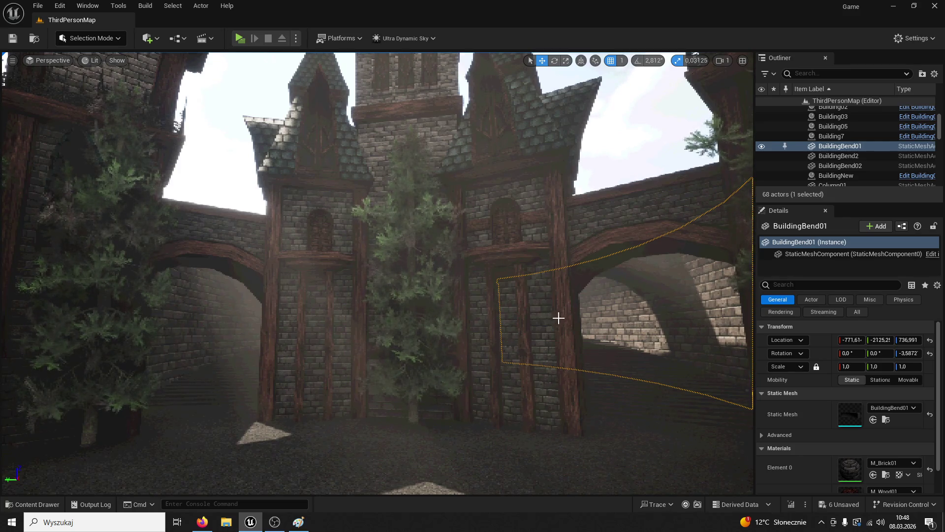
pyautogui.press('w')
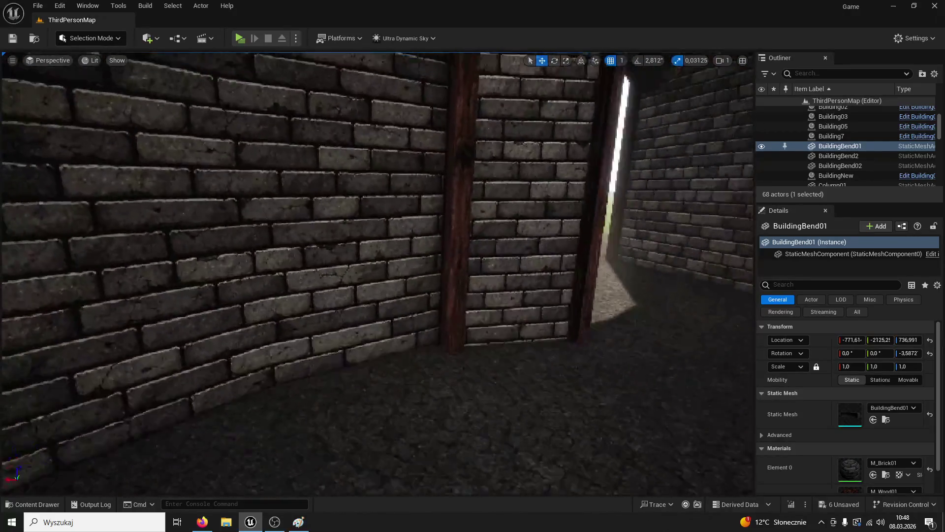
pyautogui.press('s')
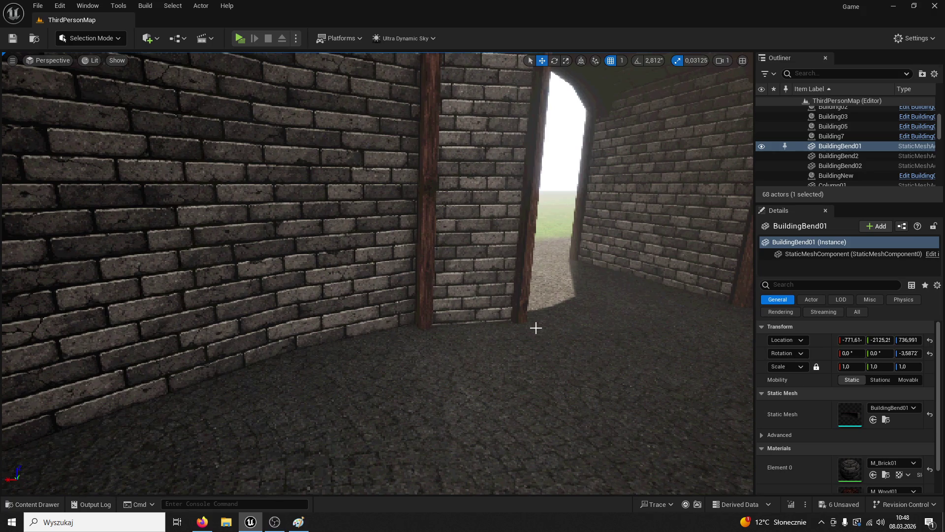
pyautogui.press('f')
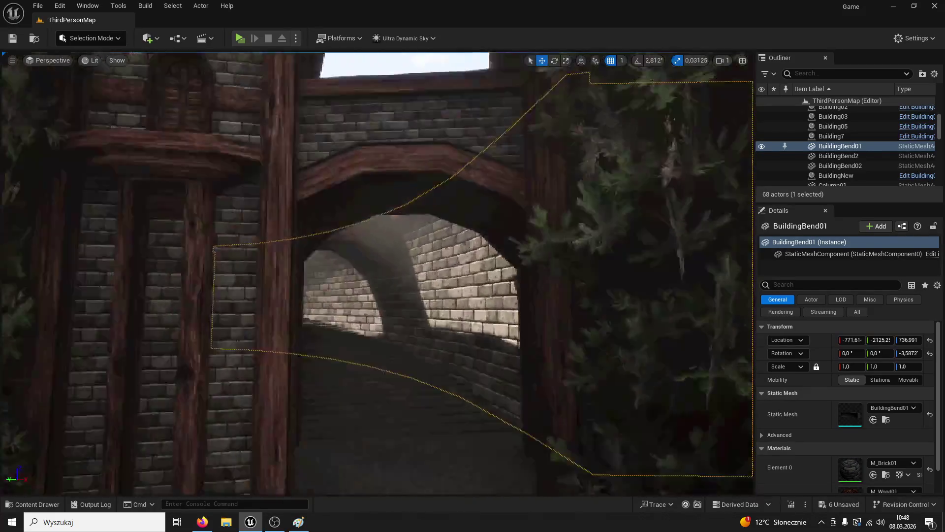
pyautogui.press('w')
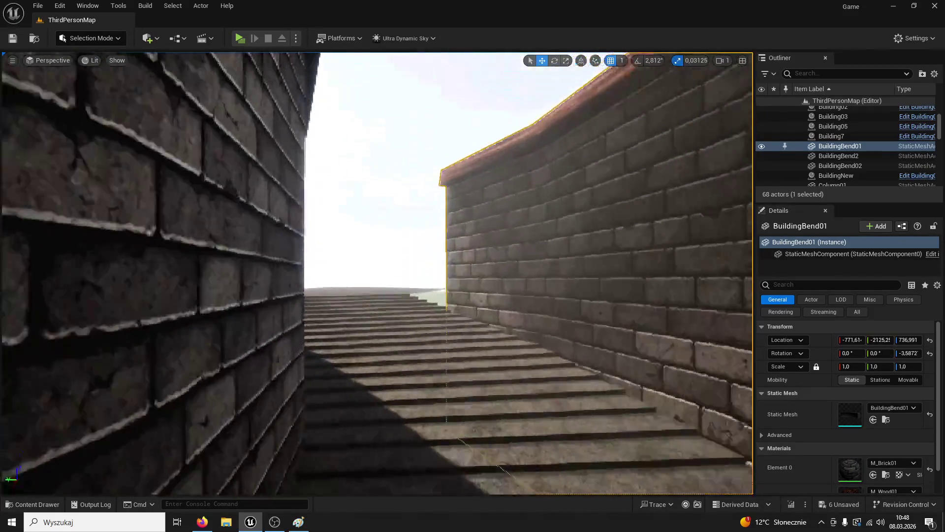
pyautogui.press('w')
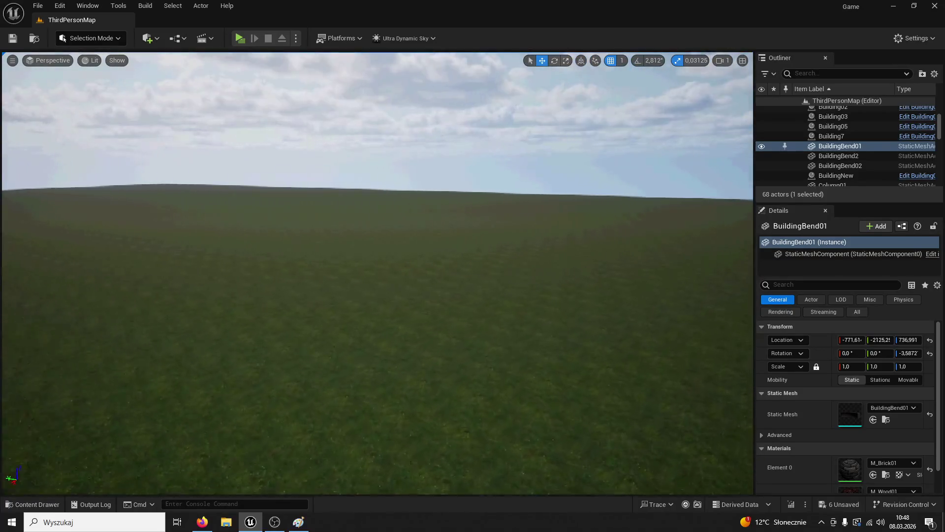
pyautogui.press('s')
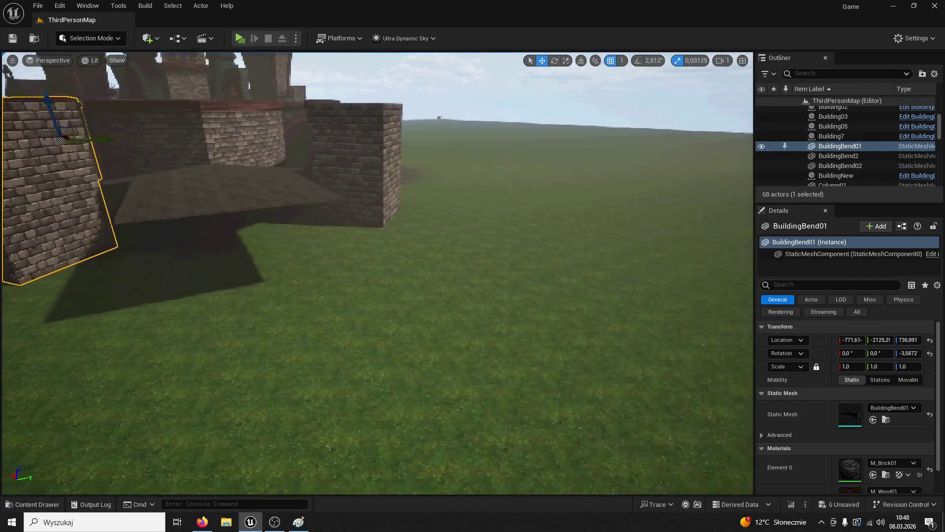
pyautogui.press('s')
pyautogui.press('w')
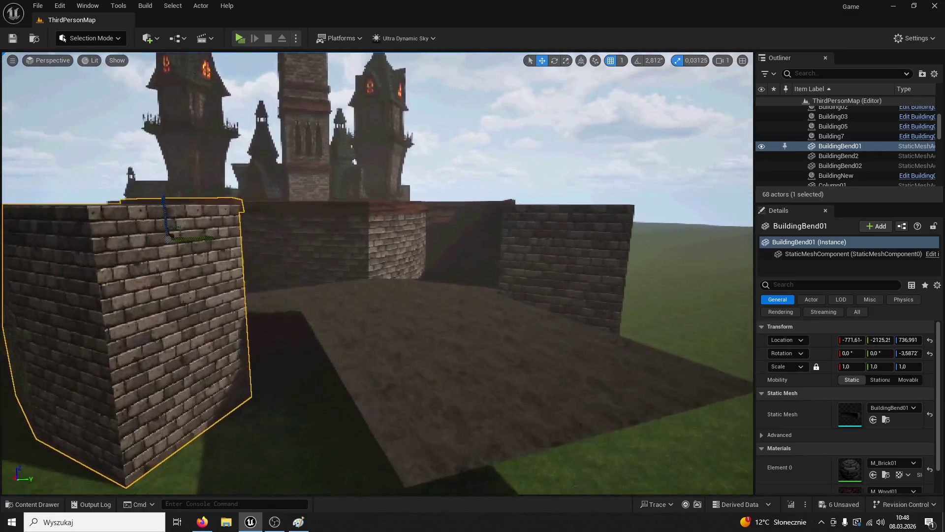
pyautogui.press('w')
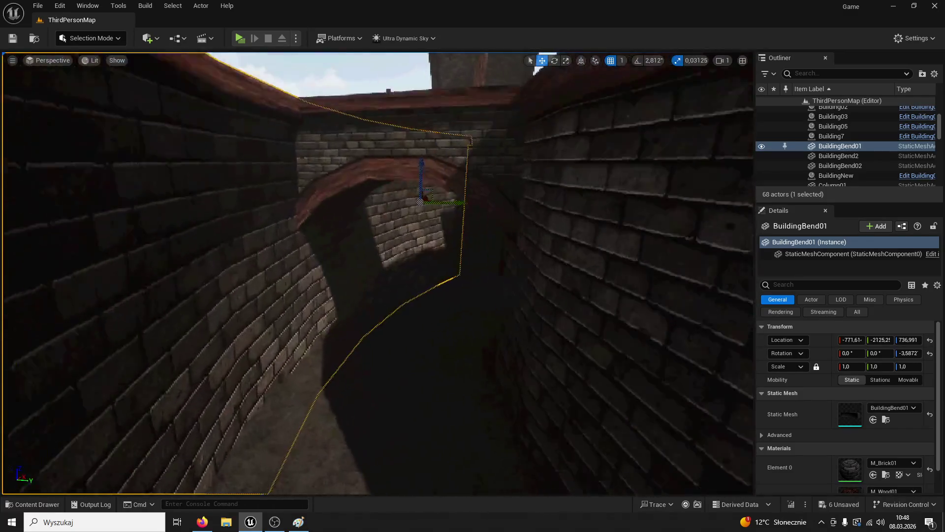
pyautogui.press('w')
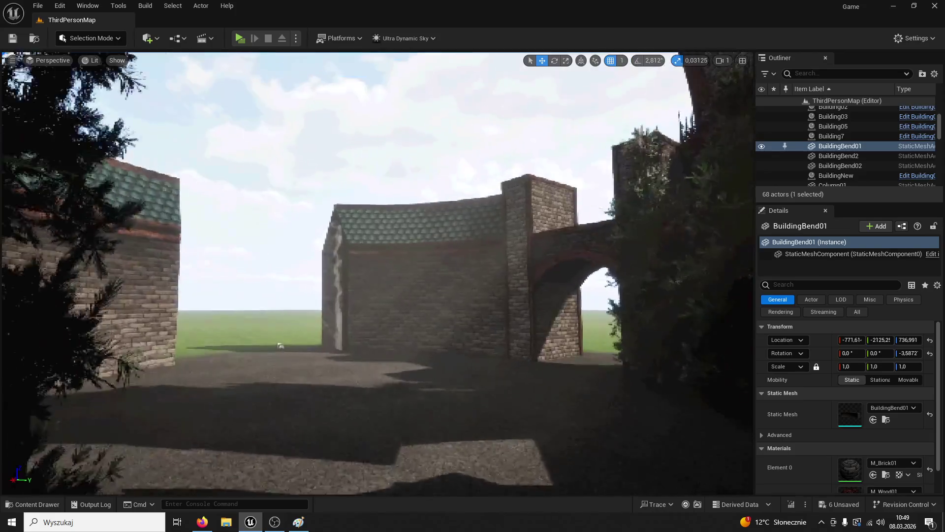
pyautogui.press('w')
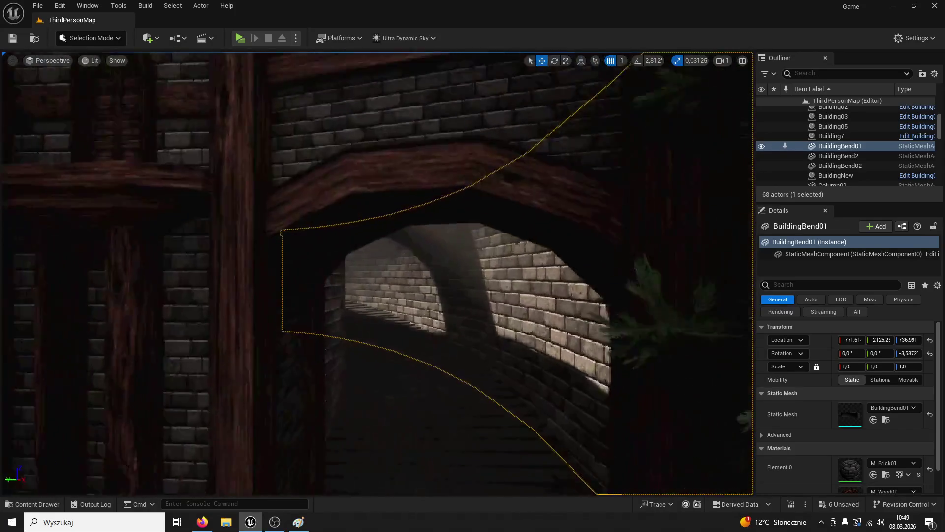
pyautogui.press('w')
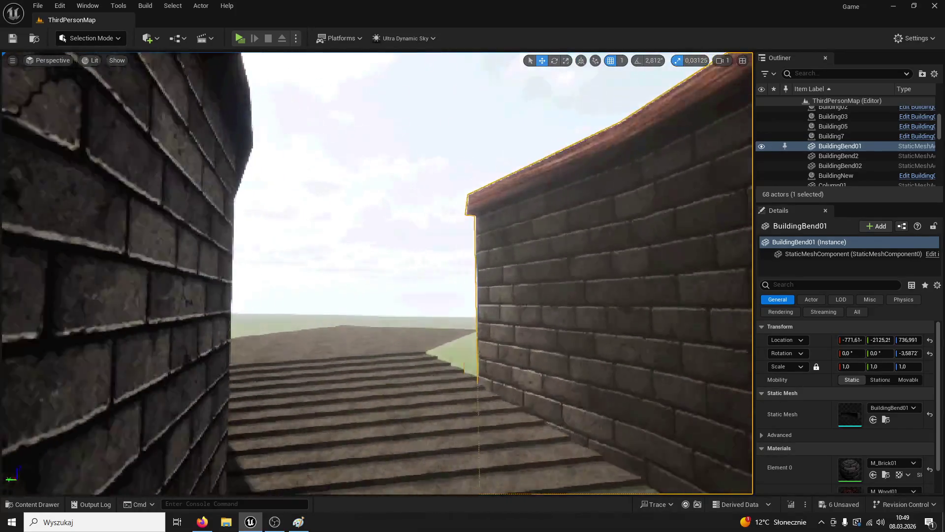
pyautogui.press('w')
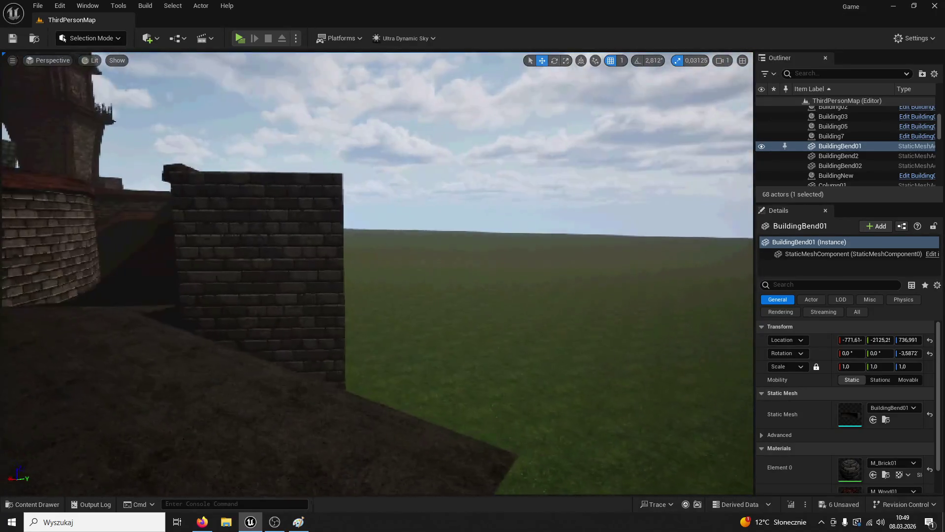
pyautogui.press('w')
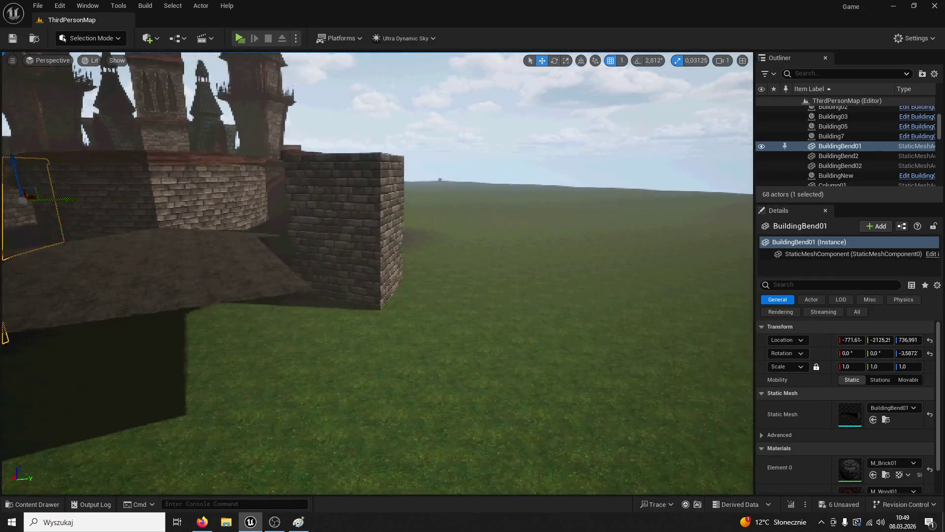
pyautogui.press('s')
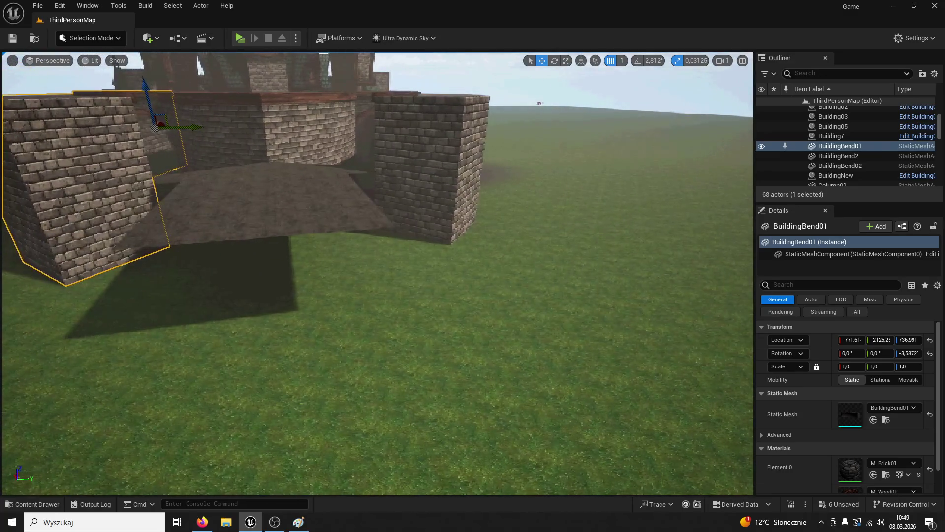
pyautogui.press('w')
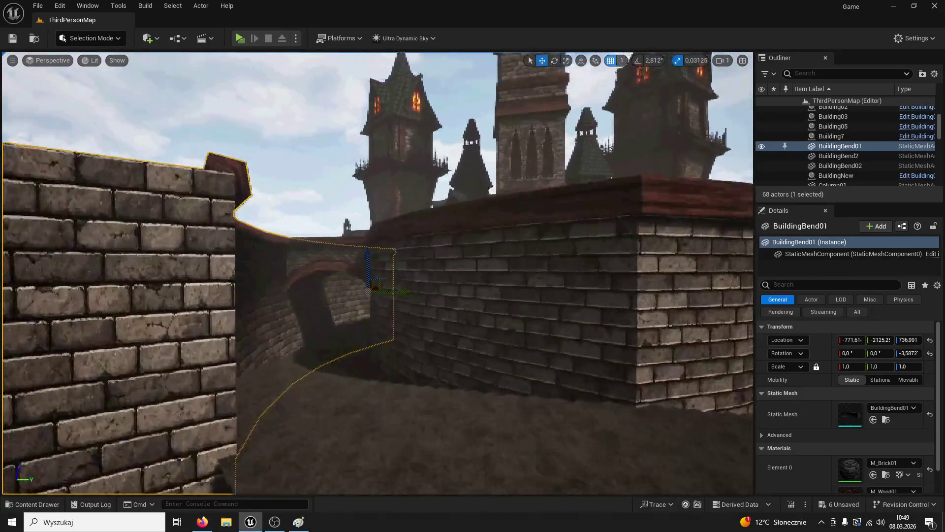
pyautogui.press('w')
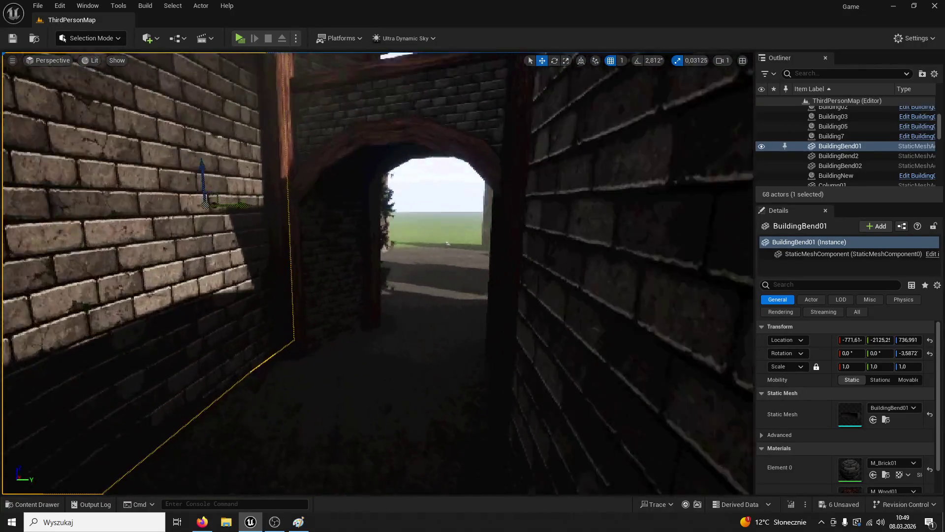
pyautogui.press('w')
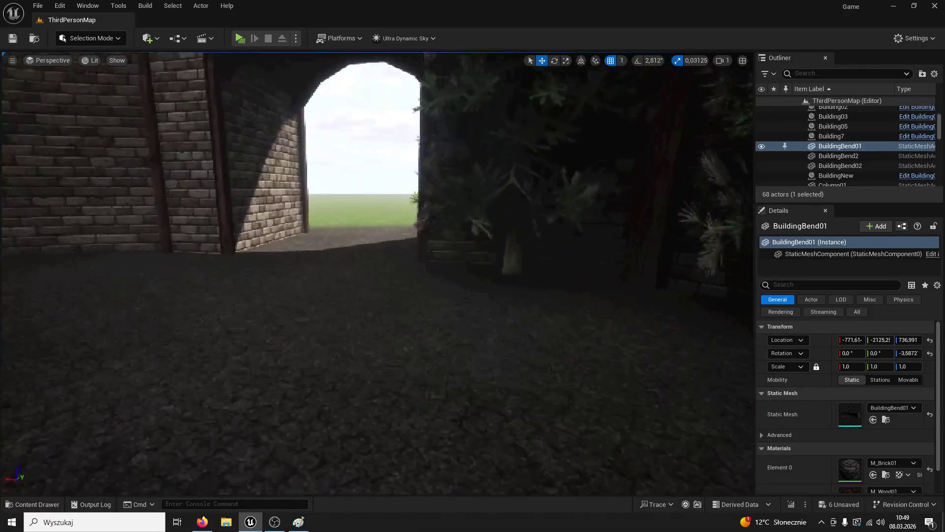
pyautogui.press('w')
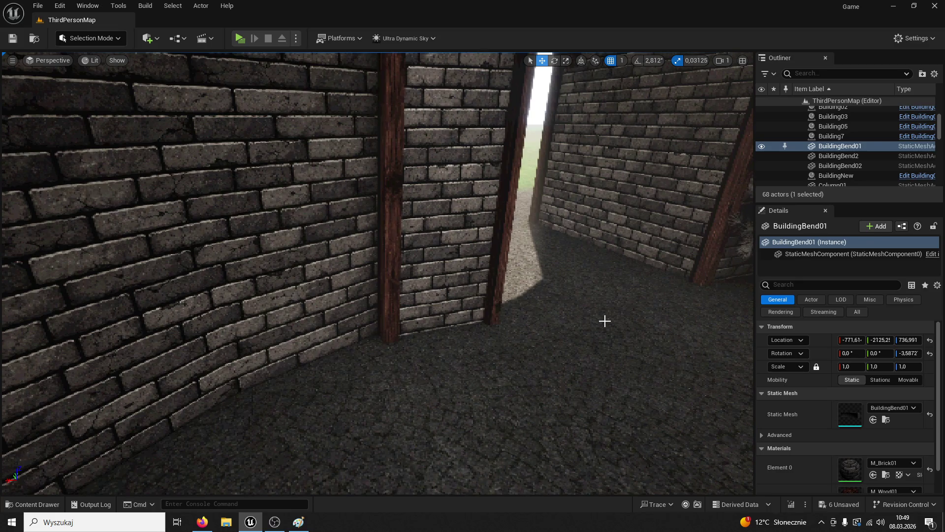
pyautogui.press('w')
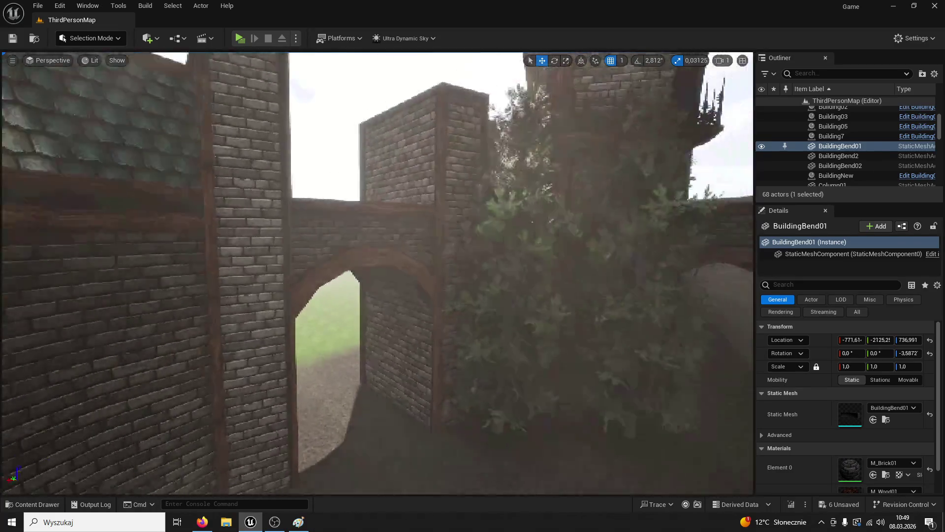
pyautogui.press('w')
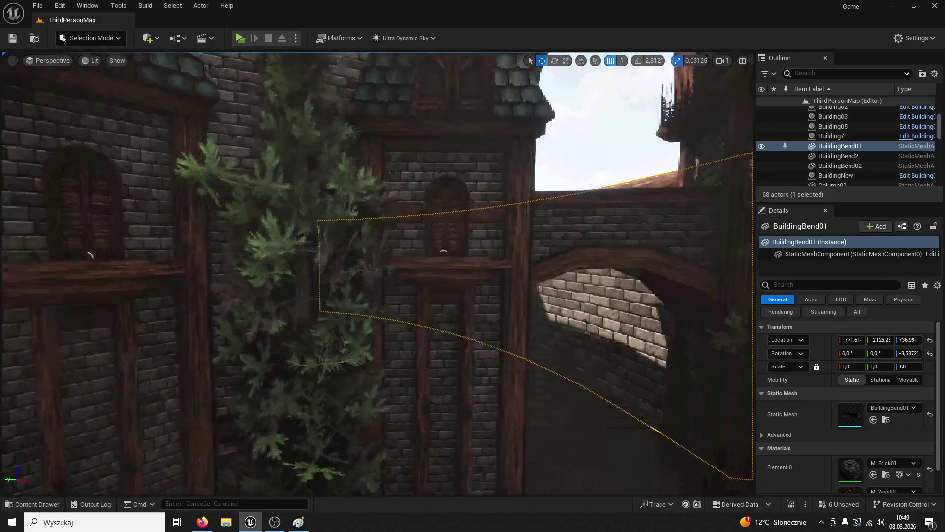
pyautogui.press('w')
pyautogui.click(443, 133)
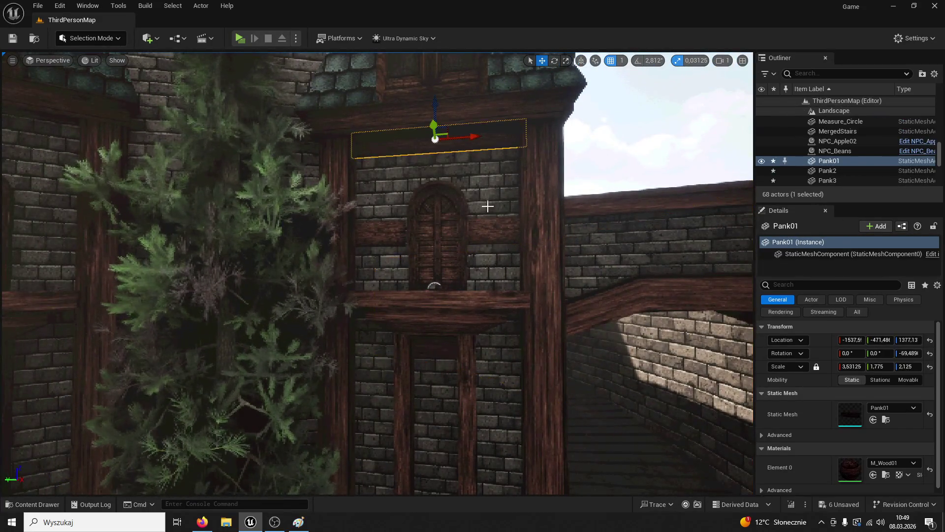
# Scale Pank3 beside the window longer along X to 1.375
pyautogui.keyDown('ctrl'); pyautogui.click(487, 217); pyautogui.keyUp('ctrl')
pyautogui.keyDown('ctrl'); pyautogui.click(367, 229); pyautogui.keyUp('ctrl')
pyautogui.press('w')
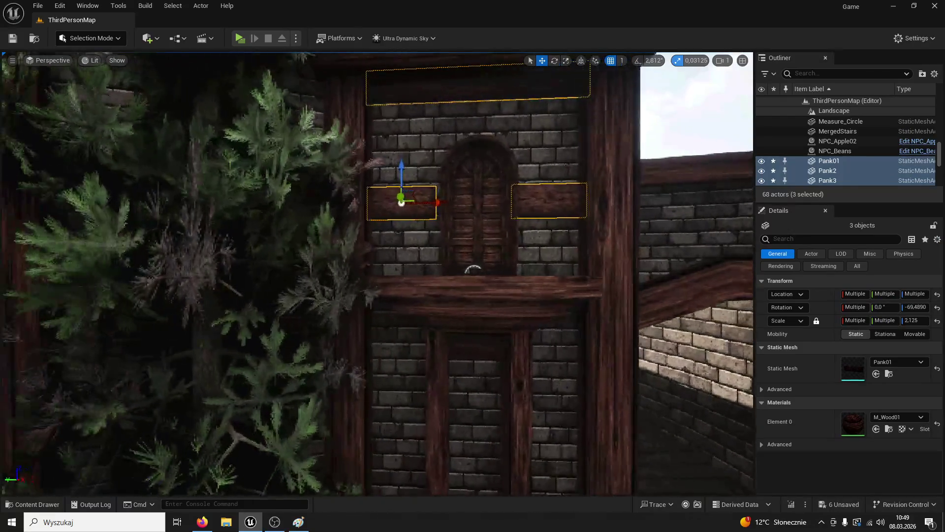
pyautogui.click(432, 228)
pyautogui.click(432, 145)
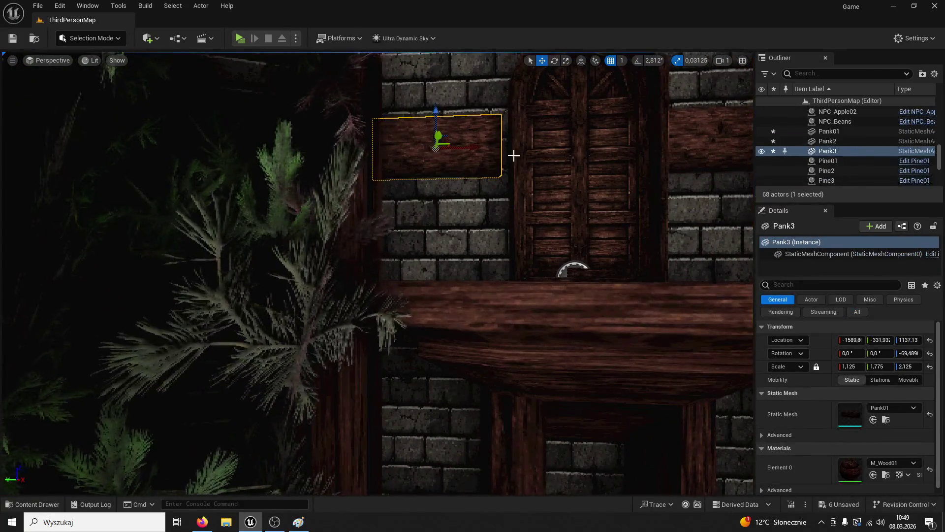
pyautogui.press('r')
pyautogui.moveTo(469, 147); pyautogui.dragTo(487, 147)
# Select Pank2, Pank01 and Pank3 together, then start a play-test with Alt+P
pyautogui.moveTo(542, 197); pyautogui.dragTo(589, 159)
pyautogui.click(591, 232)
pyautogui.moveTo(591, 231); pyautogui.dragTo(568, 214)
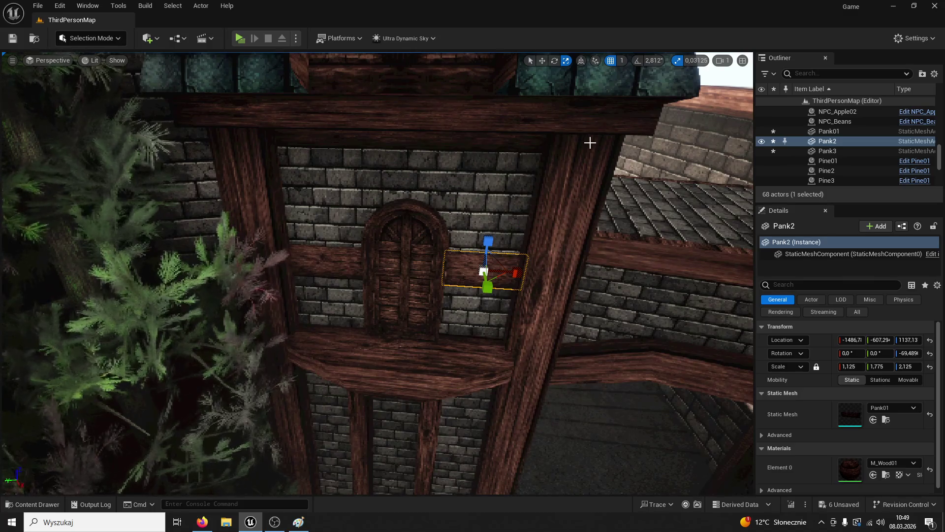
pyautogui.click(542, 60)
pyautogui.keyDown('ctrl'); pyautogui.click(474, 142); pyautogui.keyUp('ctrl')
pyautogui.keyDown('ctrl'); pyautogui.click(315, 256); pyautogui.keyUp('ctrl')
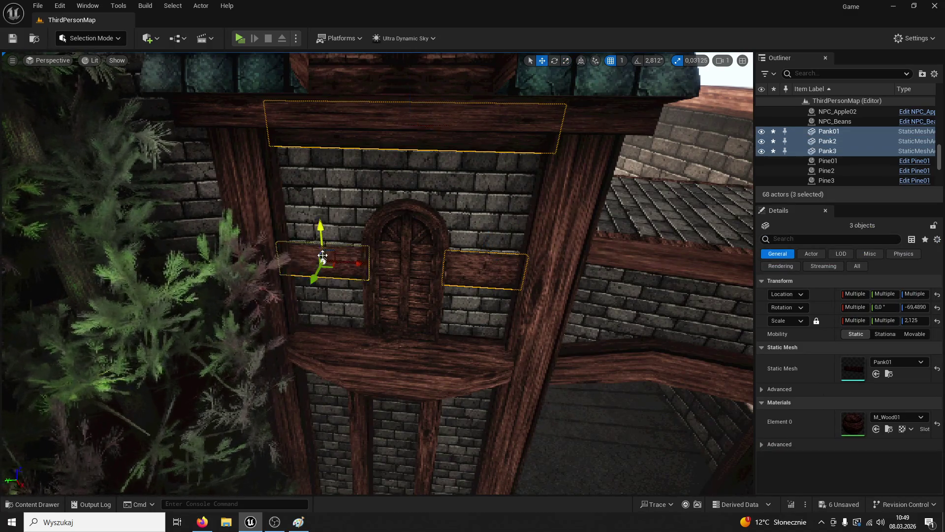
pyautogui.hotkey('alt', 'p')
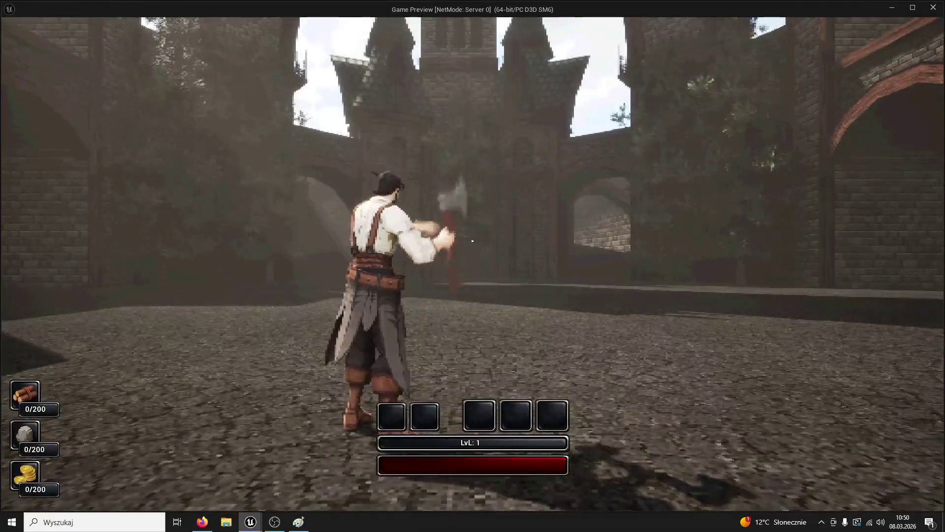
pyautogui.press('w')
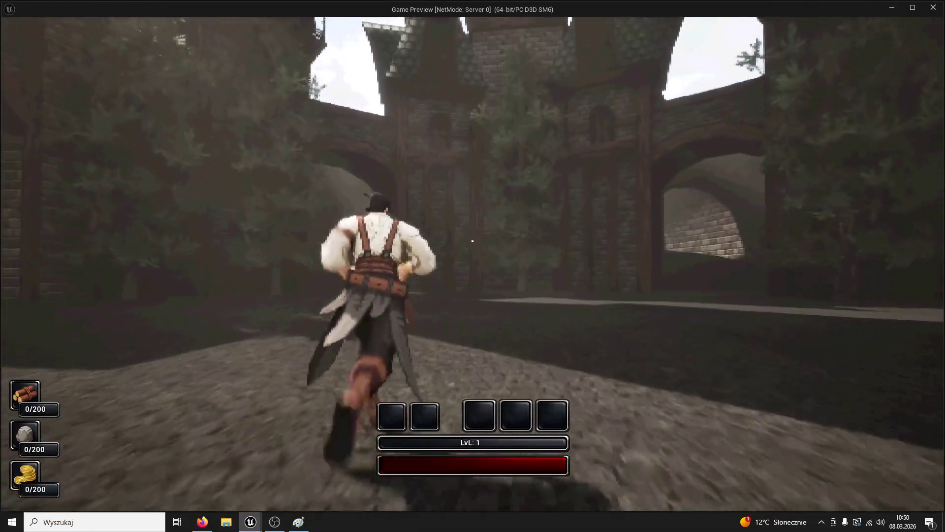
pyautogui.moveTo(472, 241)
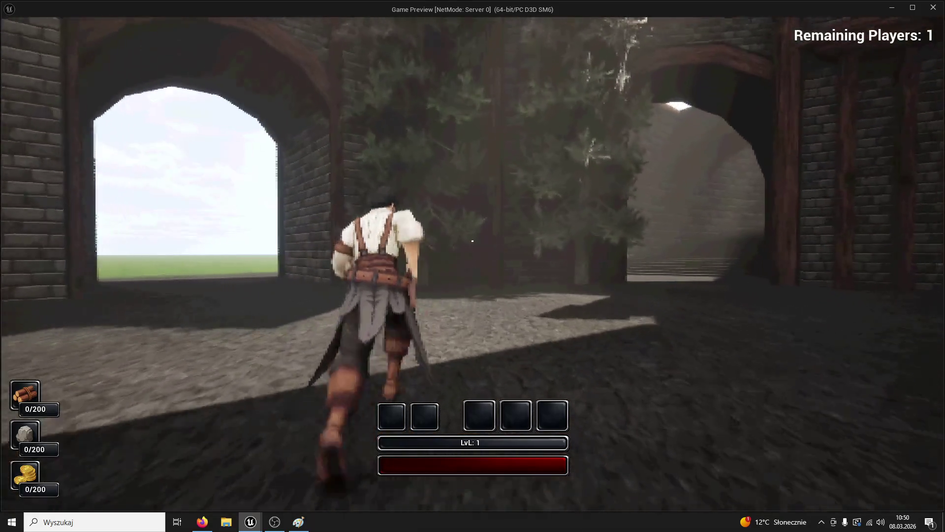
pyautogui.press('w')
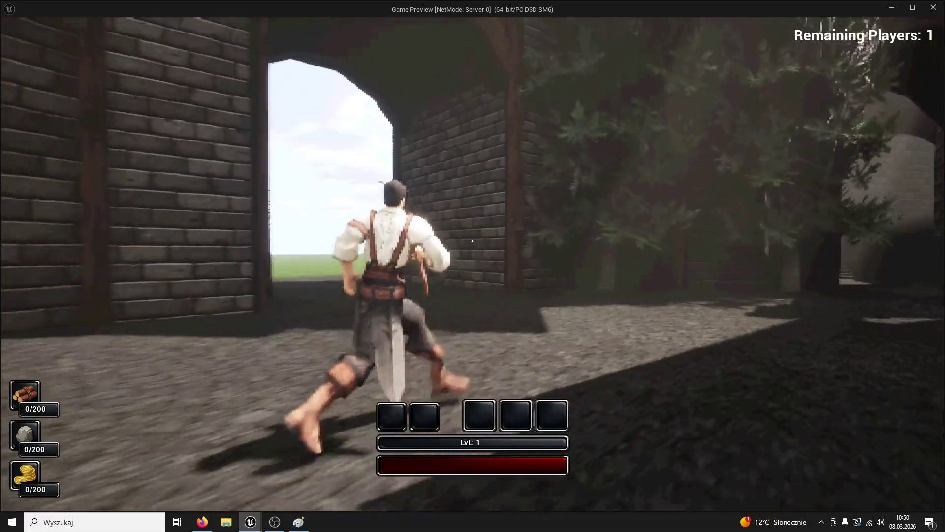
pyautogui.press('w')
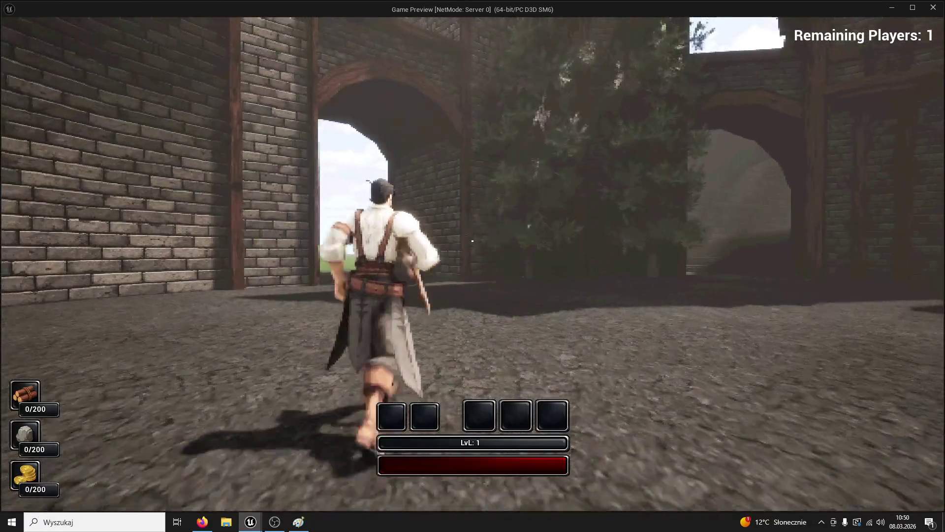
pyautogui.press('w')
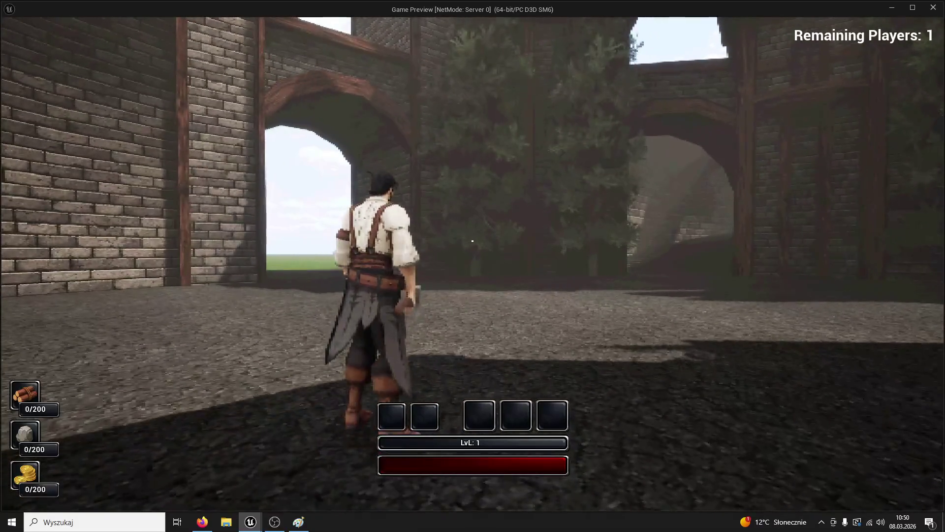
pyautogui.press('w')
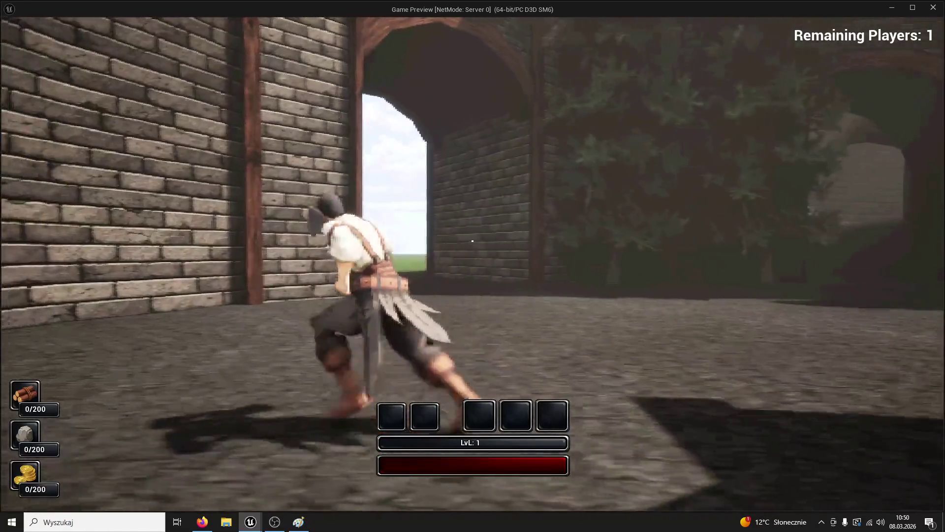
pyautogui.press('w')
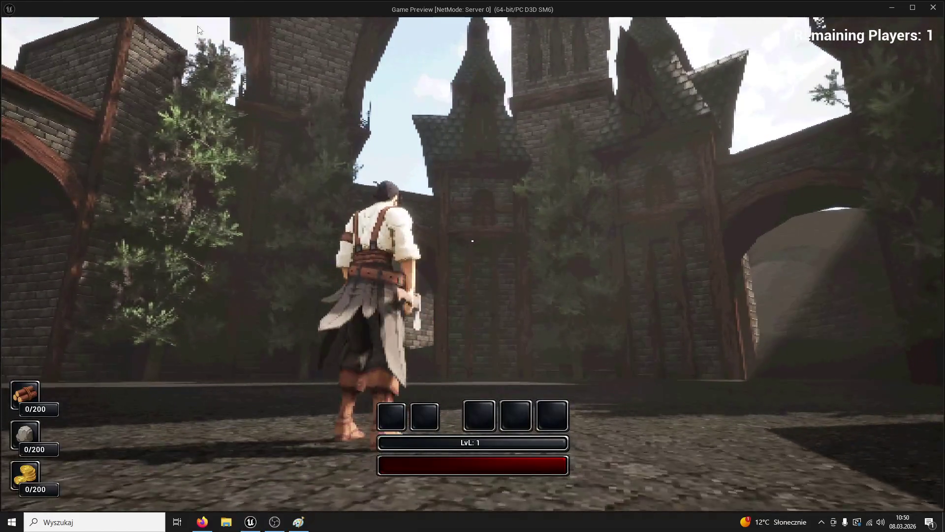
pyautogui.press('Escape')
pyautogui.scroll(5, 413, 100)
pyautogui.scroll(-3, 359, 205)
pyautogui.click(345, 242)
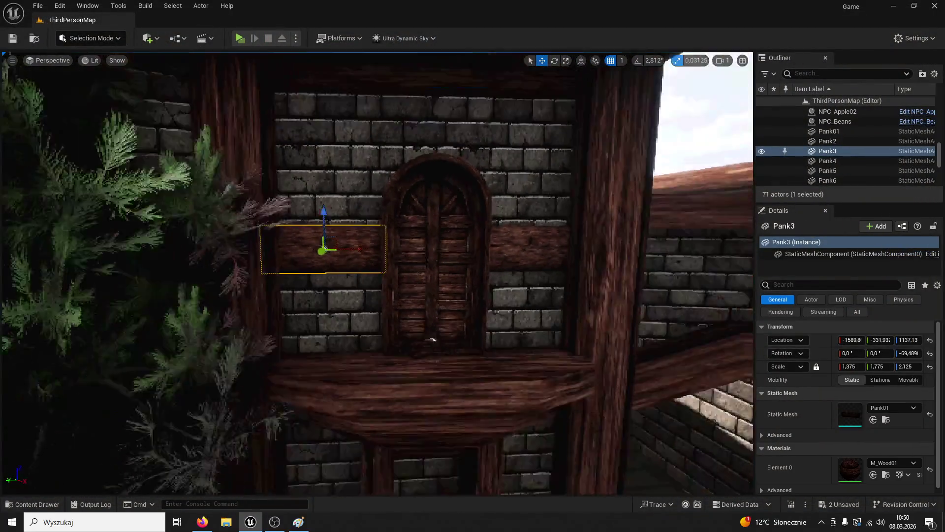
# Duplicate Pank3 upward as Pank7 and tilt it about 45 degrees
pyautogui.keyDown('alt'); pyautogui.moveTo(339, 220); pyautogui.dragTo(347, 169); pyautogui.keyUp('alt')
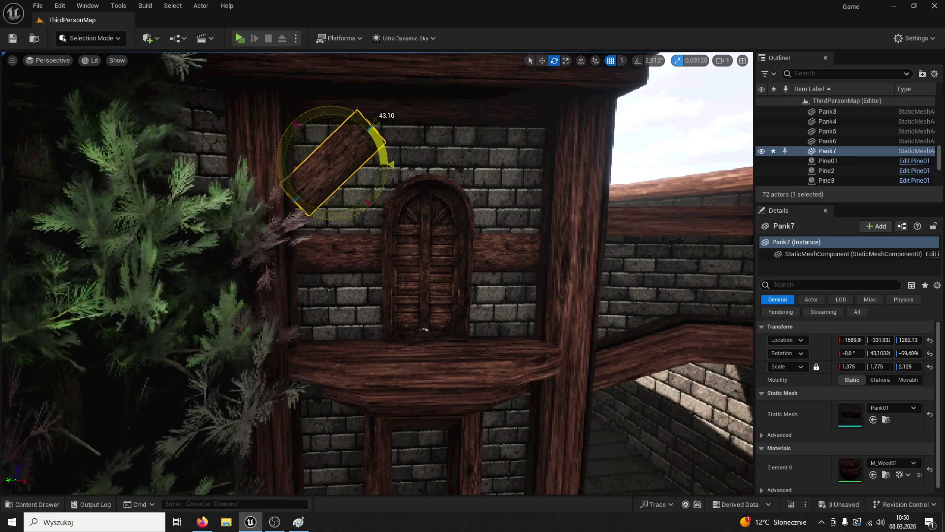
pyautogui.moveTo(384, 194); pyautogui.dragTo(384, 193)
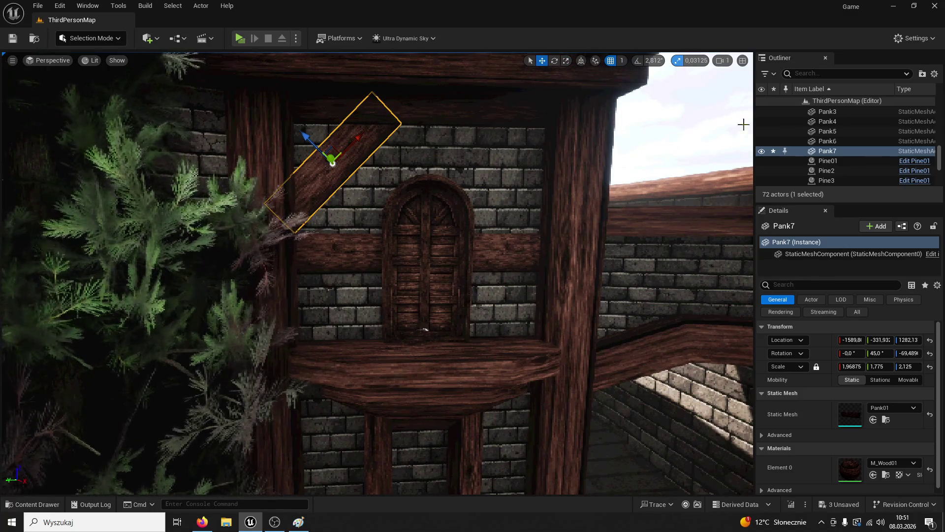
pyautogui.click(585, 60)
# Make a second copy, Pank8, at 45° pitch, try placing it, then delete it
pyautogui.moveTo(308, 161); pyautogui.dragTo(471, 176)
pyautogui.click(554, 60)
pyautogui.moveTo(496, 120)
pyautogui.mouseDown()
pyautogui.moveTo(498, 103)
pyautogui.moveTo(446, 162)
pyautogui.moveTo(452, 174)
pyautogui.mouseUp()
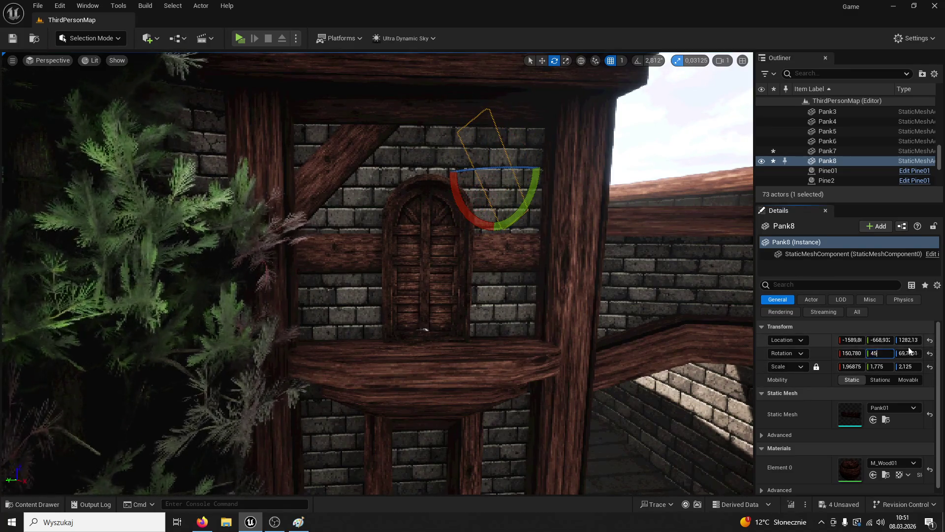
pyautogui.press('Return')
pyautogui.moveTo(498, 168); pyautogui.dragTo(531, 148)
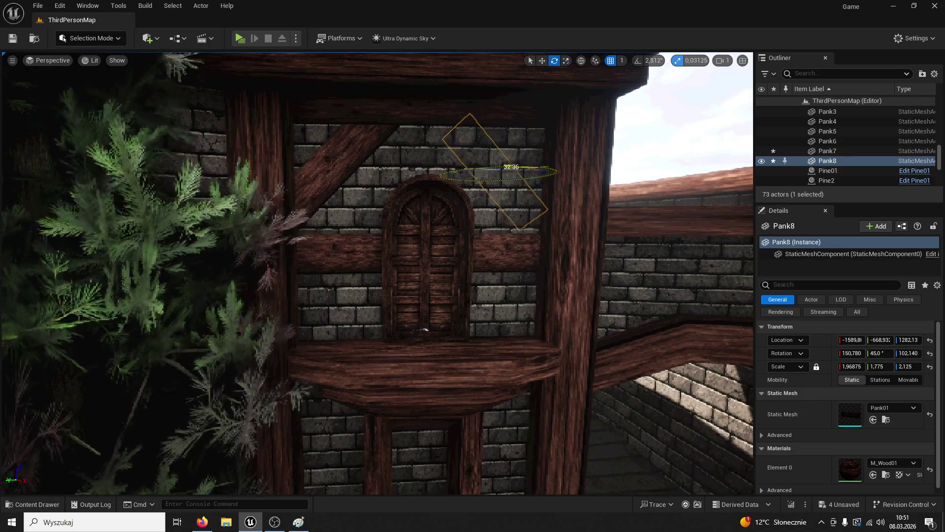
pyautogui.click(542, 60)
pyautogui.scroll(5, 537, 78)
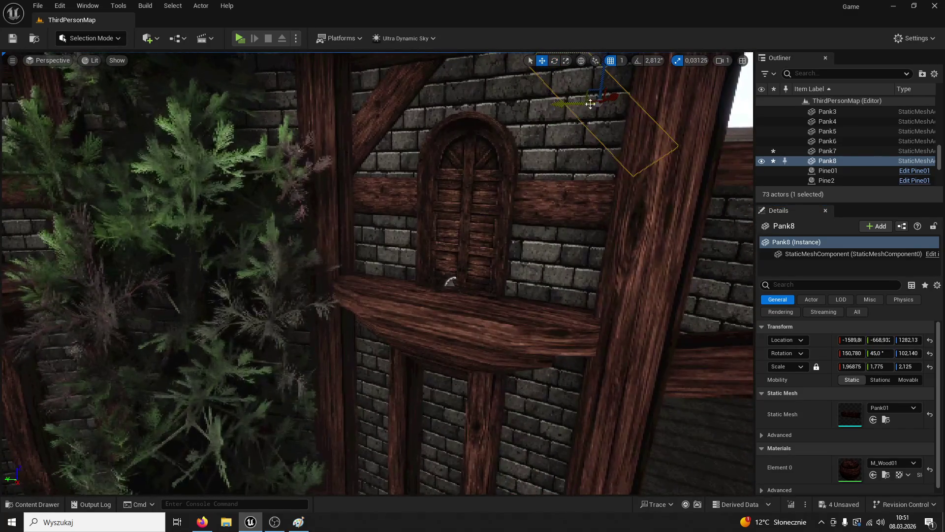
pyautogui.moveTo(588, 70); pyautogui.dragTo(601, 111)
pyautogui.moveTo(580, 166)
pyautogui.mouseDown()
pyautogui.moveTo(507, 200)
pyautogui.moveTo(663, 384)
pyautogui.mouseUp()
pyautogui.press('Delete')
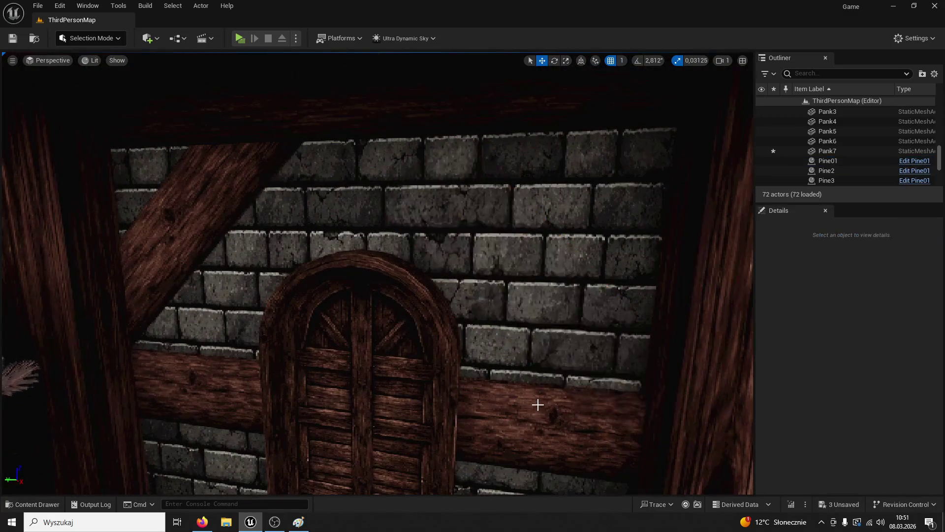
# Duplicate Pank2 upward as Pank8, lengthen it to 1.75 in X and tilt it about -44°
pyautogui.click(434, 442)
pyautogui.moveTo(434, 443)
pyautogui.keyDown('alt'); pyautogui.mouseDown()
pyautogui.moveTo(458, 327)
pyautogui.moveTo(522, 128)
pyautogui.mouseUp(); pyautogui.keyUp('alt')
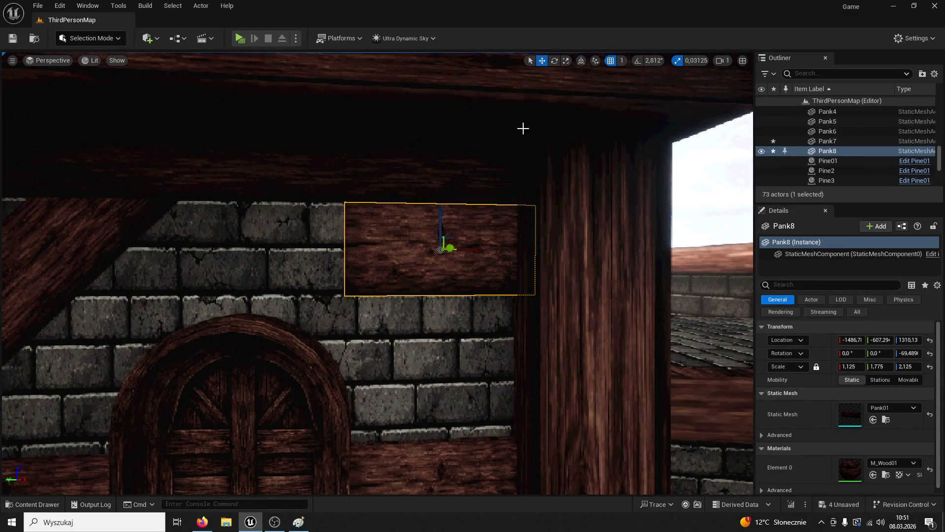
pyautogui.click(567, 60)
pyautogui.moveTo(474, 250); pyautogui.dragTo(526, 250)
pyautogui.moveTo(427, 300); pyautogui.dragTo(492, 301)
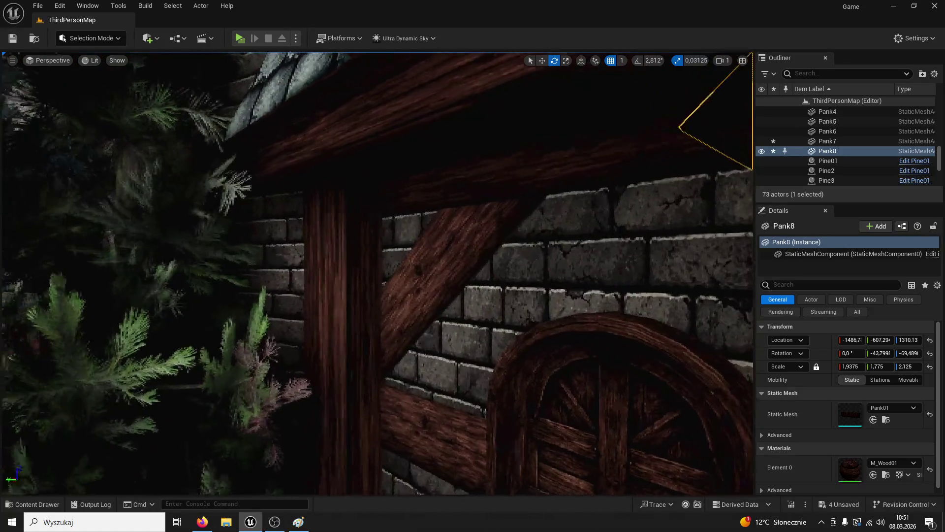
pyautogui.moveTo(570, 99); pyautogui.dragTo(570, 128)
# Lower Pank8 slightly on the wall using world-aligned move axes
pyautogui.click(540, 61)
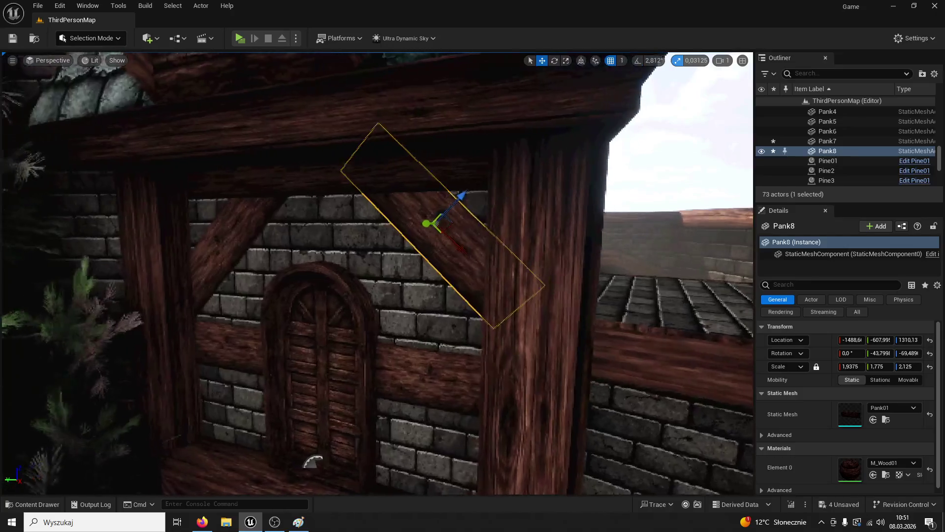
pyautogui.click(581, 60)
pyautogui.moveTo(572, 101); pyautogui.dragTo(572, 143)
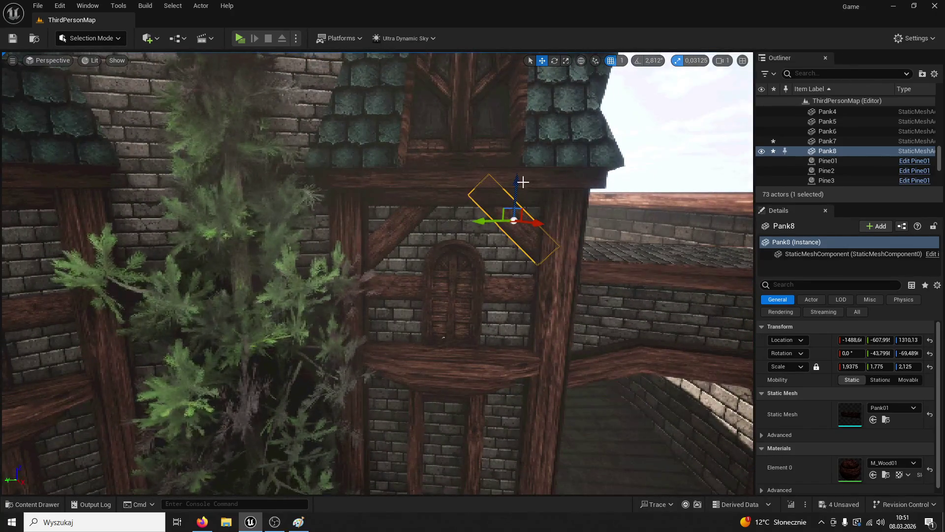
pyautogui.moveTo(515, 187); pyautogui.dragTo(514, 198)
pyautogui.moveTo(554, 225); pyautogui.dragTo(450, 231)
pyautogui.scroll(4, 474, 183)
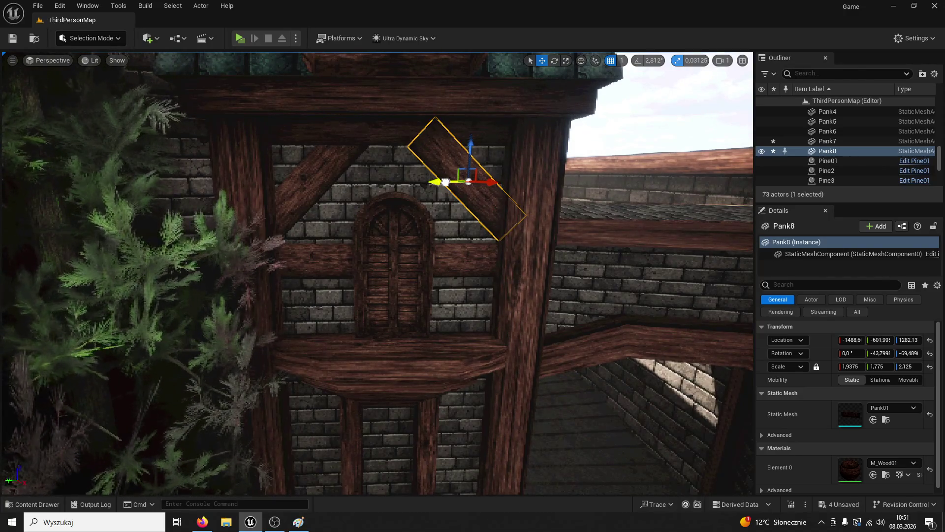
# Select diagonal plank Pank7 and inspect it from the side, undoing an accidental change
pyautogui.click(489, 131)
pyautogui.scroll(-3, 512, 102)
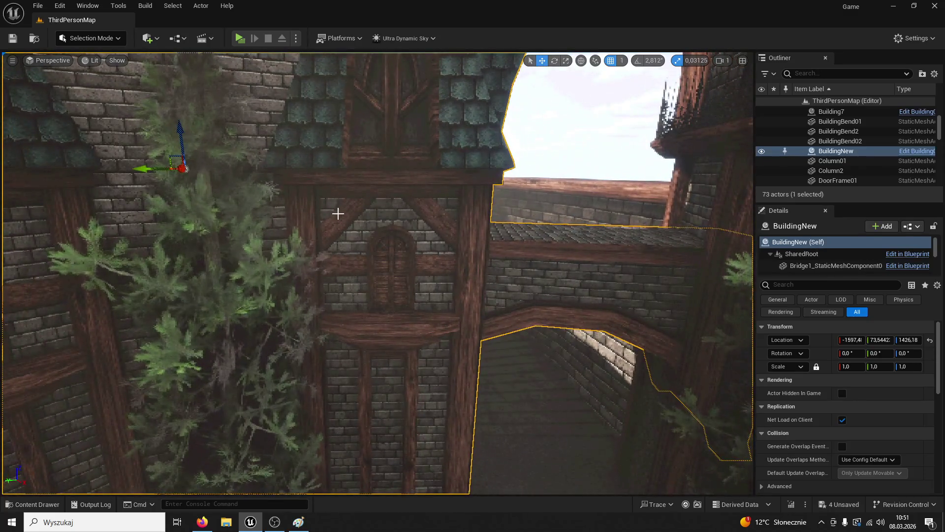
pyautogui.click(337, 213)
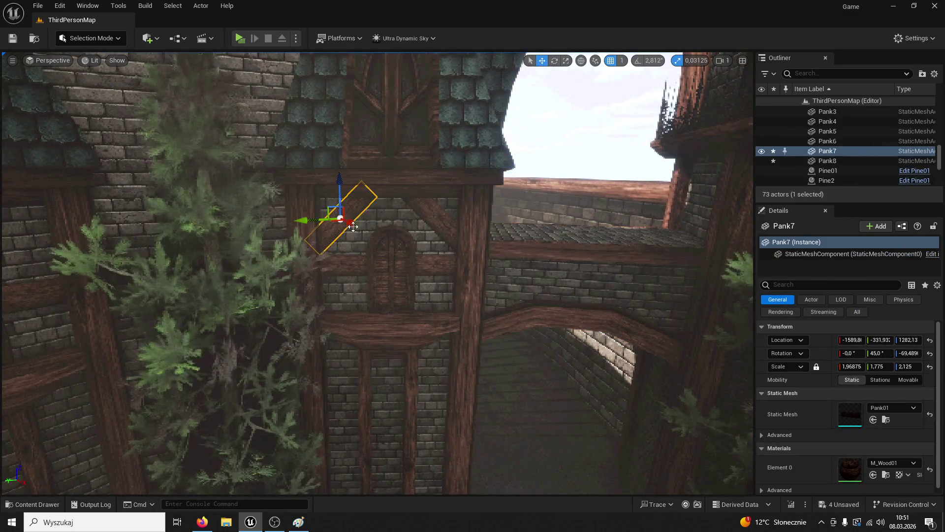
pyautogui.click(477, 236)
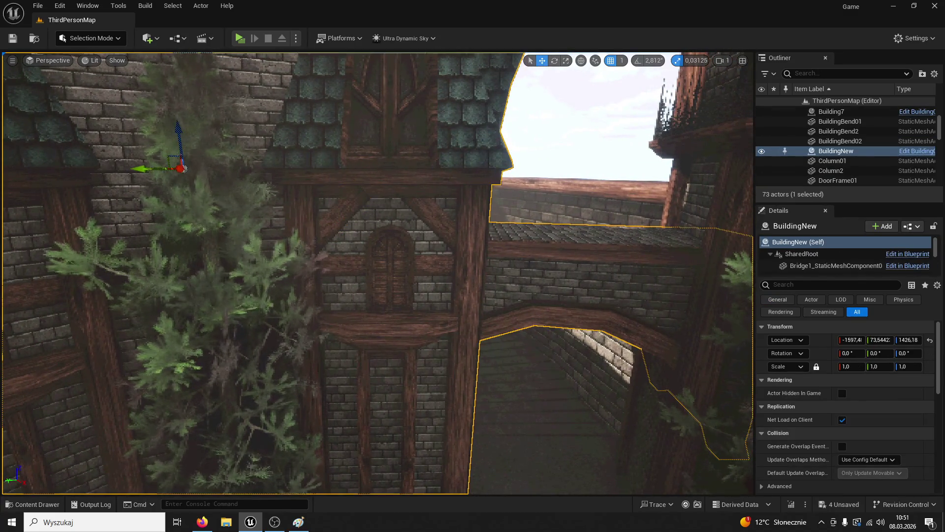
pyautogui.scroll(5, 477, 235)
pyautogui.click(484, 240)
pyautogui.scroll(-2, 484, 240)
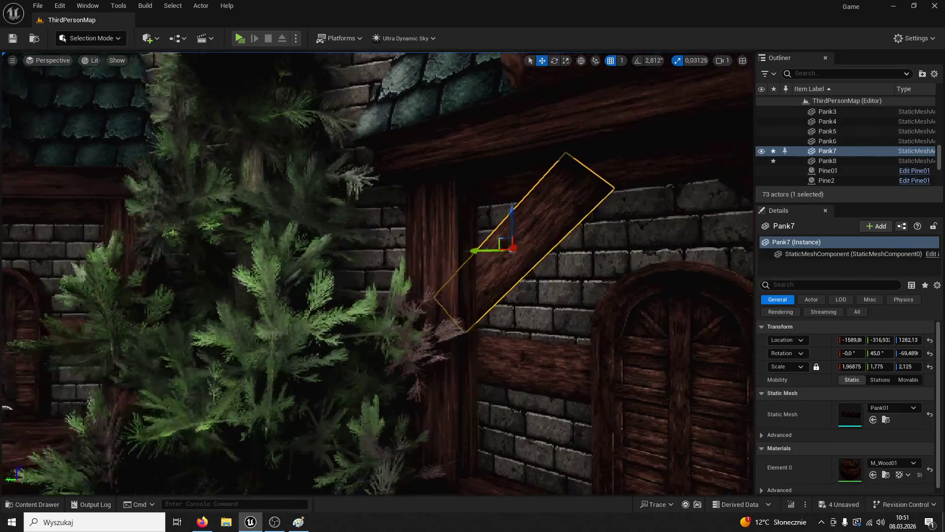
pyautogui.moveTo(429, 246); pyautogui.dragTo(366, 237)
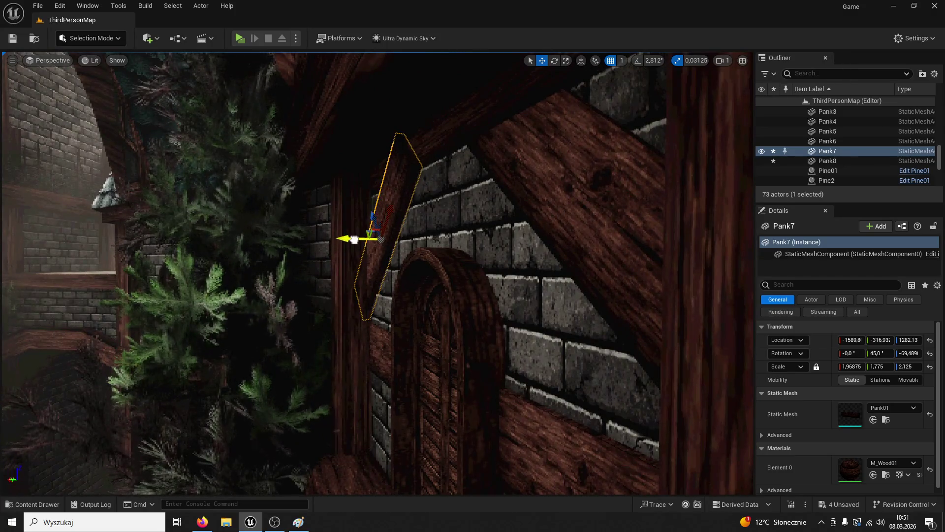
pyautogui.hotkey('ctrl', 'z')
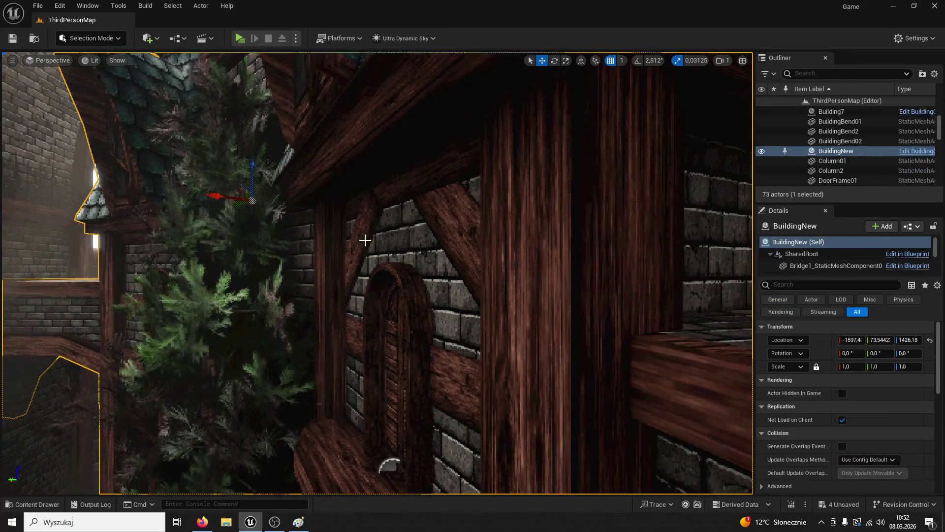
pyautogui.click(335, 252)
pyautogui.moveTo(330, 256); pyautogui.dragTo(5, 33)
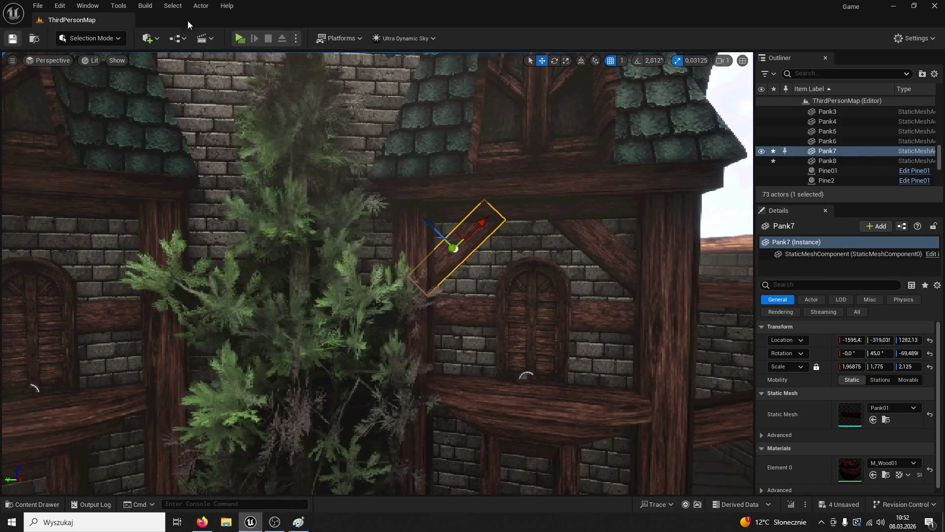
# Play-test by running the character across the courtyard, then return to editing
pyautogui.click(240, 39)
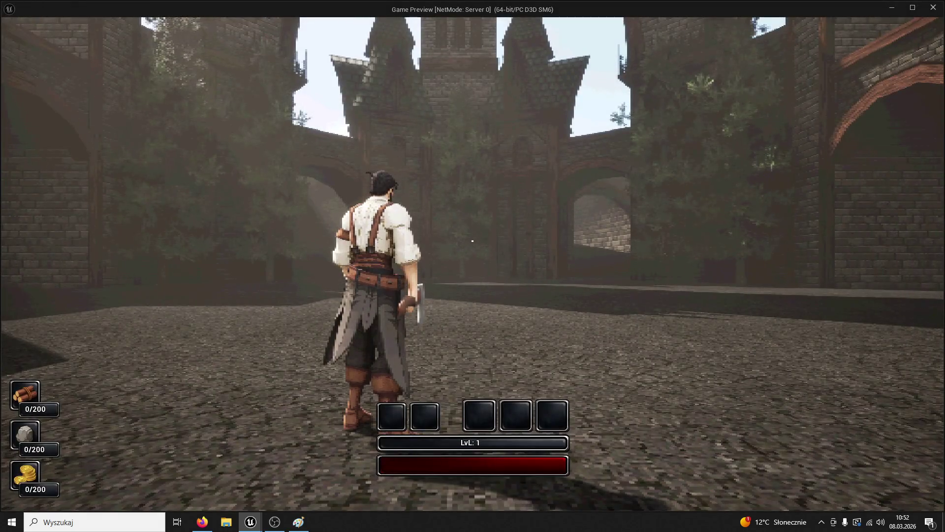
pyautogui.press('w')
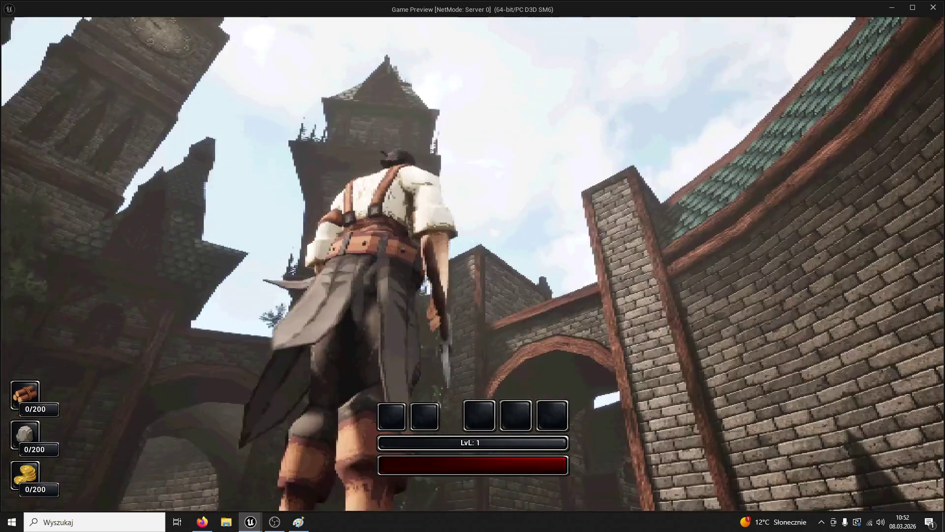
pyautogui.press('Escape')
pyautogui.click(577, 292)
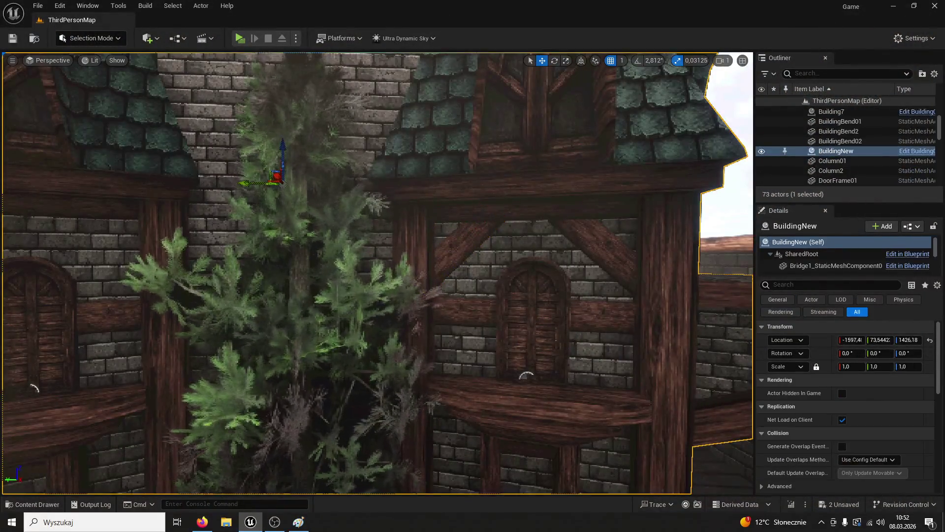
# Nudge BP_Doors2 within the wall and bring BP_Doors3 into view
pyautogui.click(552, 310)
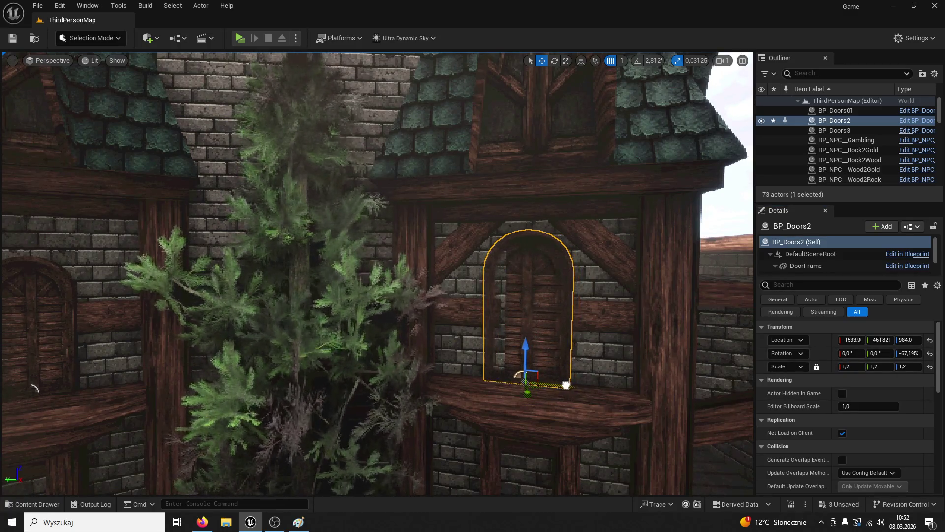
pyautogui.moveTo(572, 381); pyautogui.dragTo(555, 382)
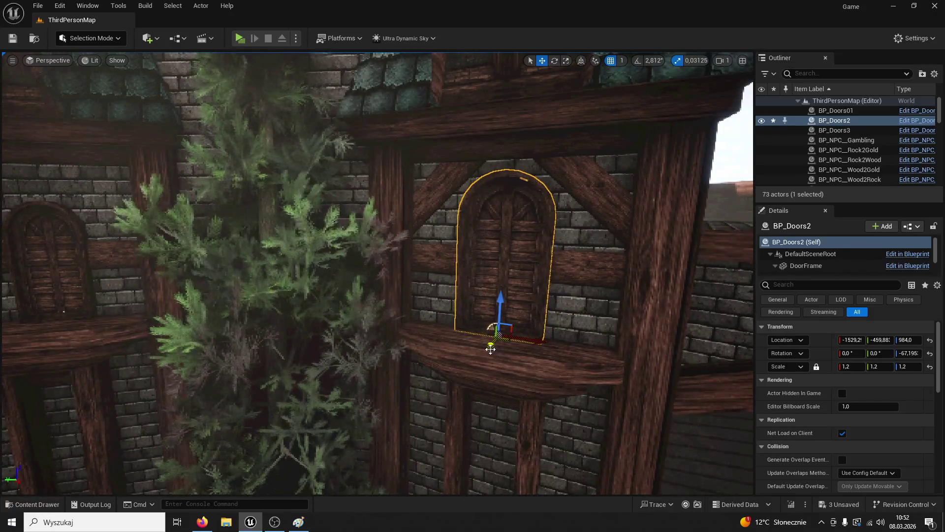
pyautogui.click(511, 319)
pyautogui.click(68, 285)
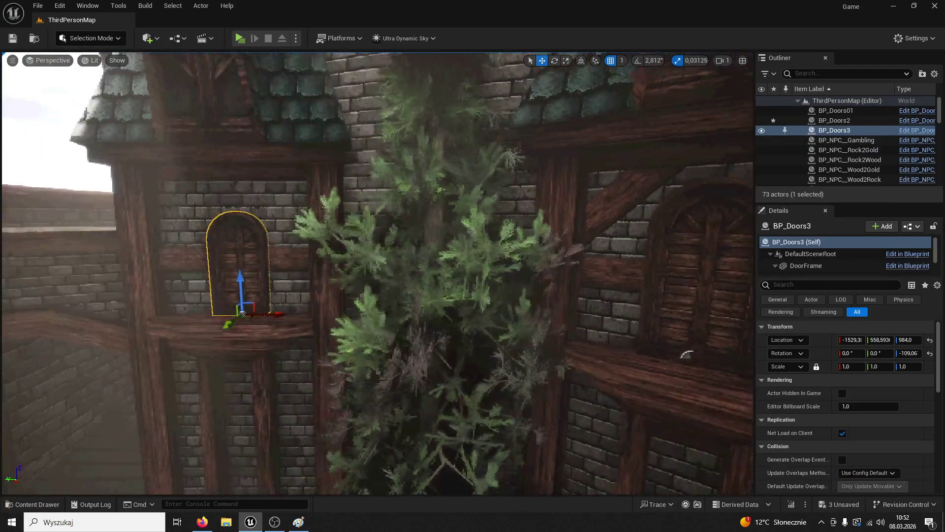
pyautogui.press('f')
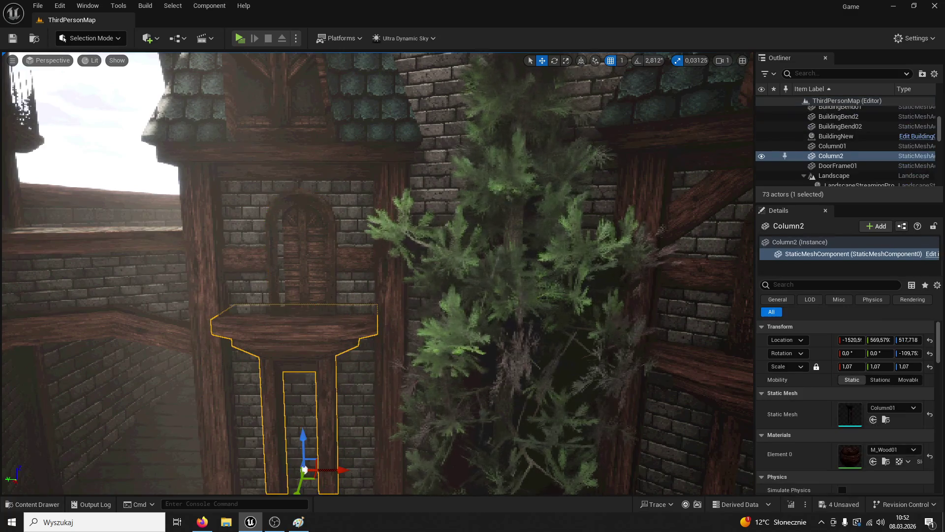
# Reselect the whole BP_Doors3 door, undoing an accidental frame move, and shift it sideways
pyautogui.click(319, 297)
pyautogui.click(300, 185)
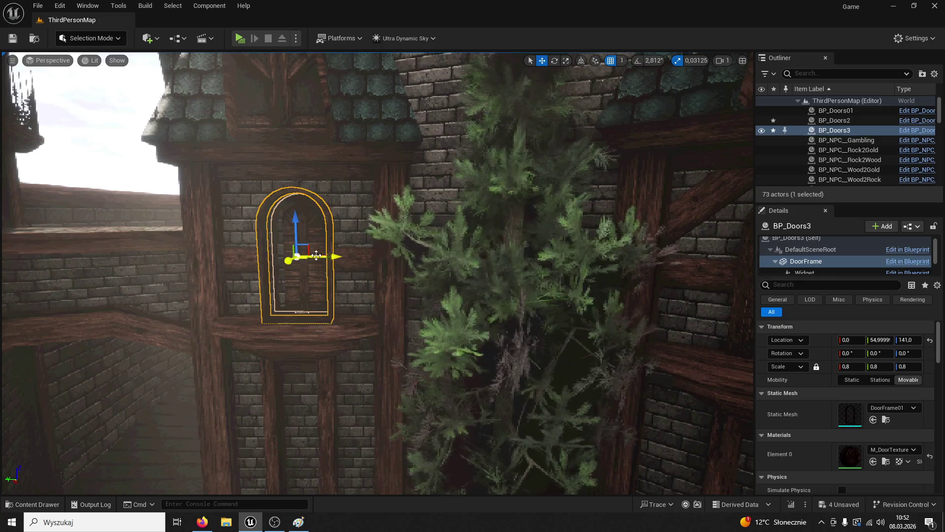
pyautogui.hotkey('ctrl', 'z')
pyautogui.press('f')
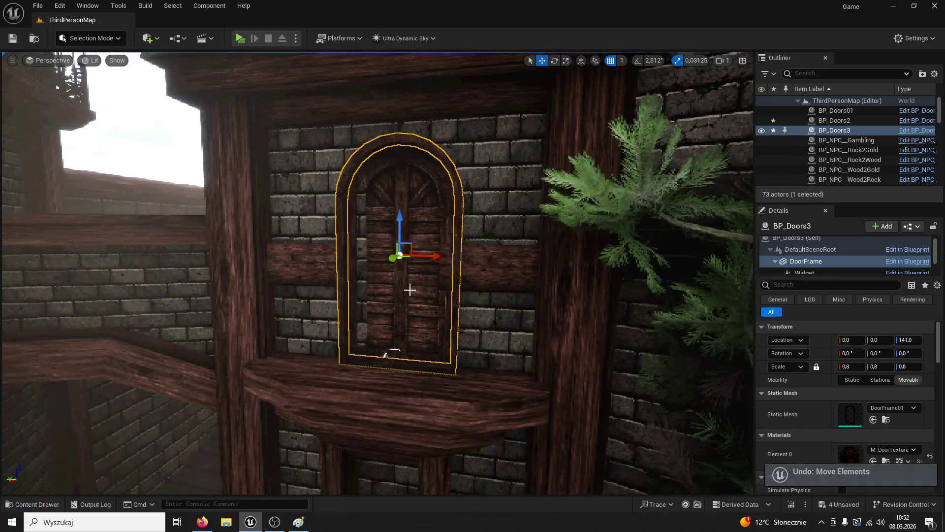
pyautogui.click(422, 294)
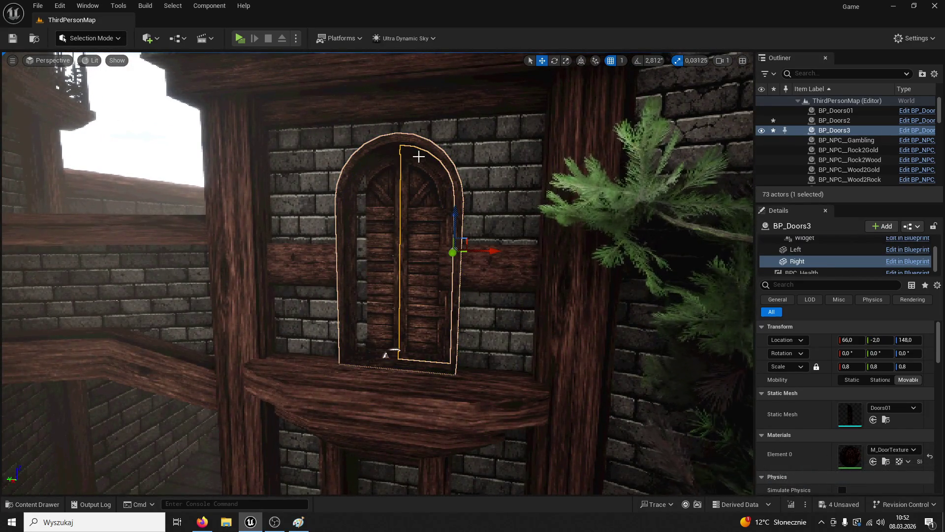
pyautogui.click(795, 139)
pyautogui.click(794, 130)
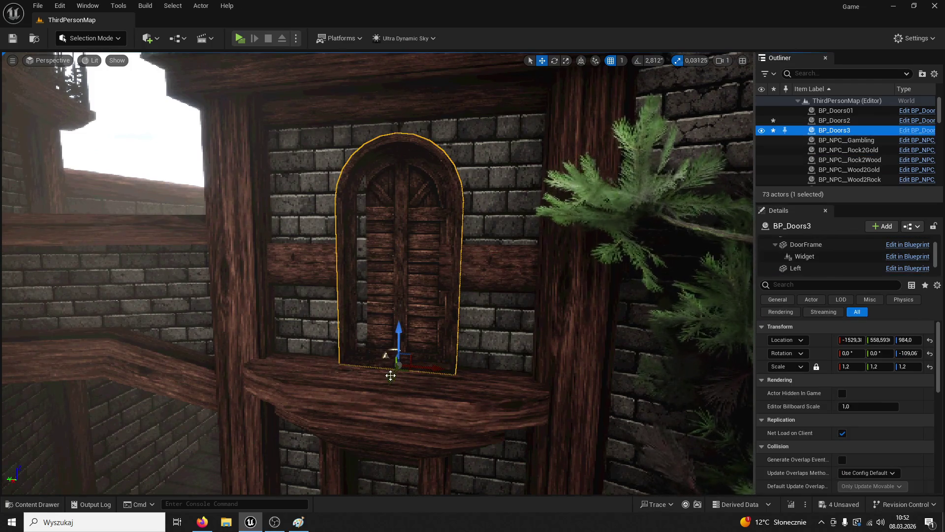
pyautogui.moveTo(393, 378)
pyautogui.mouseDown()
pyautogui.moveTo(455, 343)
pyautogui.moveTo(434, 337)
pyautogui.mouseUp()
# Set both BP_Doors2 and BP_Doors3 to scale 1.0
pyautogui.click(452, 298)
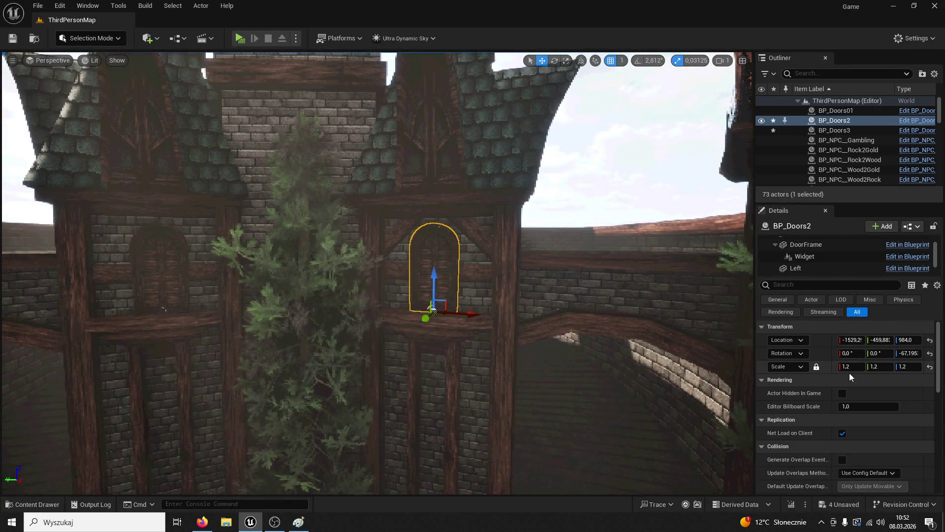
pyautogui.click(852, 366)
pyautogui.write('1')
pyautogui.press('Return')
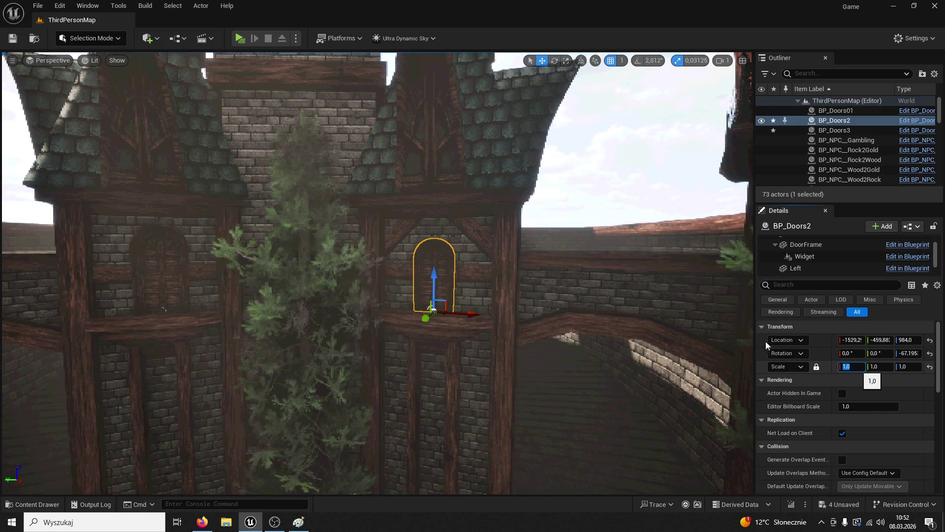
pyautogui.click(160, 302)
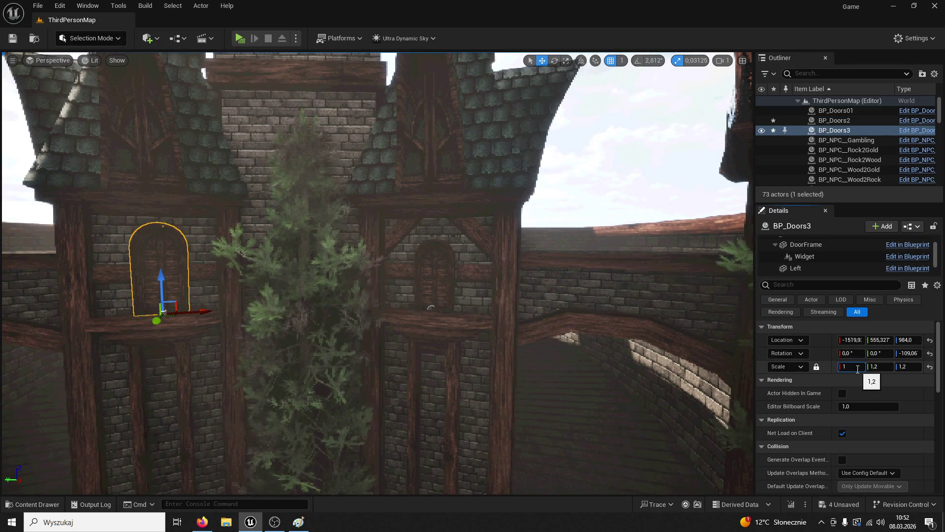
pyautogui.press('Return')
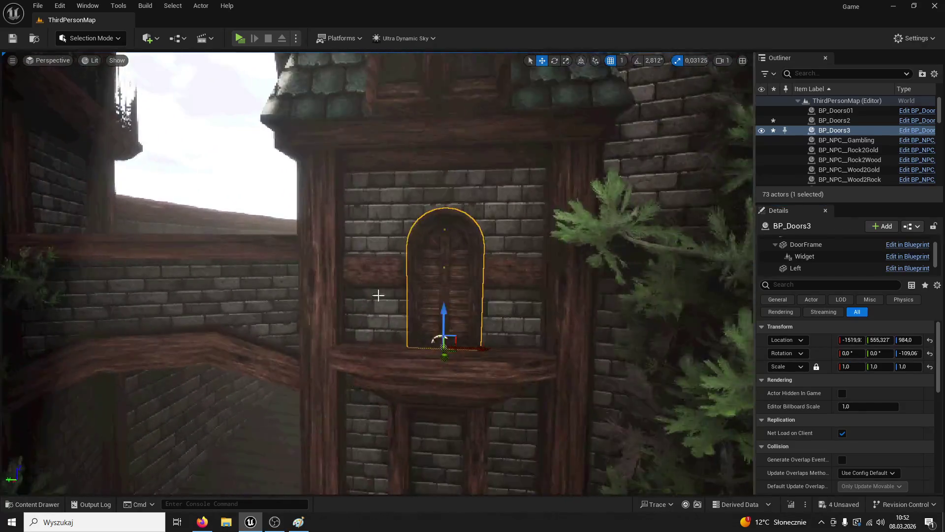
# Copy the window plank above the door as Pank9, tilted about 48°
pyautogui.click(402, 276)
pyautogui.keyDown('alt'); pyautogui.moveTo(372, 246); pyautogui.dragTo(372, 164); pyautogui.keyUp('alt')
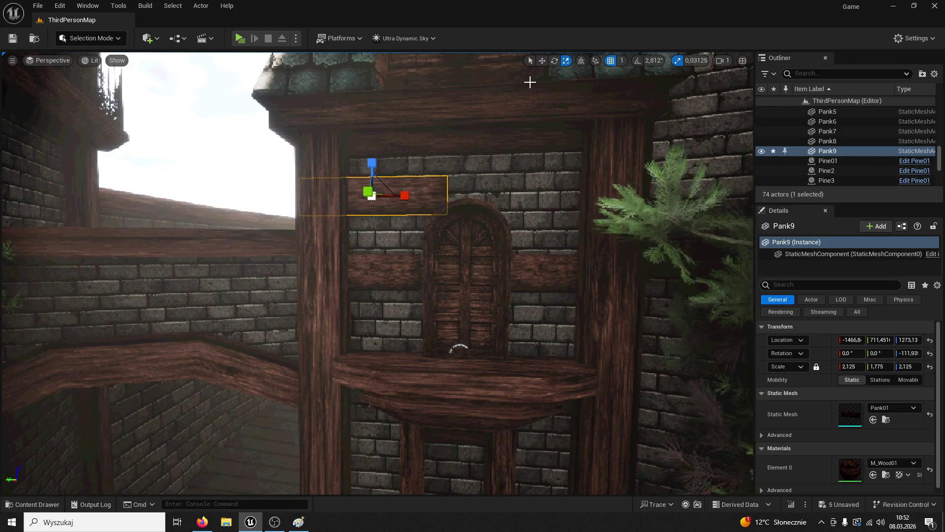
pyautogui.moveTo(412, 223)
pyautogui.mouseDown()
pyautogui.moveTo(433, 148)
pyautogui.moveTo(549, 151)
pyautogui.mouseUp()
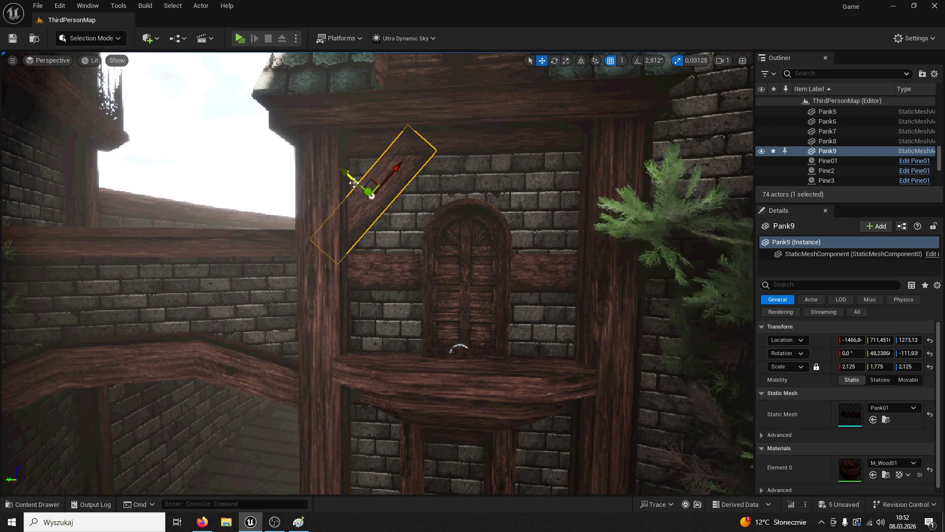
# Move plank Pank9 along the Y axis above the door
pyautogui.moveTo(343, 201)
pyautogui.mouseDown()
pyautogui.moveTo(390, 183)
pyautogui.moveTo(365, 168)
pyautogui.moveTo(400, 176)
pyautogui.moveTo(394, 183)
pyautogui.moveTo(424, 163)
pyautogui.mouseUp()
pyautogui.click(397, 180)
pyautogui.click(394, 279)
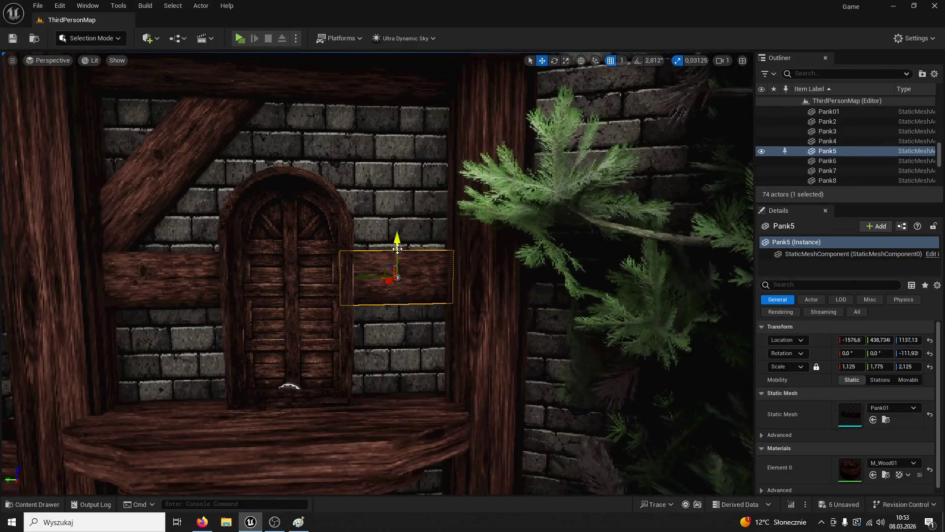
# Duplicate the beam by the door upward as Pank10, stretch it and tilt it -45°
pyautogui.keyDown('alt'); pyautogui.moveTo(396, 251); pyautogui.dragTo(397, 150); pyautogui.keyUp('alt')
pyautogui.click(555, 60)
pyautogui.moveTo(448, 202)
pyautogui.mouseDown()
pyautogui.moveTo(517, 98)
pyautogui.moveTo(568, 49)
pyautogui.mouseUp()
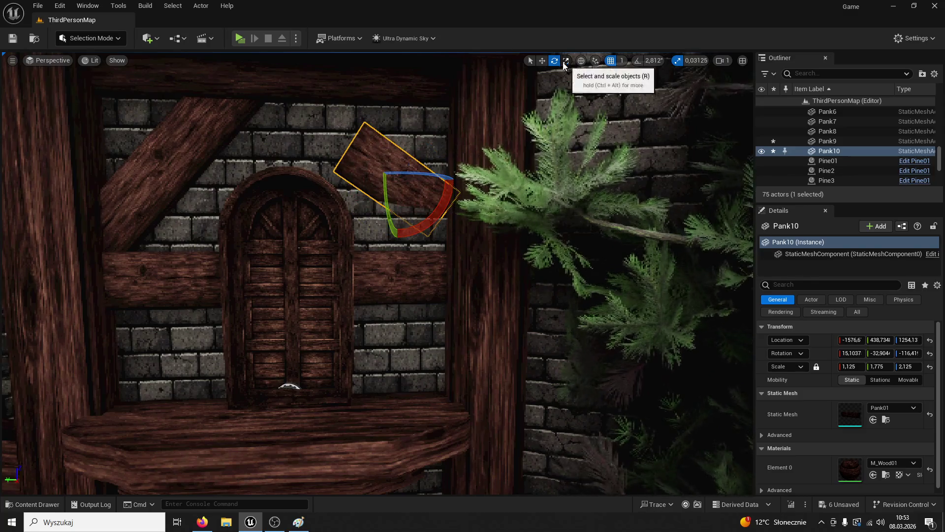
pyautogui.click(567, 60)
pyautogui.moveTo(425, 202); pyautogui.dragTo(462, 227)
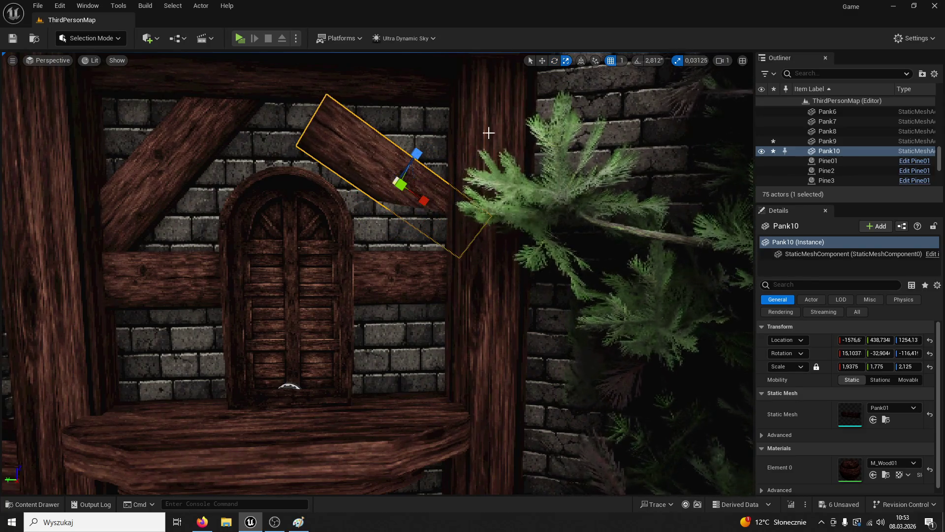
pyautogui.write('w')
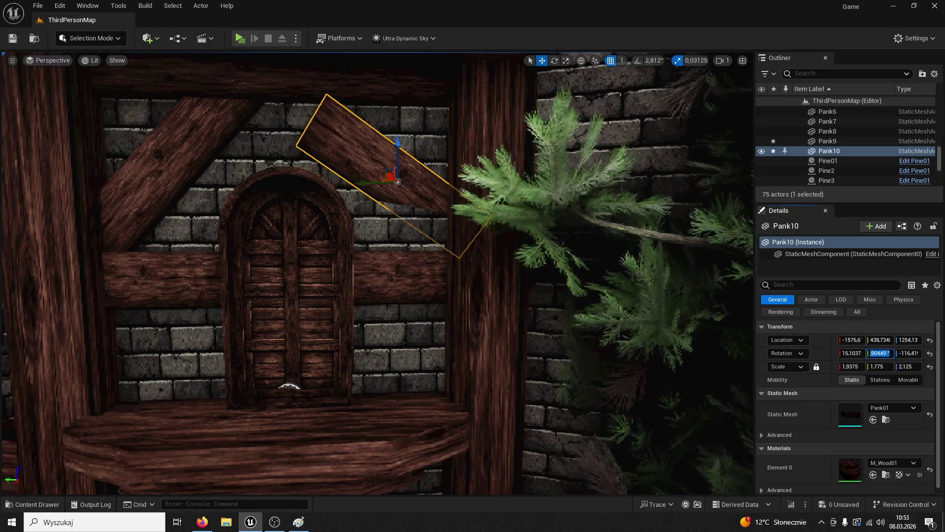
pyautogui.write('-45')
pyautogui.press('Return')
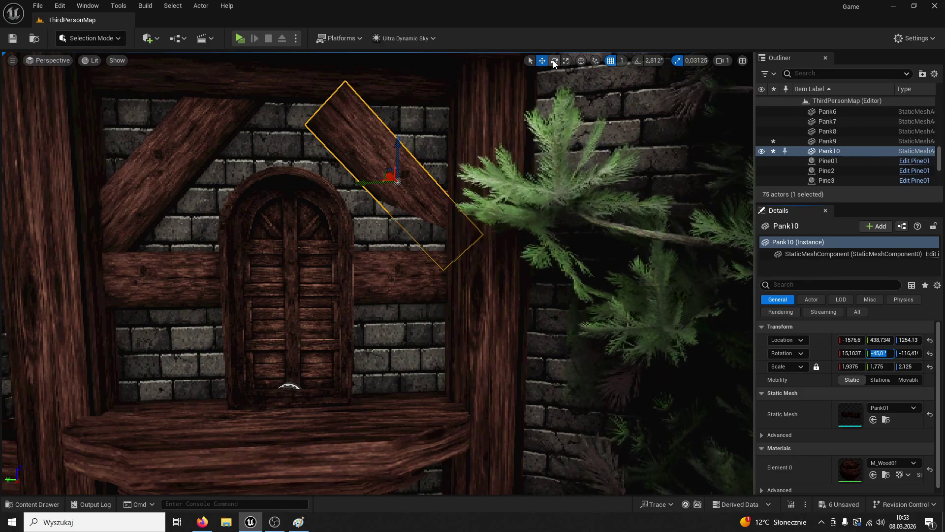
# Adjust Pank10's height, rotation and X position, then delete it
pyautogui.press('e')
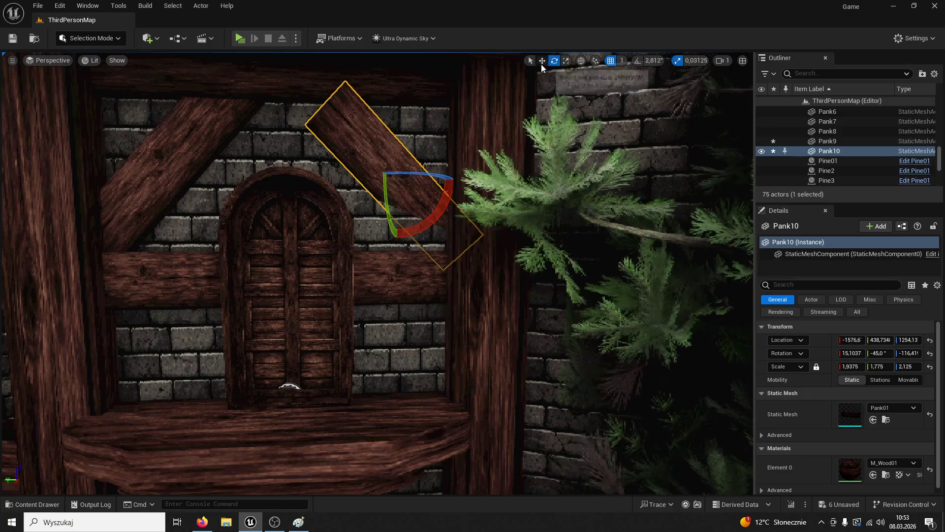
pyautogui.press('w')
pyautogui.moveTo(392, 167); pyautogui.dragTo(394, 141)
pyautogui.moveTo(508, 260); pyautogui.dragTo(566, 295)
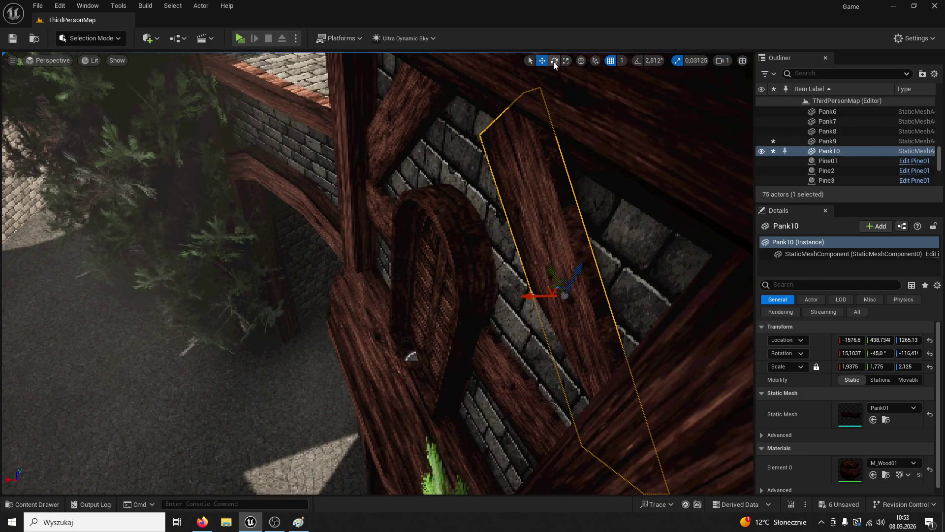
pyautogui.moveTo(508, 295); pyautogui.dragTo(507, 295)
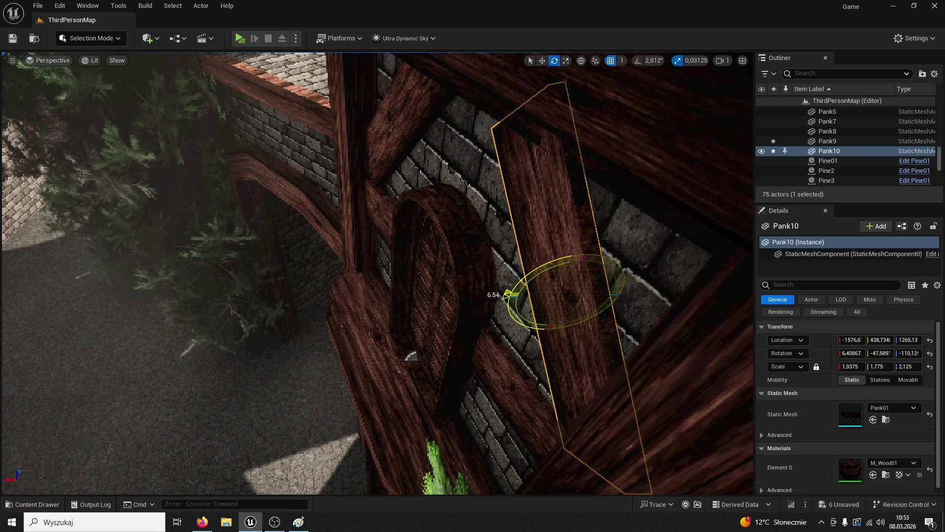
pyautogui.moveTo(544, 325)
pyautogui.mouseDown()
pyautogui.moveTo(490, 298)
pyautogui.moveTo(615, 144)
pyautogui.mouseUp()
pyautogui.click(542, 61)
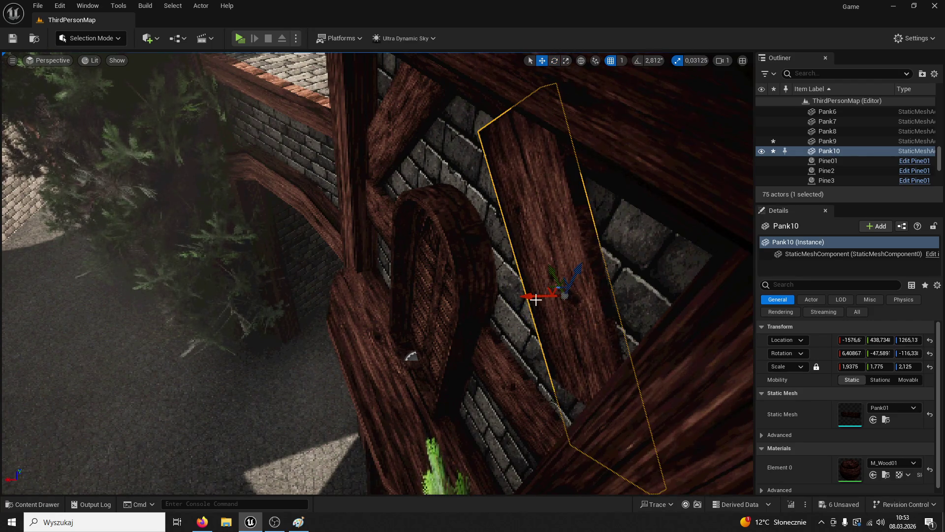
pyautogui.moveTo(535, 299); pyautogui.dragTo(541, 299)
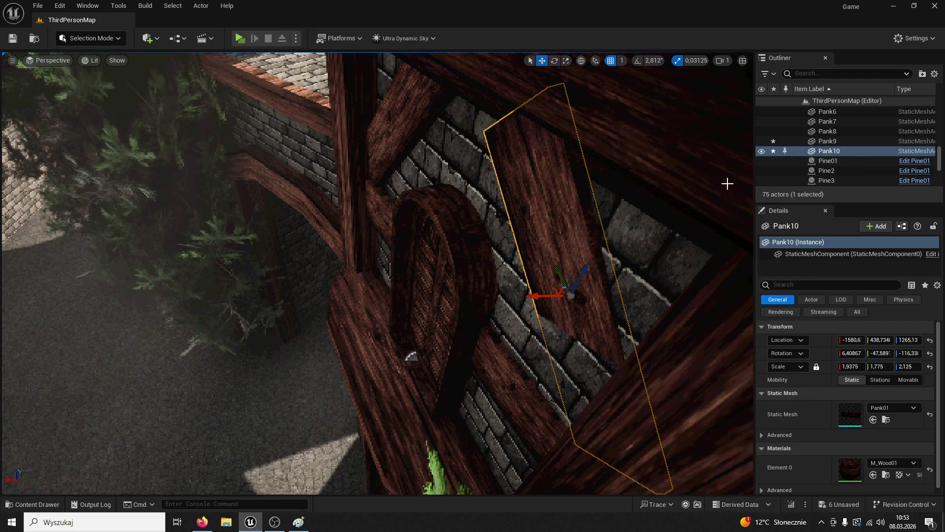
pyautogui.press('Delete')
pyautogui.click(521, 411)
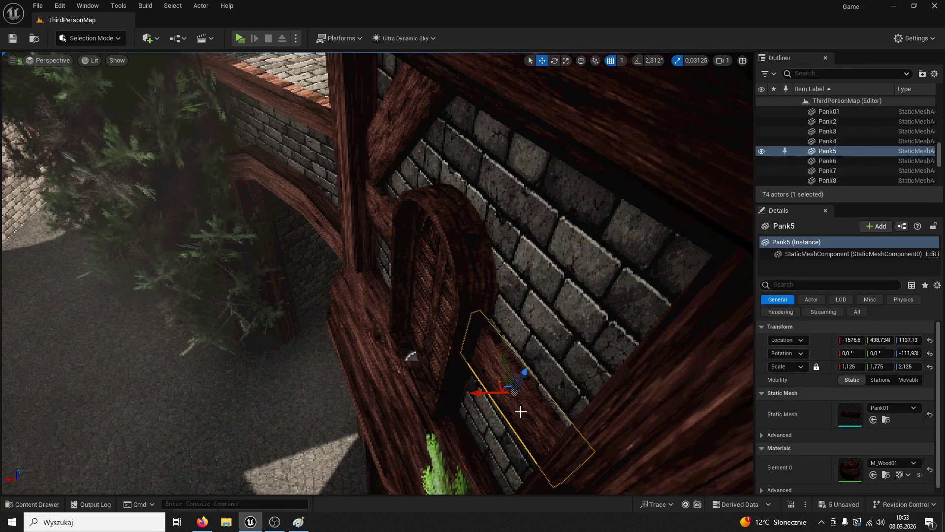
# Duplicate the plank upward as Pank10, tilt it -45° and stretch it to X scale 1.9375
pyautogui.moveTo(524, 380)
pyautogui.keyDown('alt'); pyautogui.mouseDown()
pyautogui.moveTo(570, 333)
pyautogui.moveTo(629, 192)
pyautogui.mouseUp(); pyautogui.keyUp('alt')
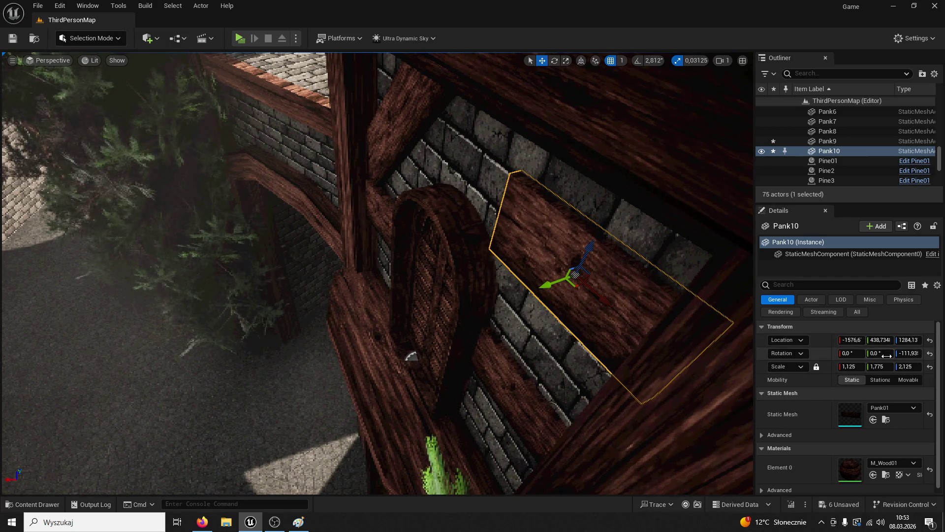
pyautogui.write('-45')
pyautogui.press('Return')
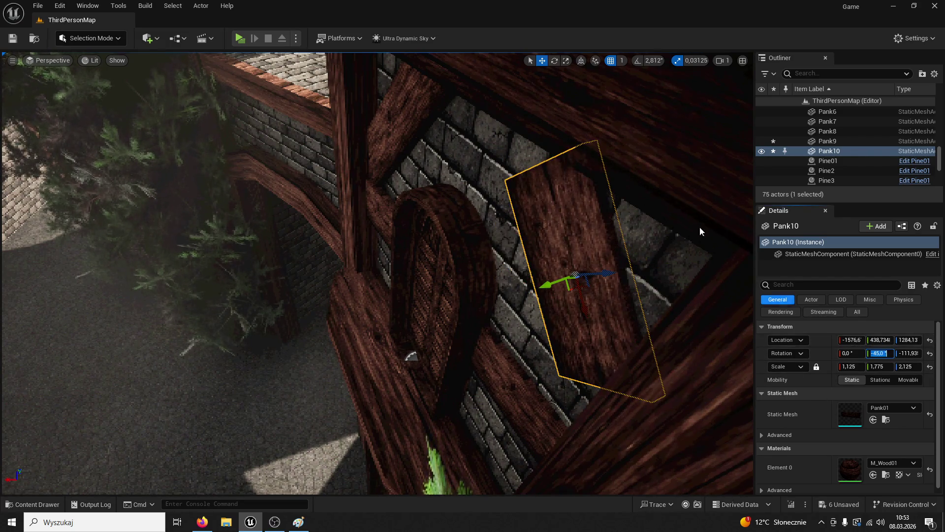
pyautogui.click(567, 62)
pyautogui.moveTo(580, 308); pyautogui.dragTo(586, 345)
pyautogui.moveTo(590, 255); pyautogui.dragTo(552, 263)
pyautogui.moveTo(498, 239); pyautogui.dragTo(501, 213)
# Position the diagonal brace beside the door and start a play-test of the level
pyautogui.press('w')
pyautogui.moveTo(527, 95); pyautogui.dragTo(566, 234)
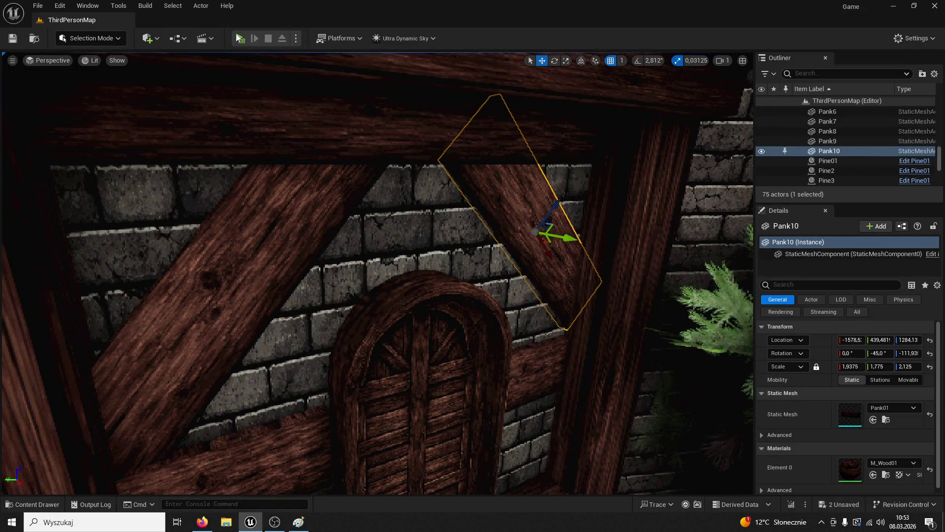
pyautogui.click(243, 39)
pyautogui.press('w')
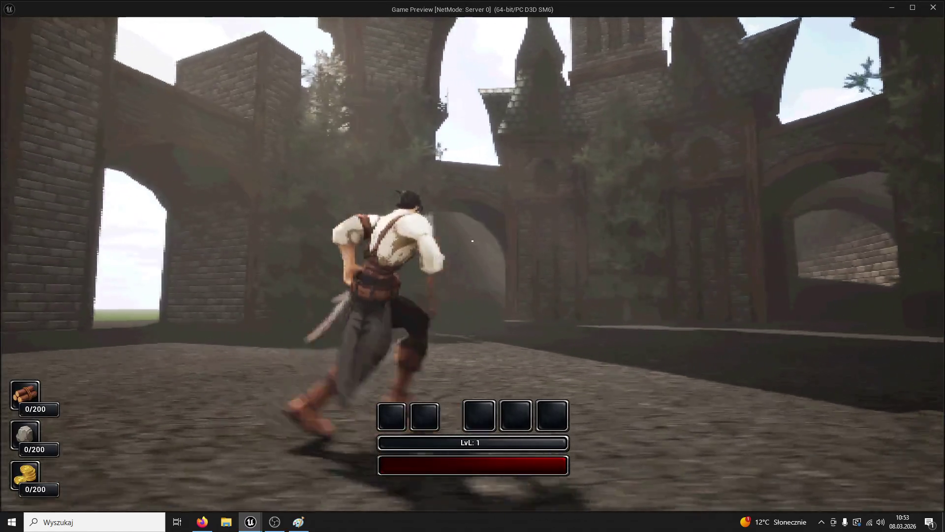
# Leave the play-test, delete the Pank10 and Pank2 planks, and play-test the level again
pyautogui.press('Escape')
pyautogui.press('Delete')
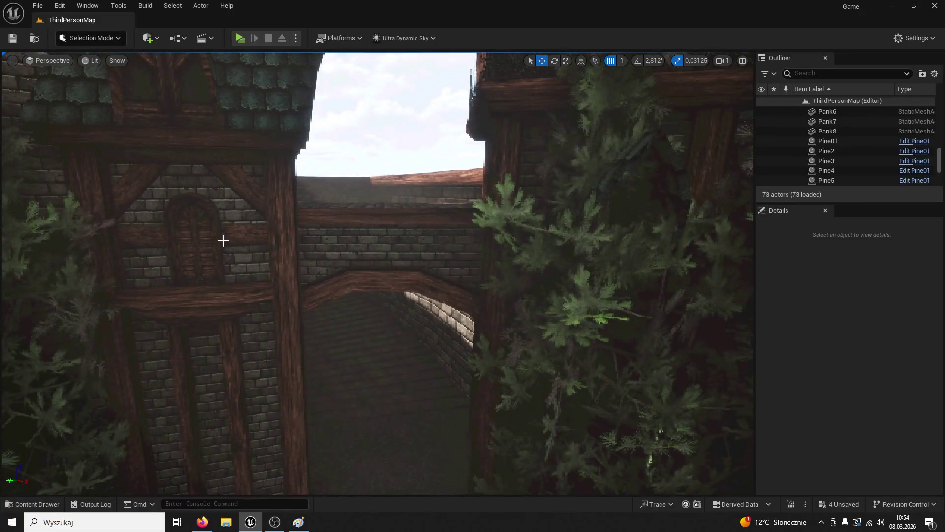
pyautogui.click(226, 236)
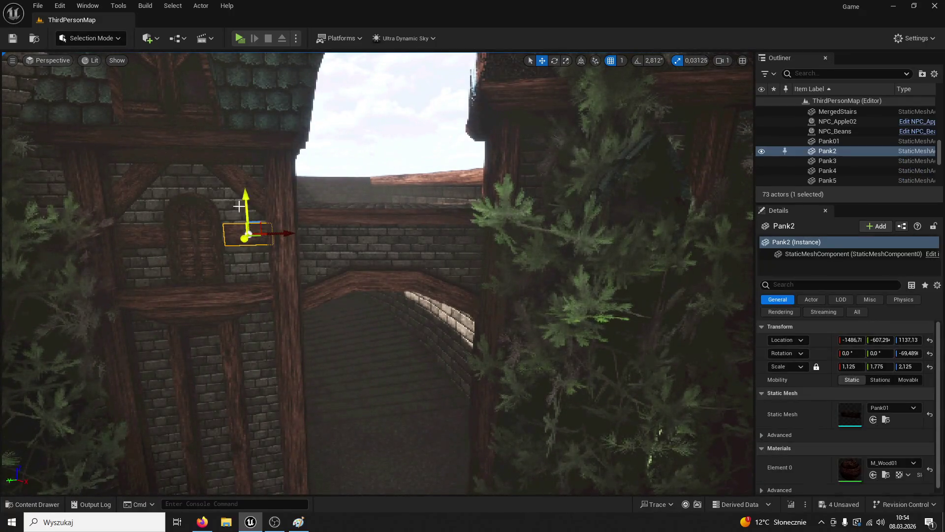
pyautogui.press('Delete')
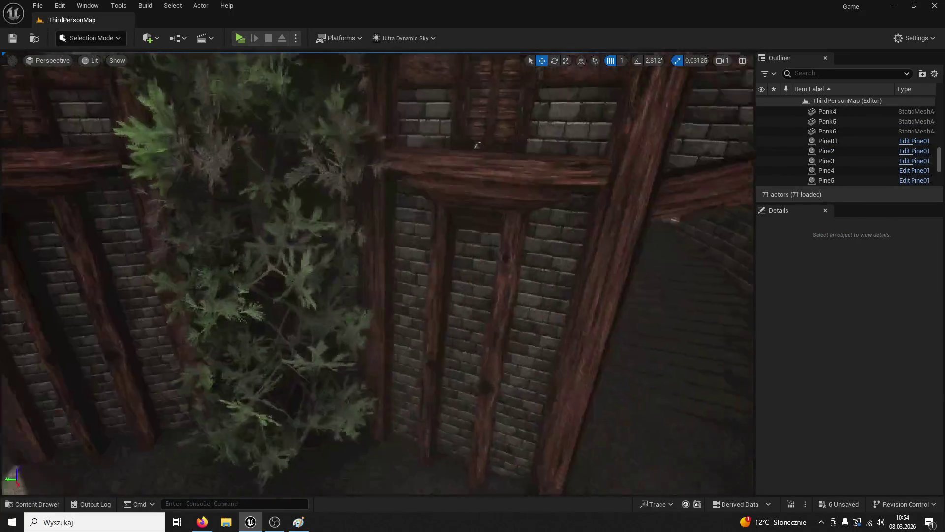
pyautogui.scroll(-10, 477, 145)
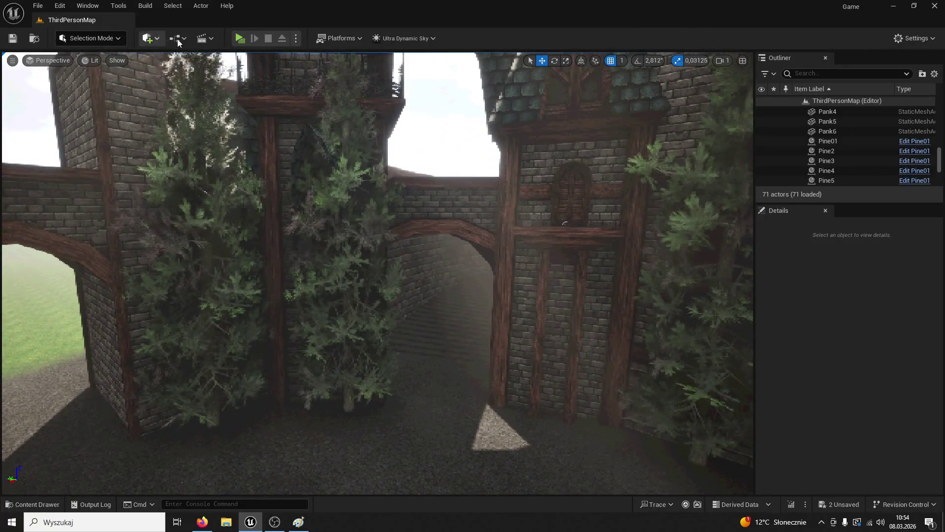
pyautogui.click(241, 38)
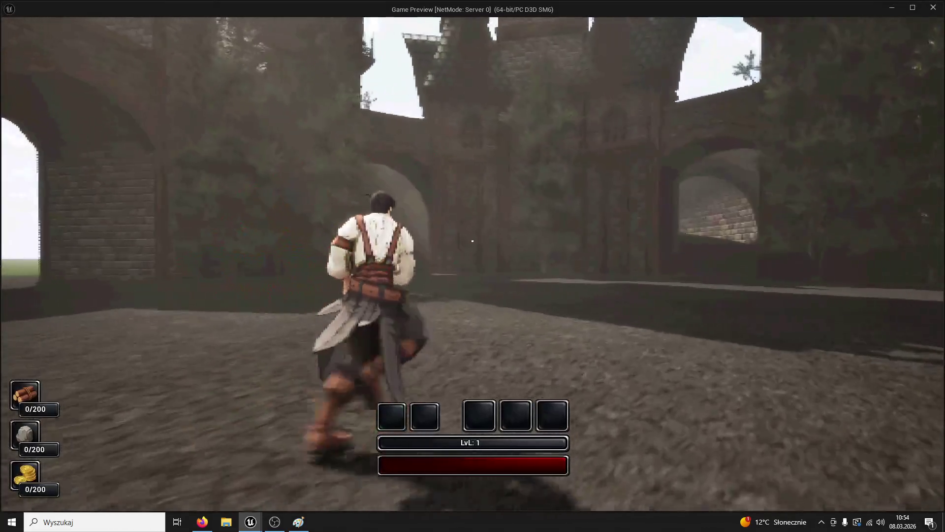
# Run the character through the courtyard toward the arches until night falls, then exit the play-test
pyautogui.press('w')
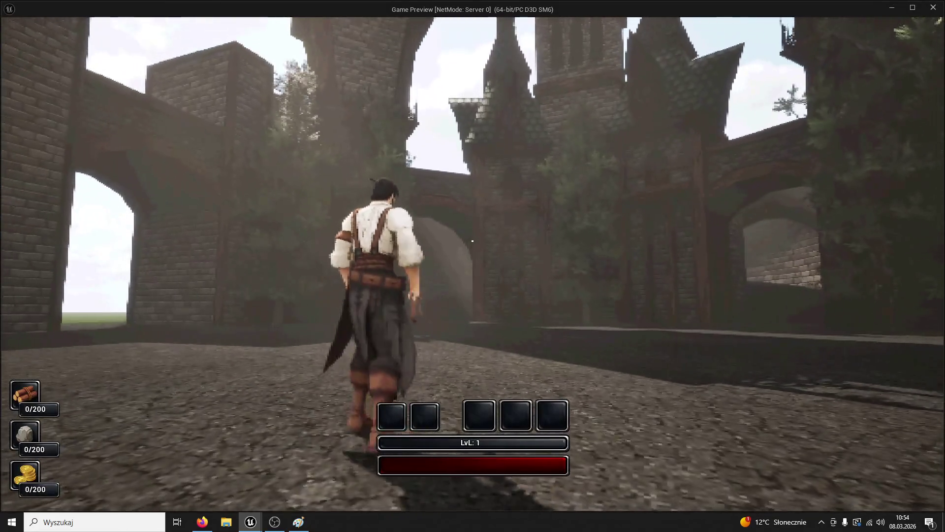
pyautogui.press('w')
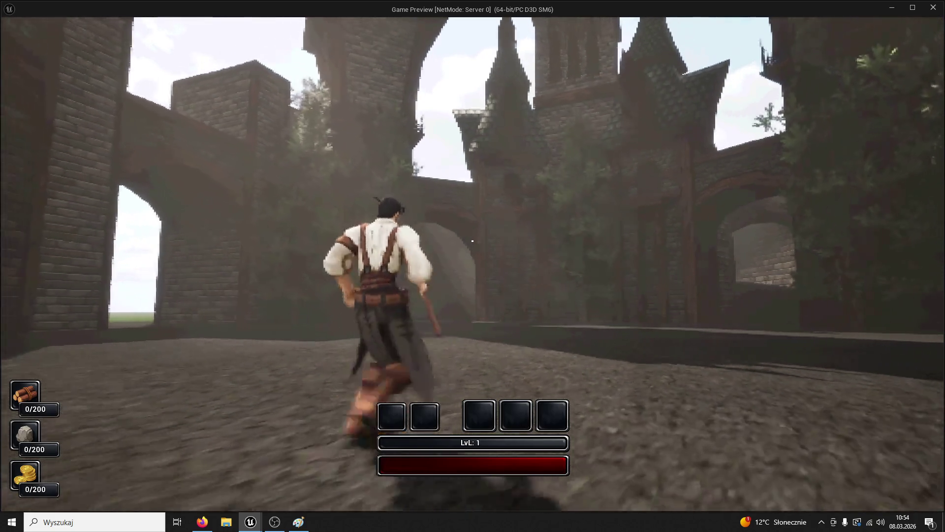
pyautogui.press('w')
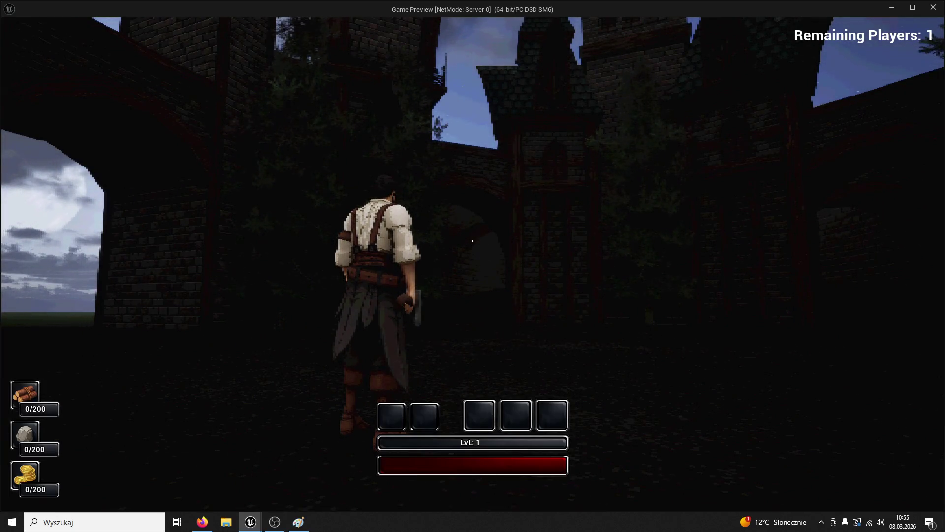
pyautogui.press('Escape')
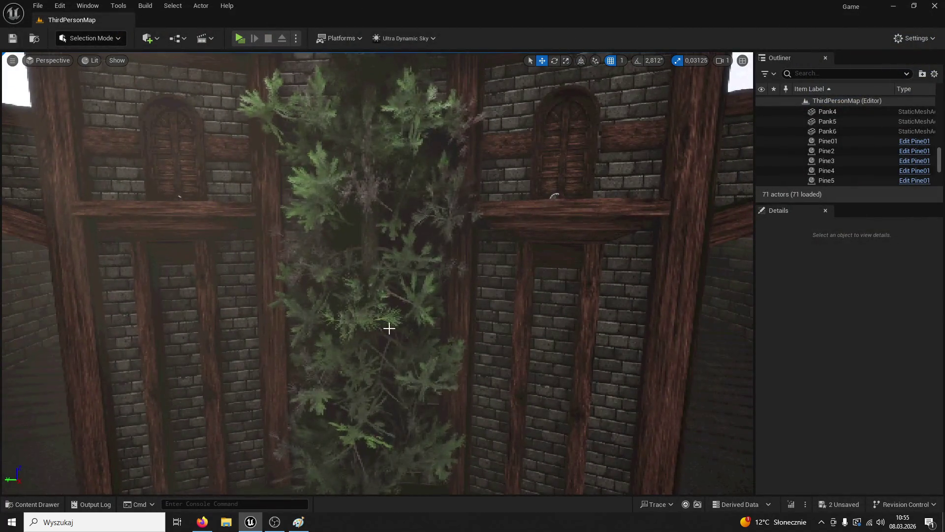
# Select and focus the Pine01 tree by the tower wall, then delete it
pyautogui.click(388, 325)
pyautogui.press('f')
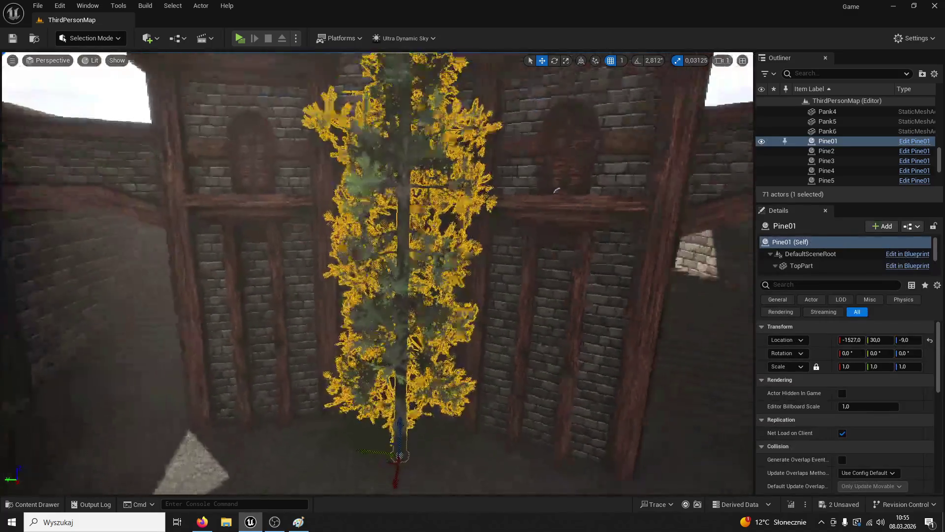
pyautogui.press('Delete')
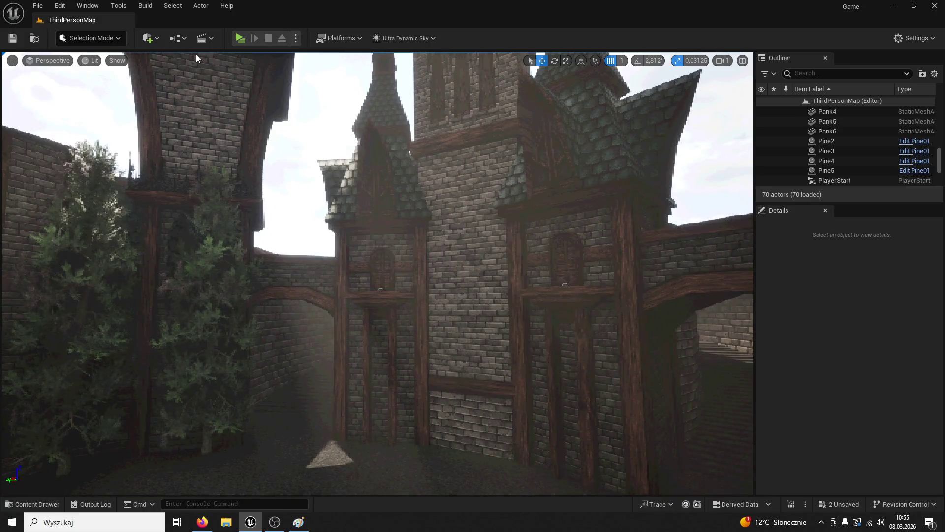
# Play-test the level, running the character toward the tower gate, then return to the editor
pyautogui.click(239, 38)
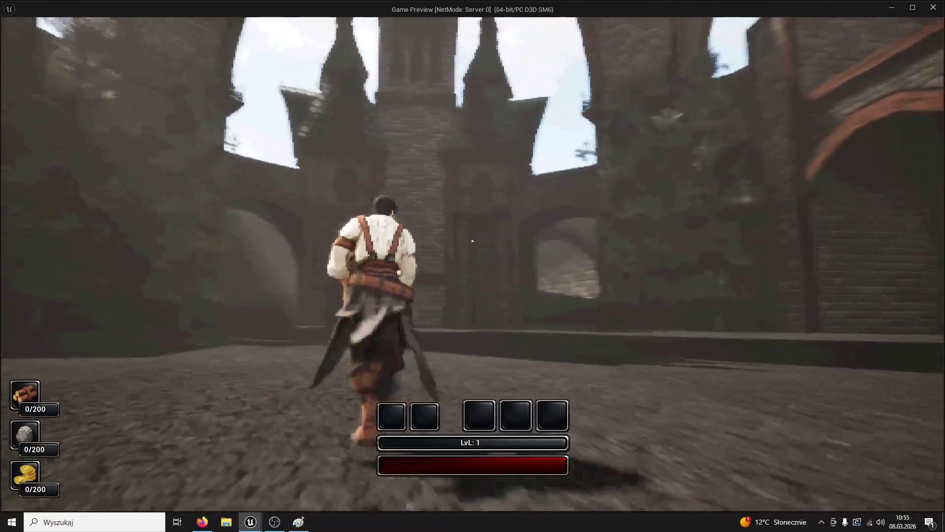
pyautogui.press('w')
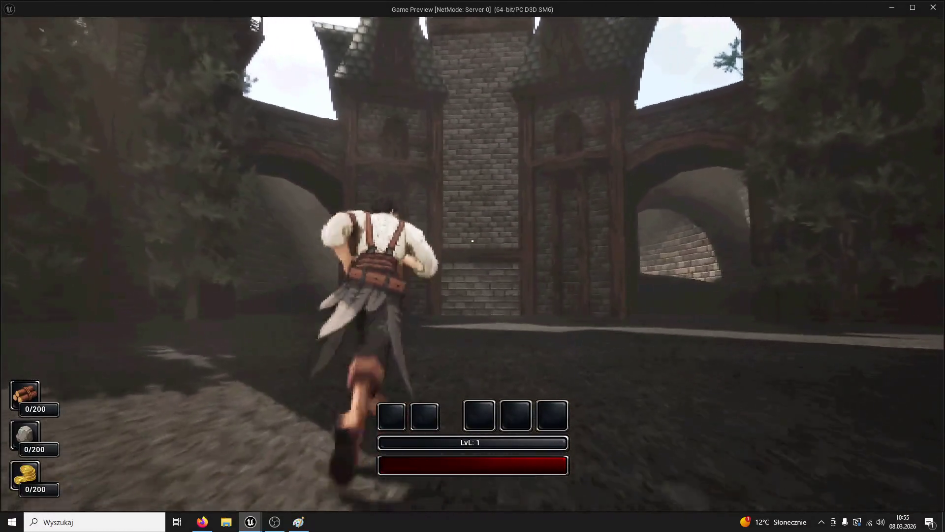
pyautogui.press('w')
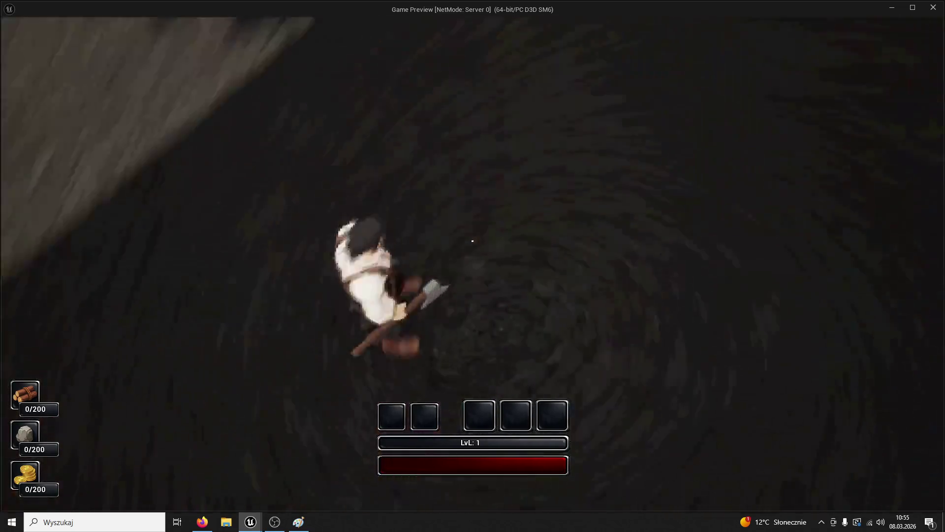
pyautogui.press('Escape')
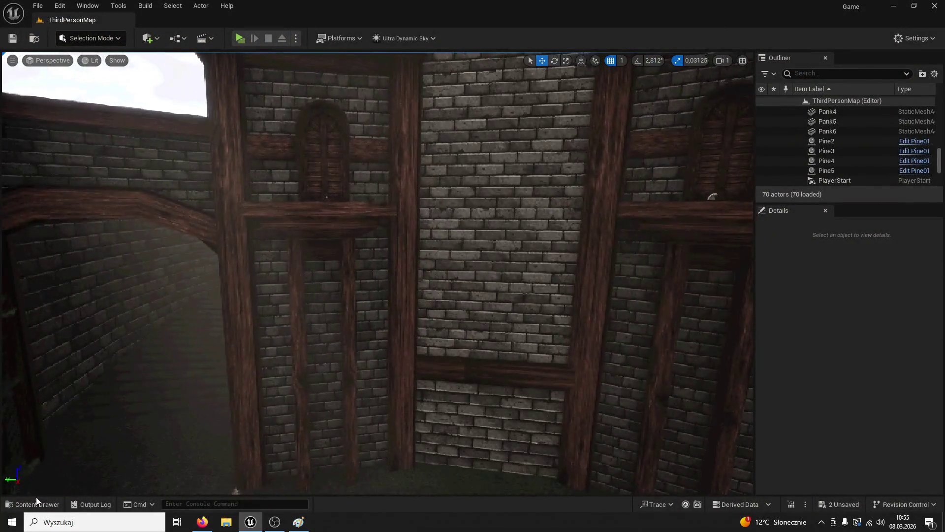
# Place a Column01 column from the Content Drawer against the tower wall, rotated -90° in Z
pyautogui.click(32, 504)
pyautogui.moveTo(786, 326)
pyautogui.mouseDown()
pyautogui.moveTo(548, 69)
pyautogui.moveTo(501, 373)
pyautogui.mouseUp()
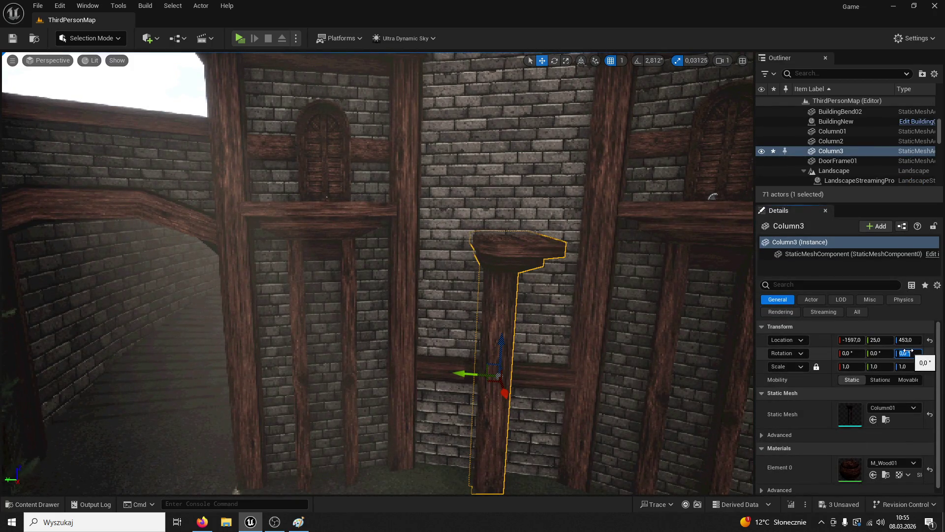
pyautogui.write('0')
pyautogui.press('Return')
pyautogui.moveTo(583, 315)
pyautogui.mouseDown()
pyautogui.moveTo(571, 295)
pyautogui.moveTo(562, 334)
pyautogui.moveTo(586, 320)
pyautogui.mouseUp()
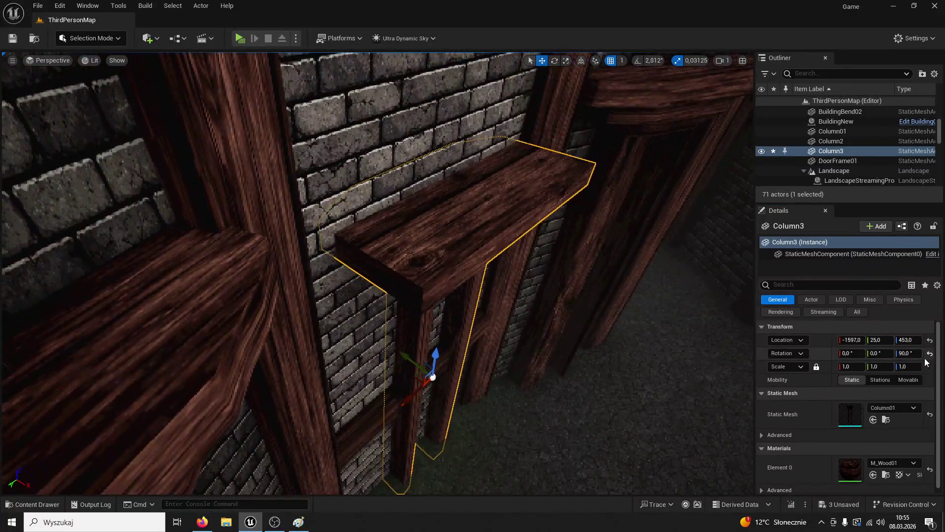
pyautogui.write('-90')
pyautogui.press('Return')
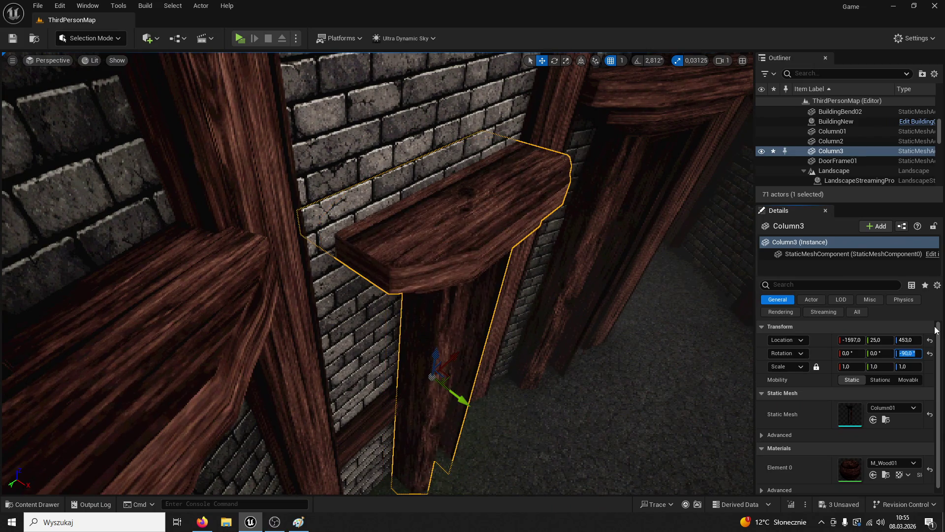
# Move the column to Y 49, lower it to Z 255, scale it to 1.2175, and save the level
pyautogui.moveTo(316, 340); pyautogui.dragTo(482, 392)
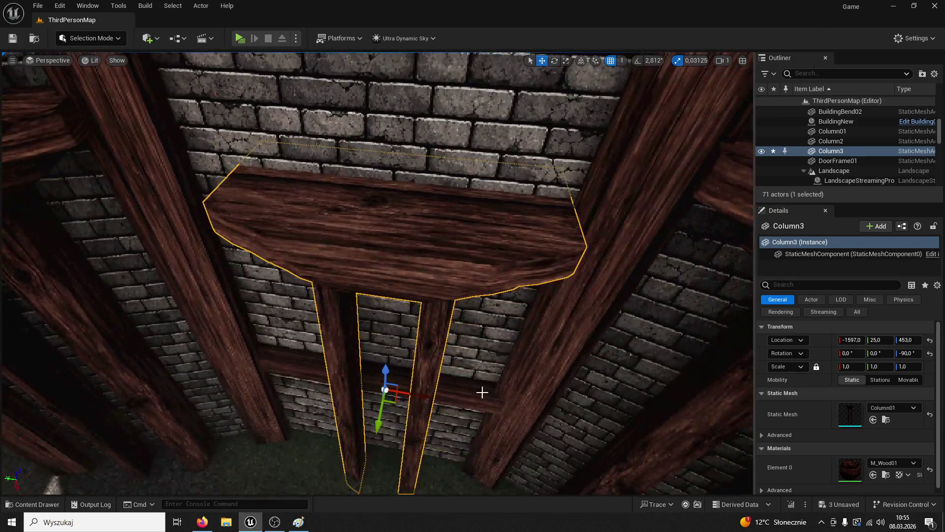
pyautogui.moveTo(425, 397); pyautogui.dragTo(414, 397)
pyautogui.moveTo(647, 79); pyautogui.dragTo(616, 247)
pyautogui.moveTo(421, 408); pyautogui.dragTo(420, 424)
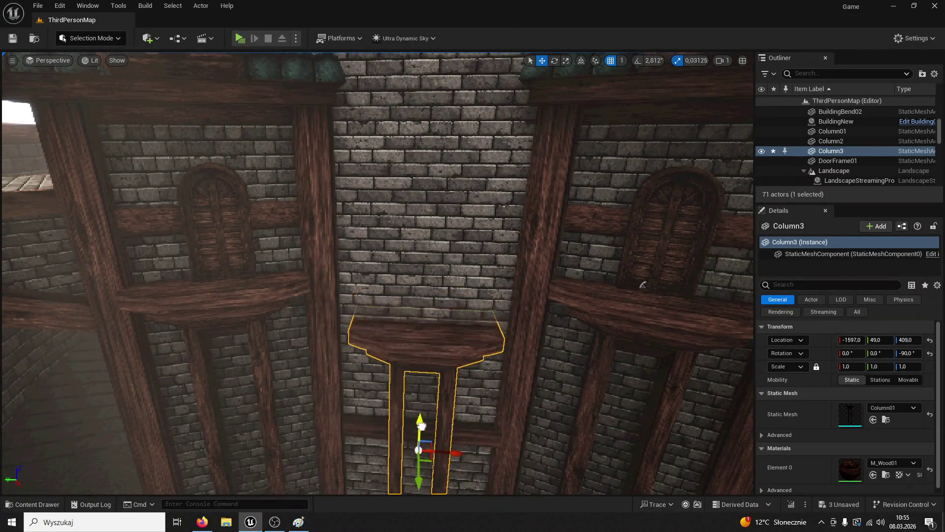
pyautogui.click(702, 376)
pyautogui.hotkey('ctrl', 'z')
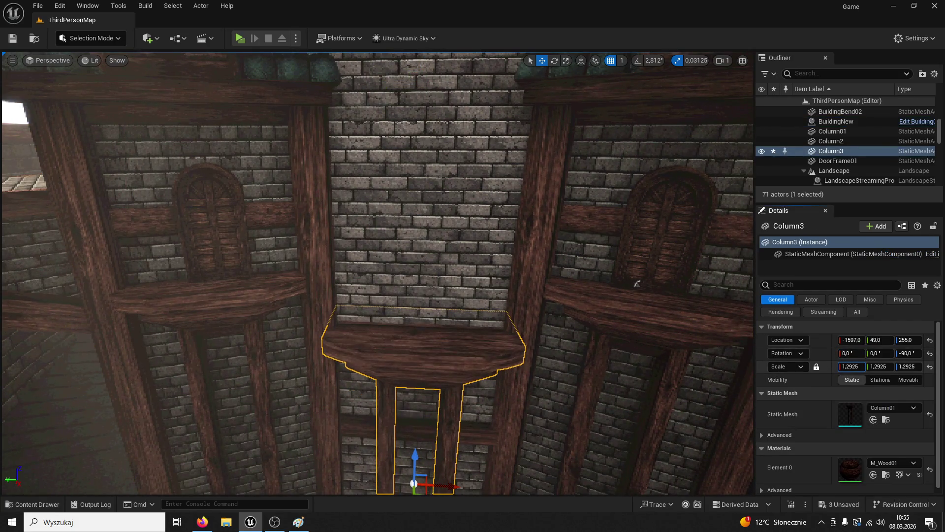
pyautogui.moveTo(725, 359); pyautogui.dragTo(1, 48)
pyautogui.click(13, 38)
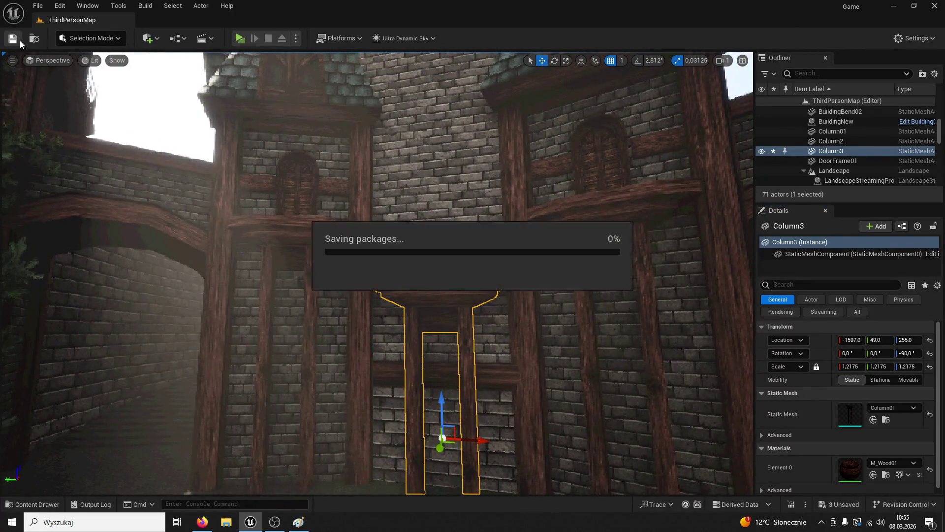
pyautogui.press('w')
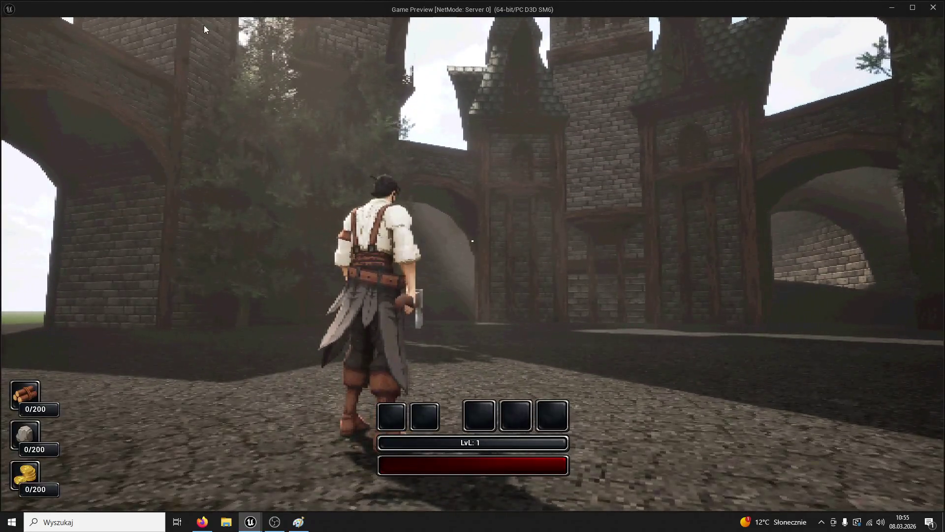
# Exit the play-test, nudge Column3 to X -1608 against the wall, and play again
pyautogui.press('Escape')
pyautogui.press('w')
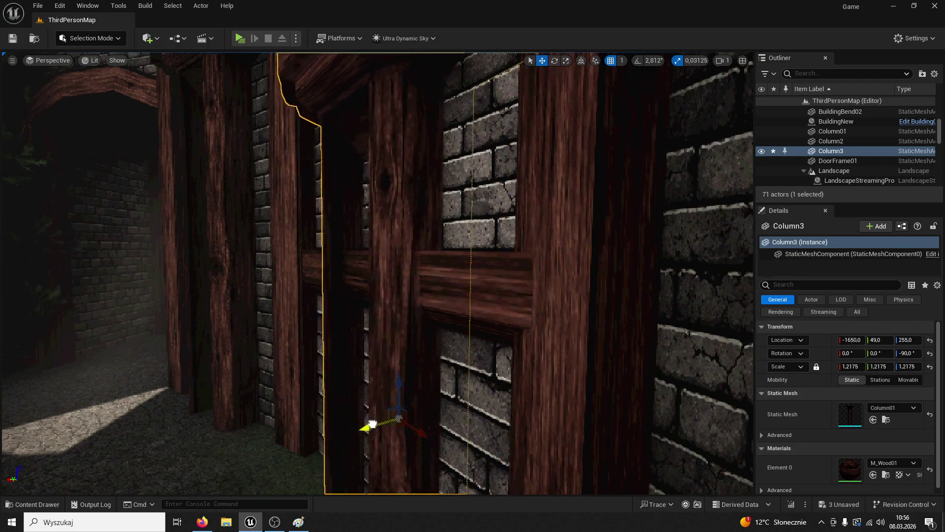
pyautogui.press('s')
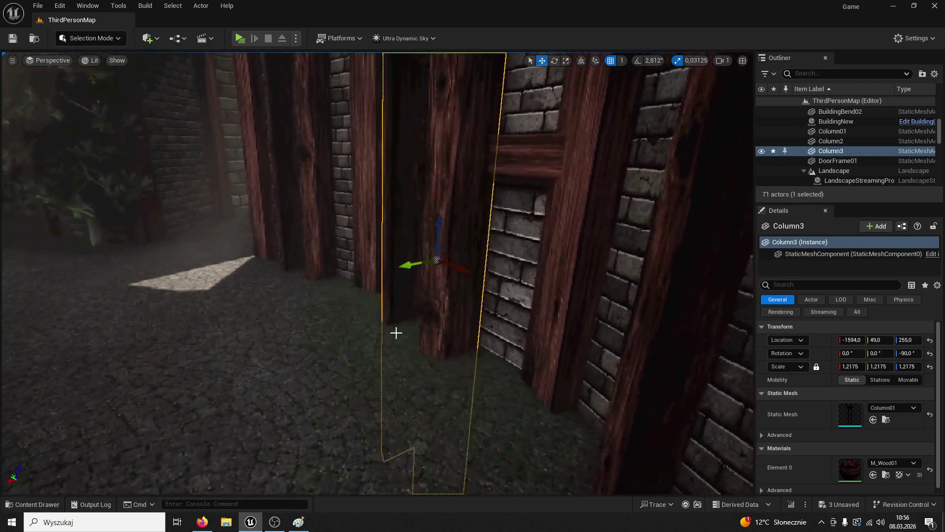
pyautogui.press('s')
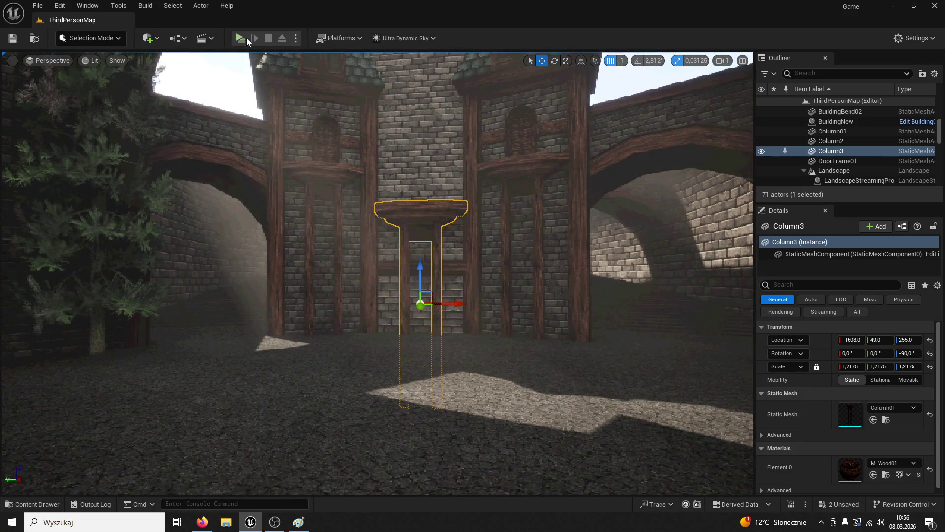
pyautogui.click(246, 40)
pyautogui.press('w')
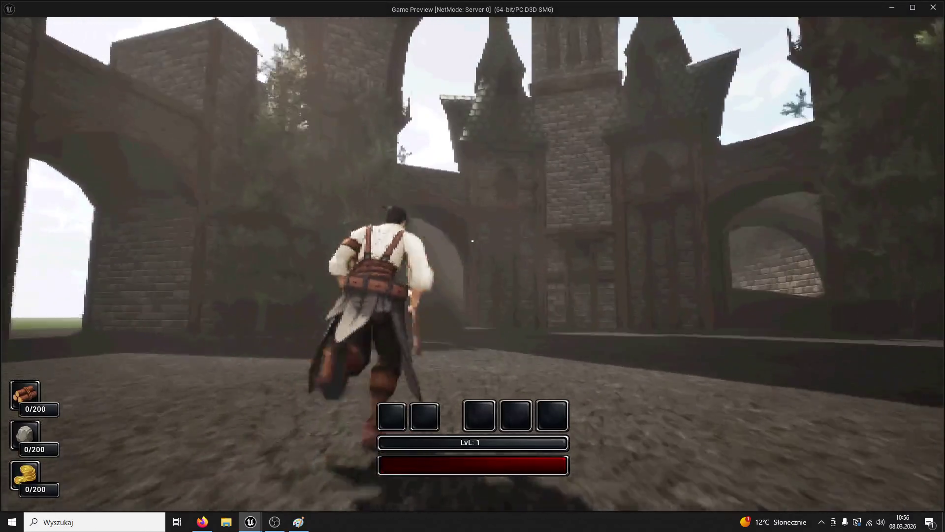
# Run the character across the cobblestones toward the clock tower facade
pyautogui.press('w')
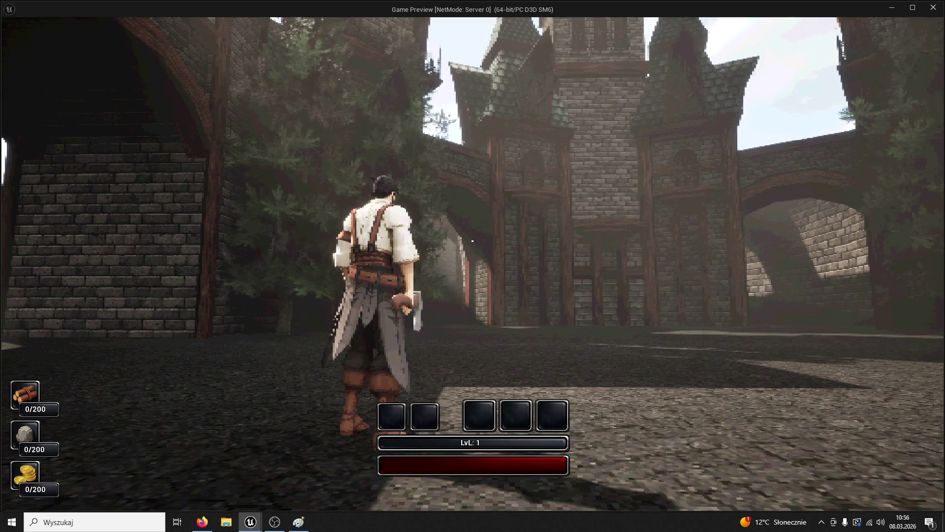
pyautogui.press('w')
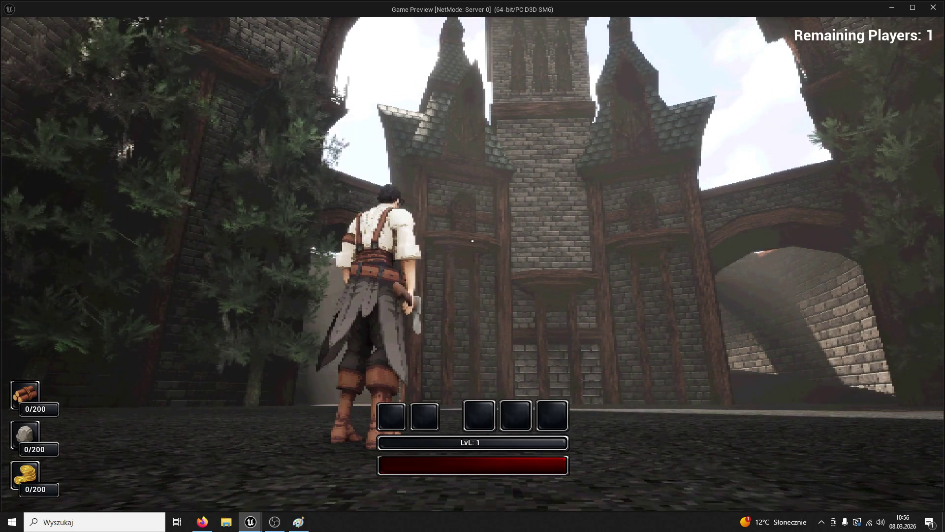
pyautogui.press('a')
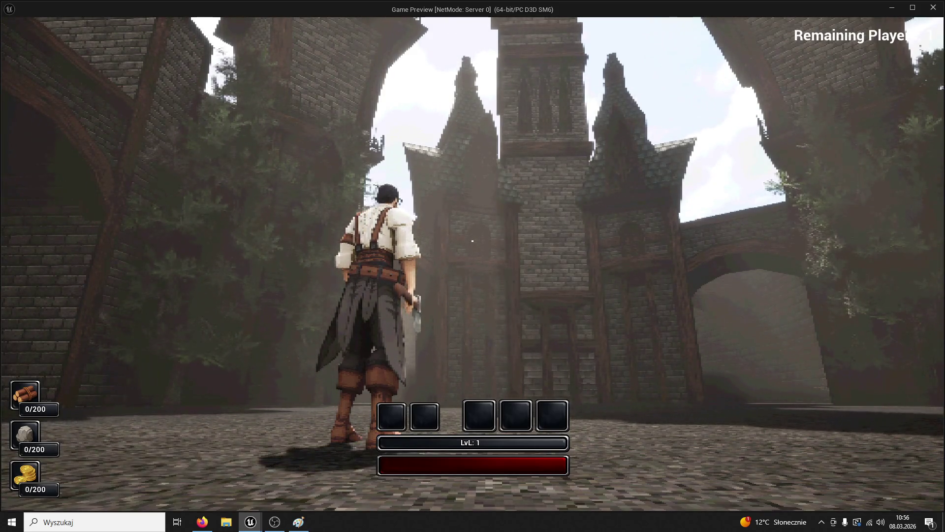
pyautogui.press('w')
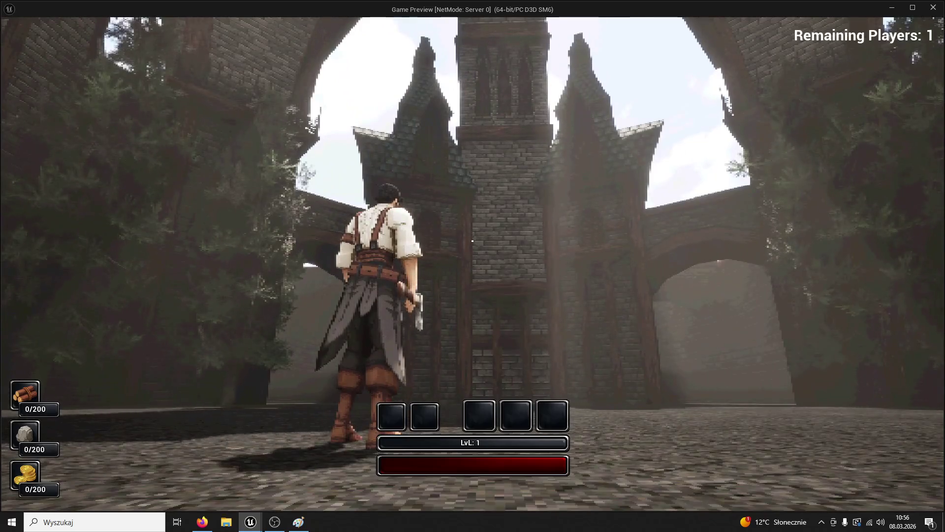
# Switch from the game preview to the castle facade sketch in Paint
pyautogui.press('super')
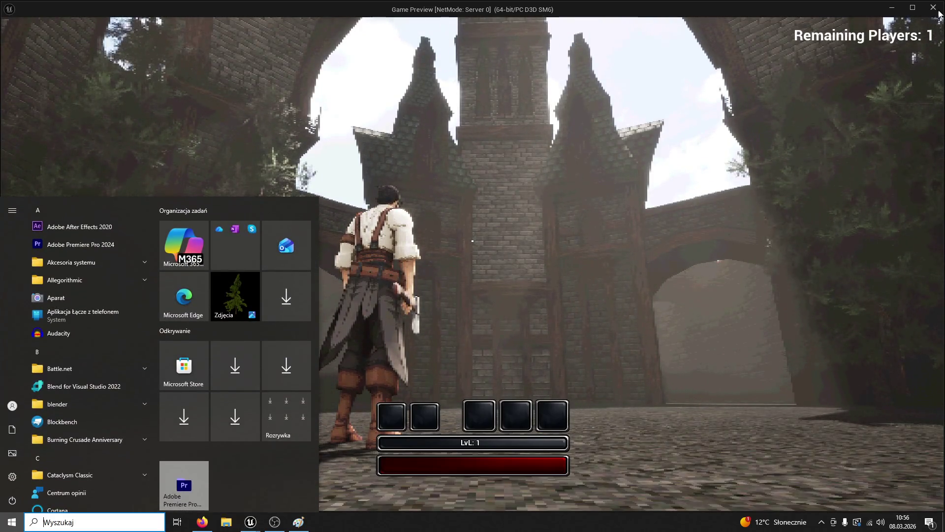
pyautogui.press('Escape')
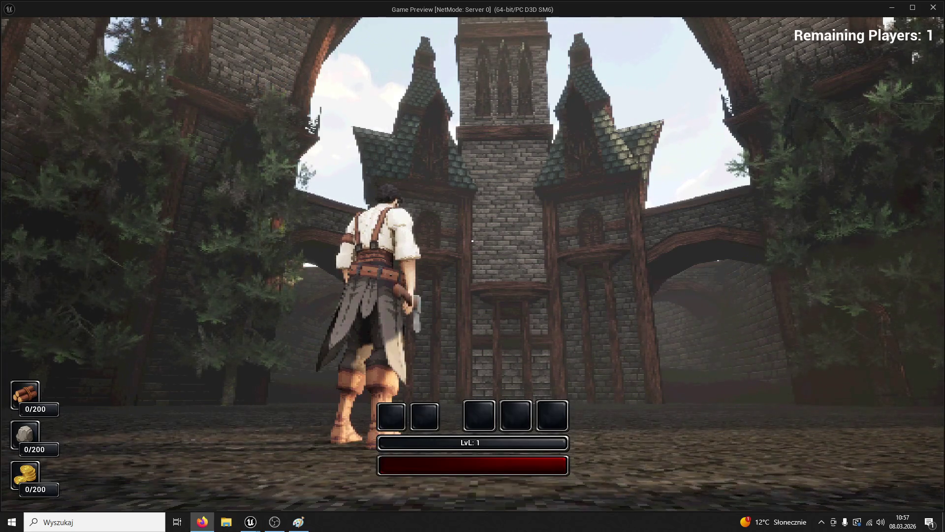
pyautogui.click(190, 192)
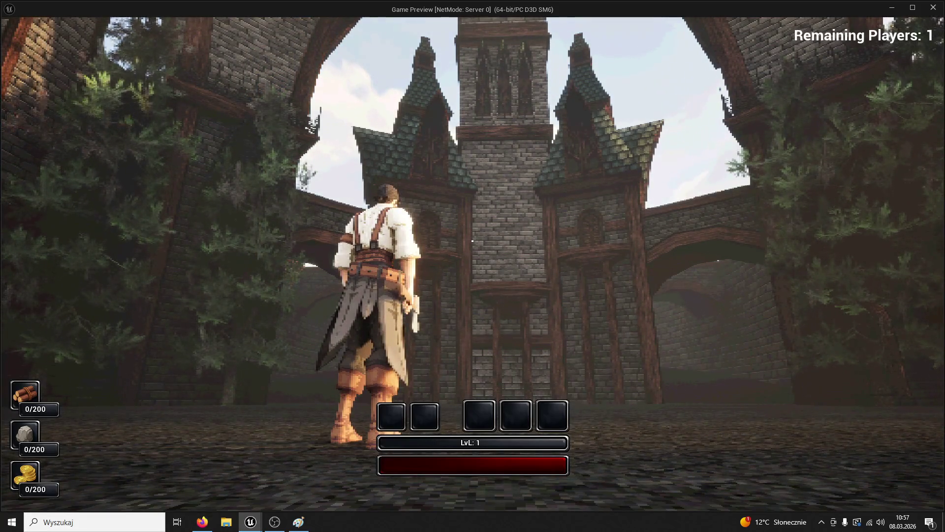
pyautogui.press('super')
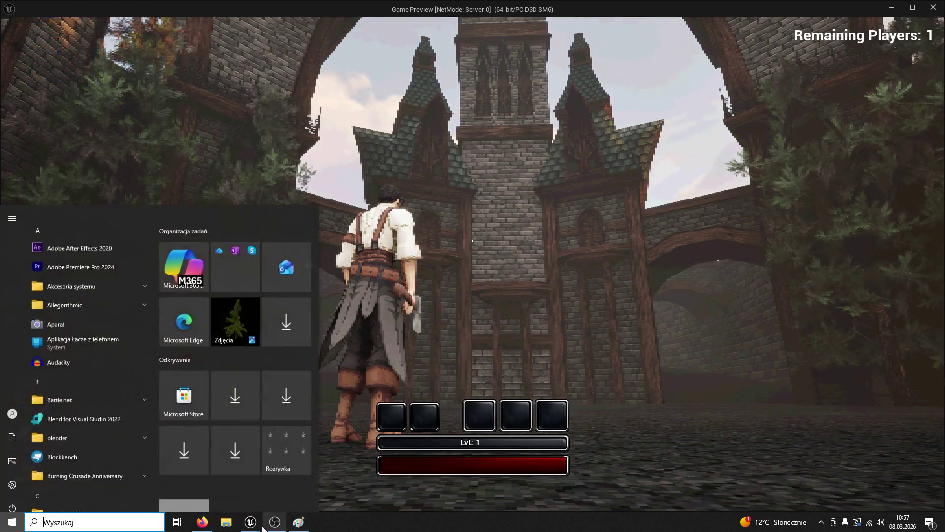
pyautogui.click(299, 522)
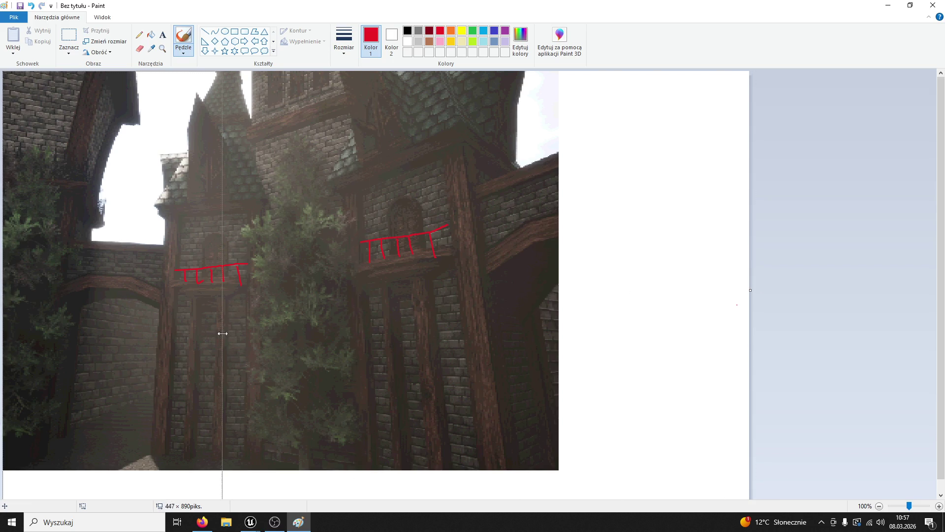
# Crop the canvas with its edge handles to a 311 × 765 px strip
pyautogui.moveTo(222, 333); pyautogui.dragTo(194, 330)
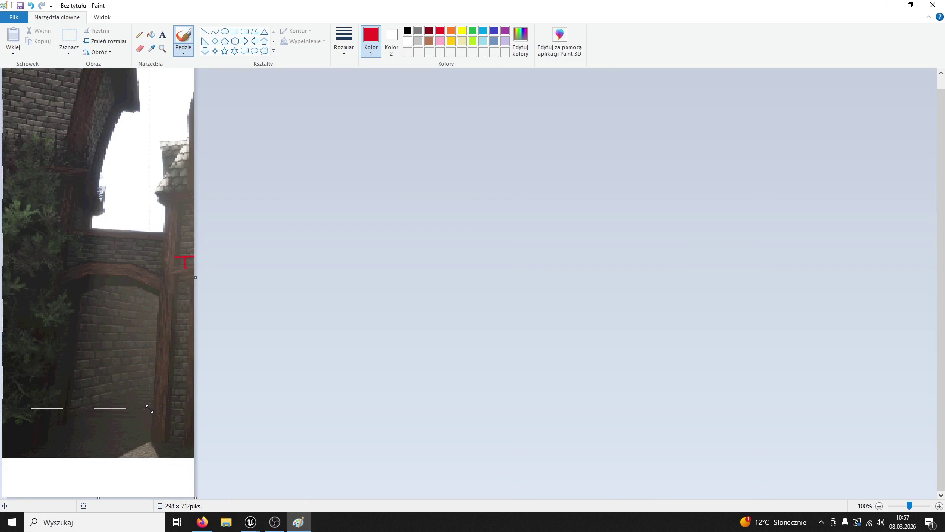
pyautogui.moveTo(156, 402); pyautogui.dragTo(156, 402)
pyautogui.moveTo(76, 416); pyautogui.dragTo(76, 448)
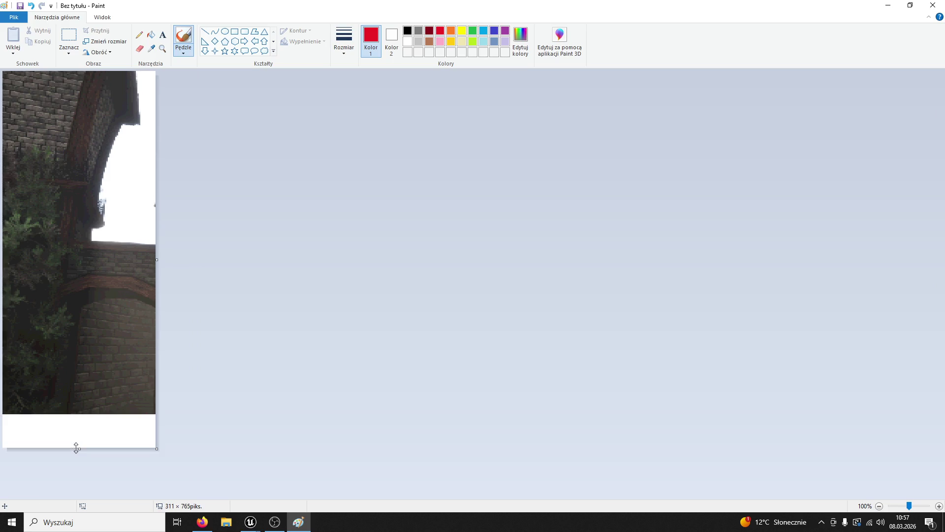
# Check the Zmień rozmiar dialog in Piksele mode, then cancel without resizing
pyautogui.click(104, 41)
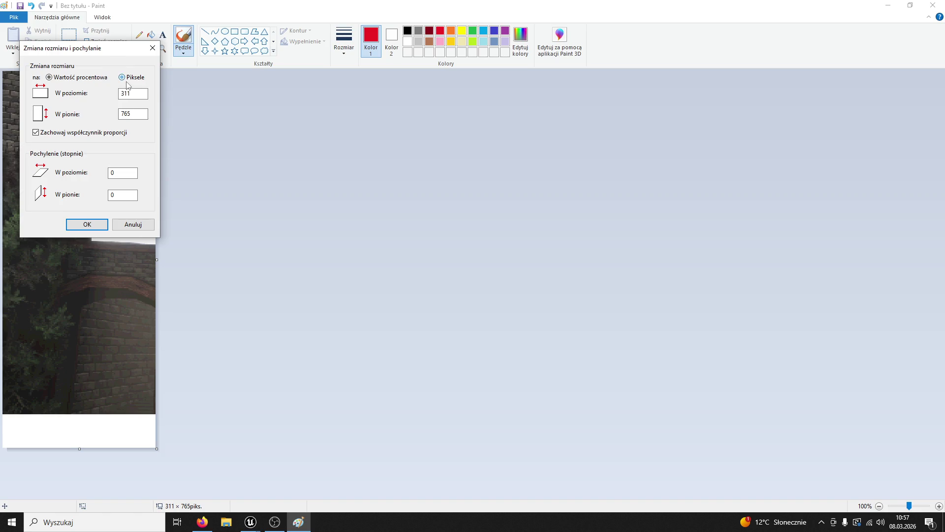
pyautogui.click(122, 78)
pyautogui.click(202, 522)
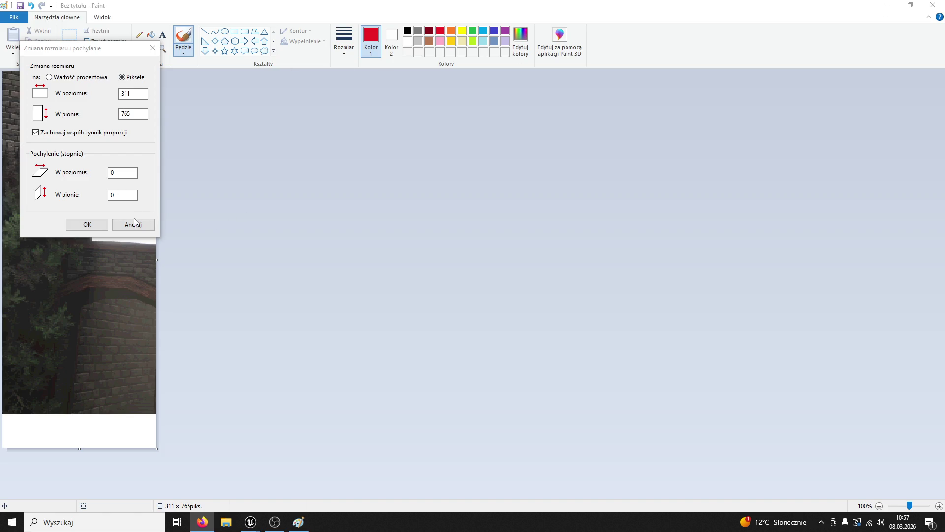
pyautogui.click(134, 224)
# Switch back to the Unreal Editor window
pyautogui.moveTo(250, 522)
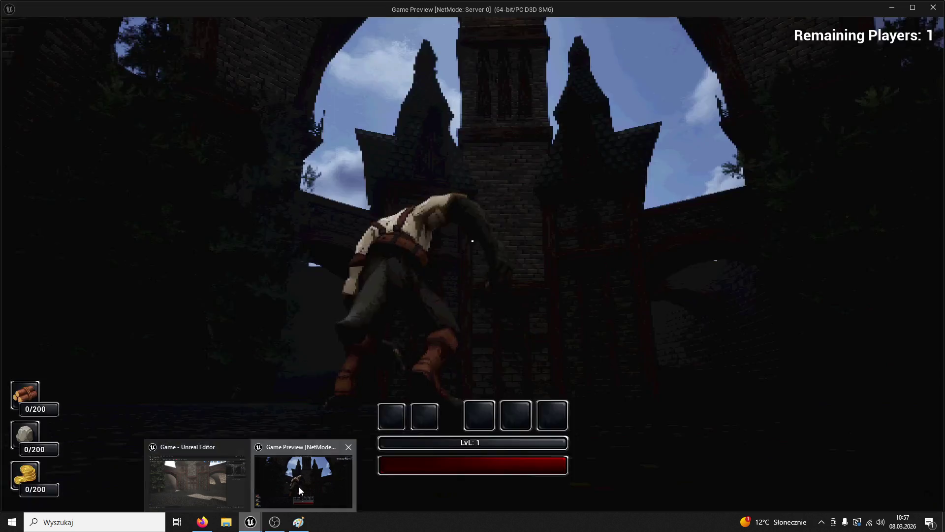
pyautogui.click(299, 486)
pyautogui.hotkey('alt', 'Tab')
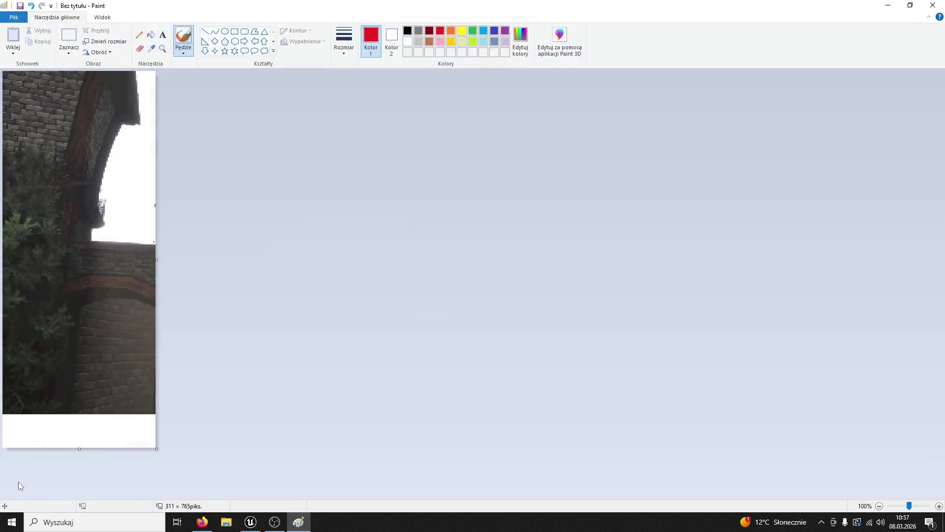
pyautogui.click(251, 522)
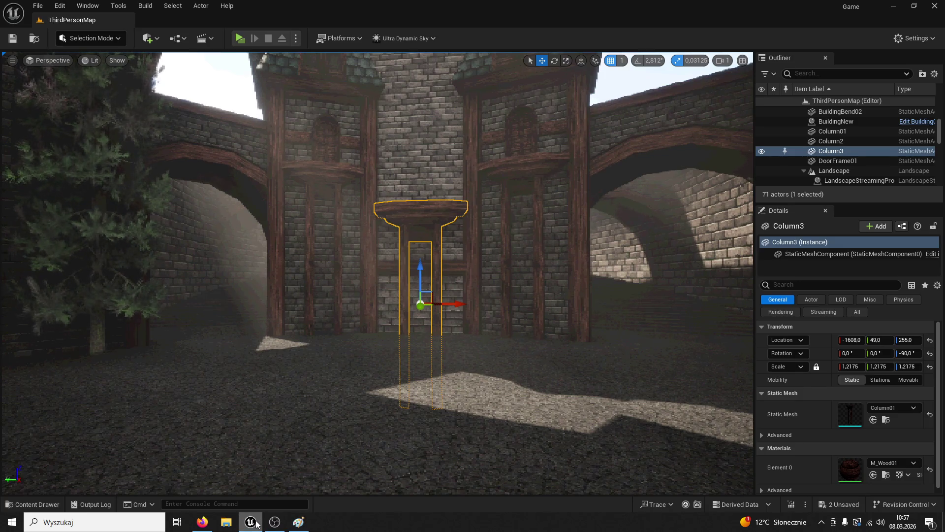
# Fly the view up to the arched window and select the Pank2 plank
pyautogui.moveTo(374, 276)
pyautogui.mouseDown()
pyautogui.moveTo(374, 236)
pyautogui.moveTo(374, 276)
pyautogui.mouseUp()
pyautogui.moveTo(414, 151); pyautogui.dragTo(414, 187)
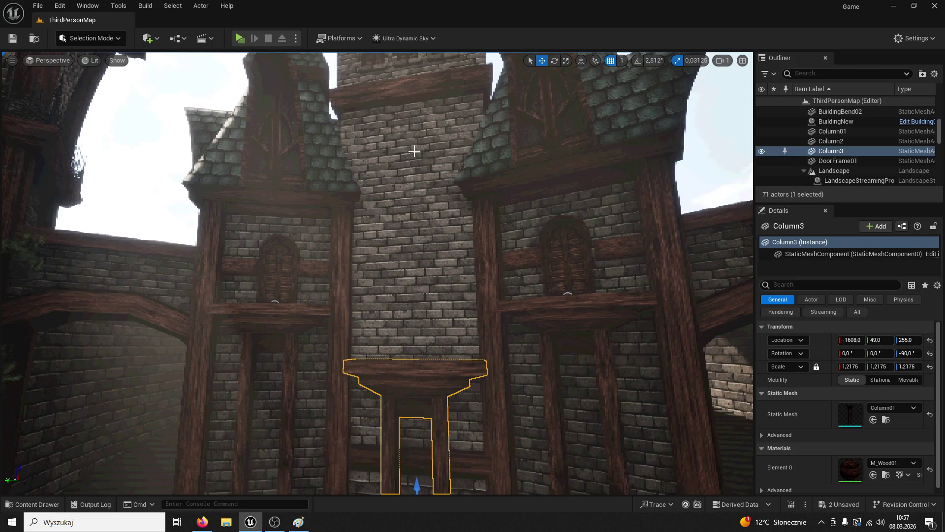
pyautogui.moveTo(664, 144); pyautogui.dragTo(705, 64)
pyautogui.click(562, 216)
# Scale Pank2 to 1.1875 along X, shift it slightly left, then select BuildingNew
pyautogui.click(566, 60)
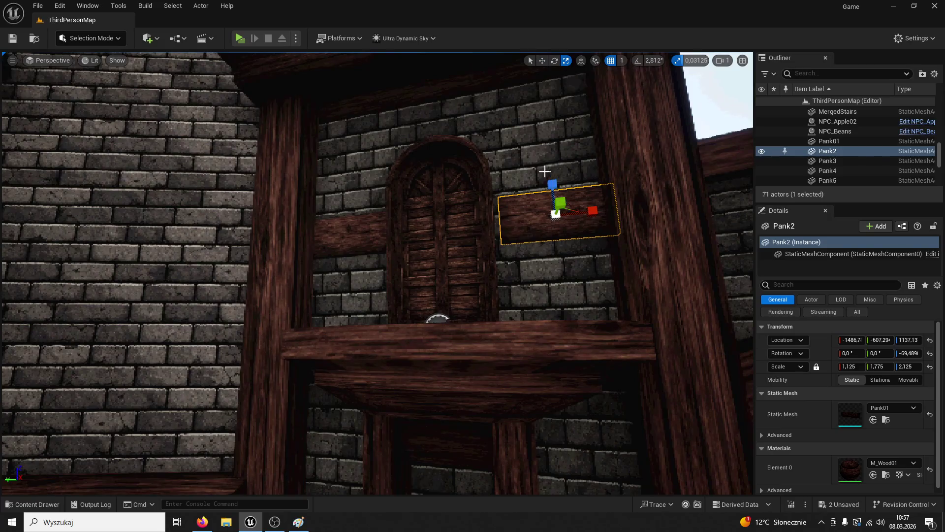
pyautogui.press('w')
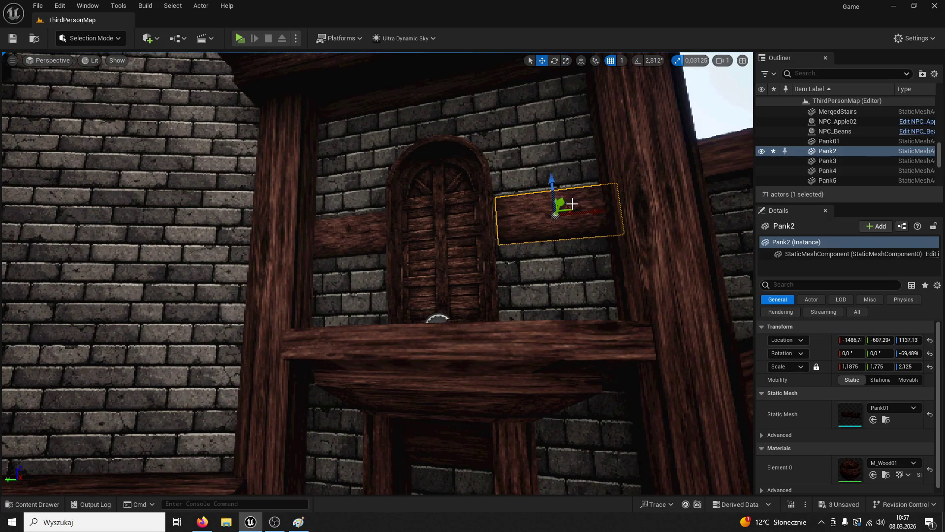
pyautogui.moveTo(595, 209); pyautogui.dragTo(589, 211)
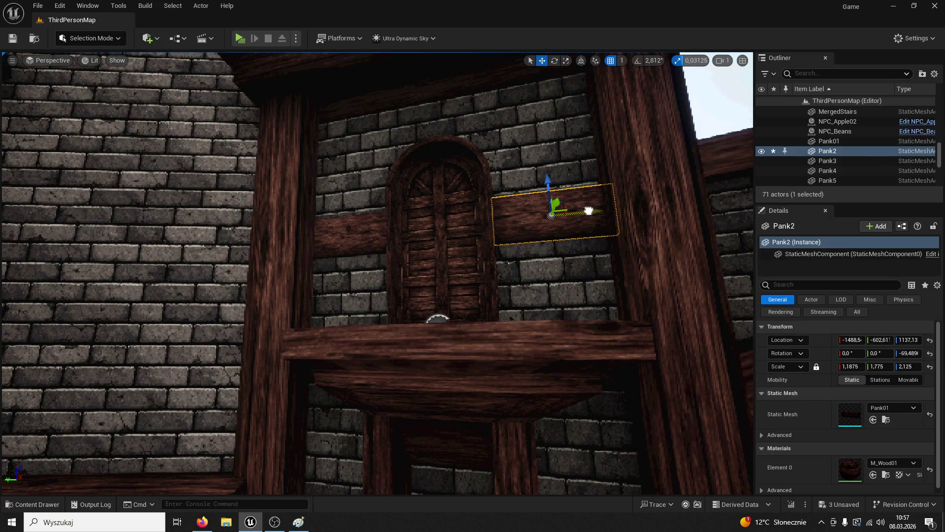
pyautogui.click(578, 150)
pyautogui.moveTo(578, 149); pyautogui.dragTo(571, 187)
pyautogui.moveTo(403, 288); pyautogui.dragTo(402, 377)
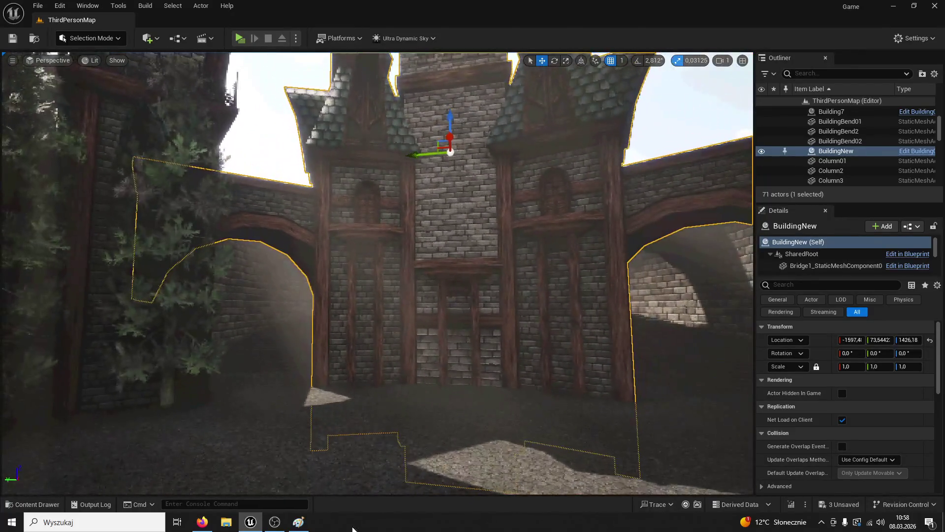
pyautogui.click(299, 522)
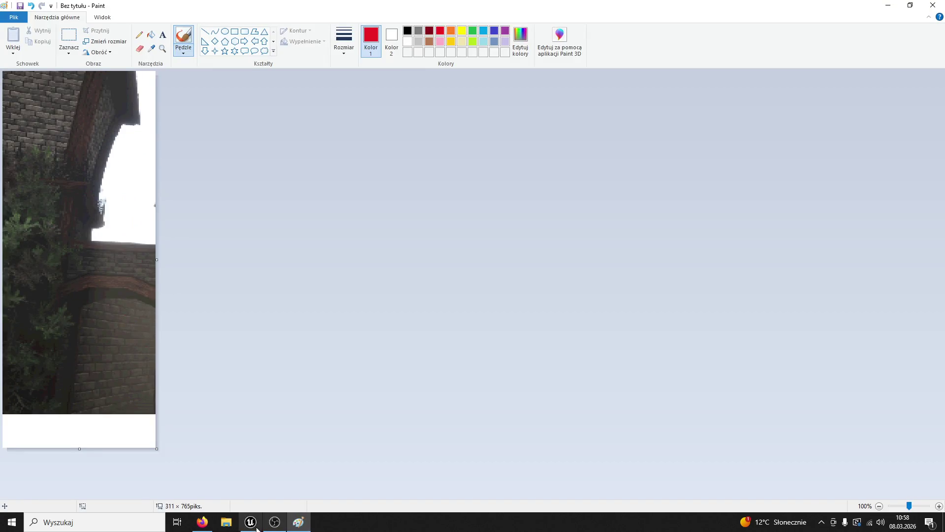
pyautogui.click(251, 522)
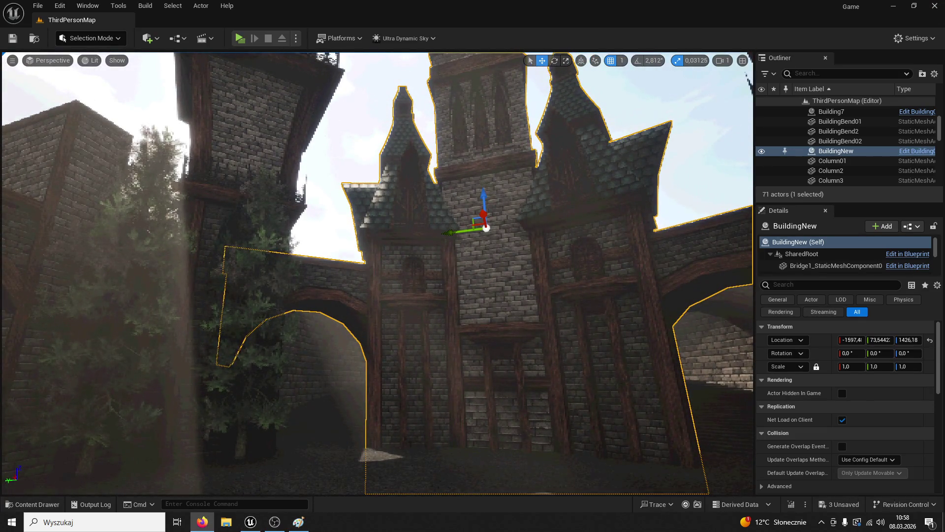
pyautogui.press('w')
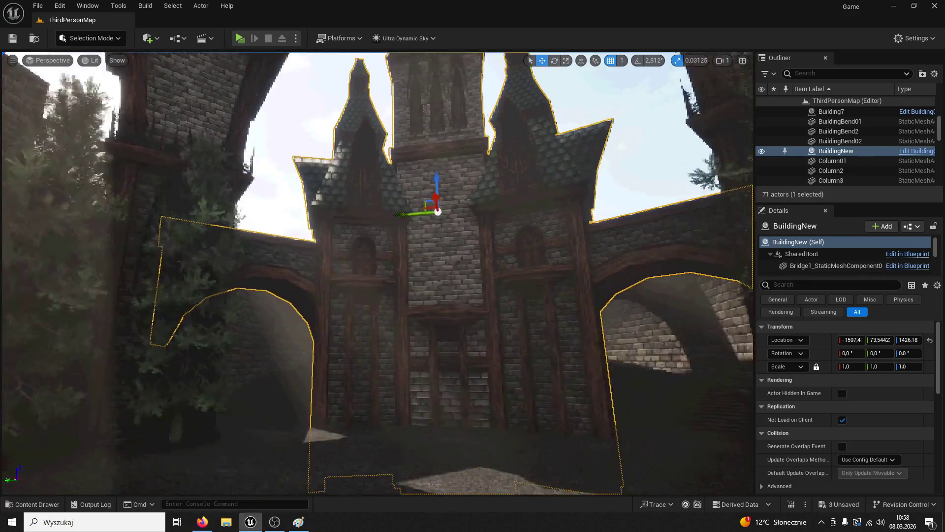
pyautogui.press('s')
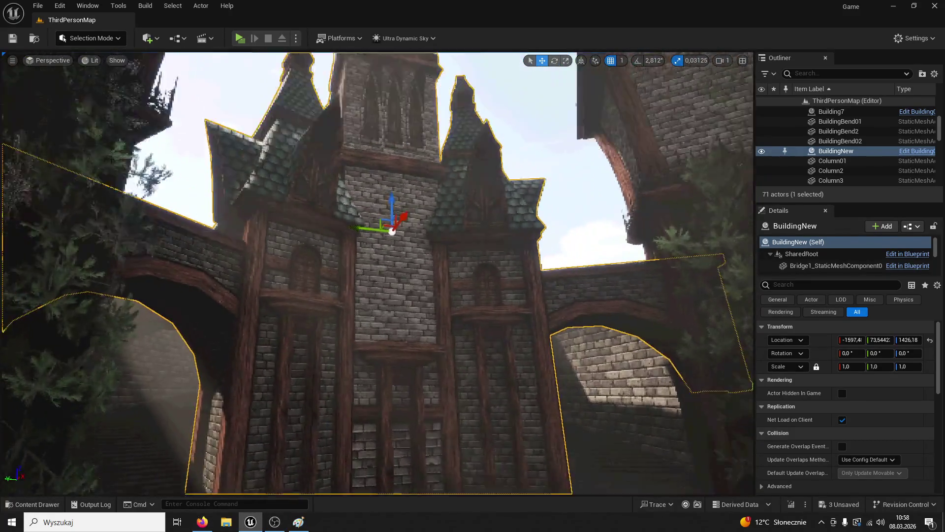
pyautogui.press('w')
pyautogui.press('f')
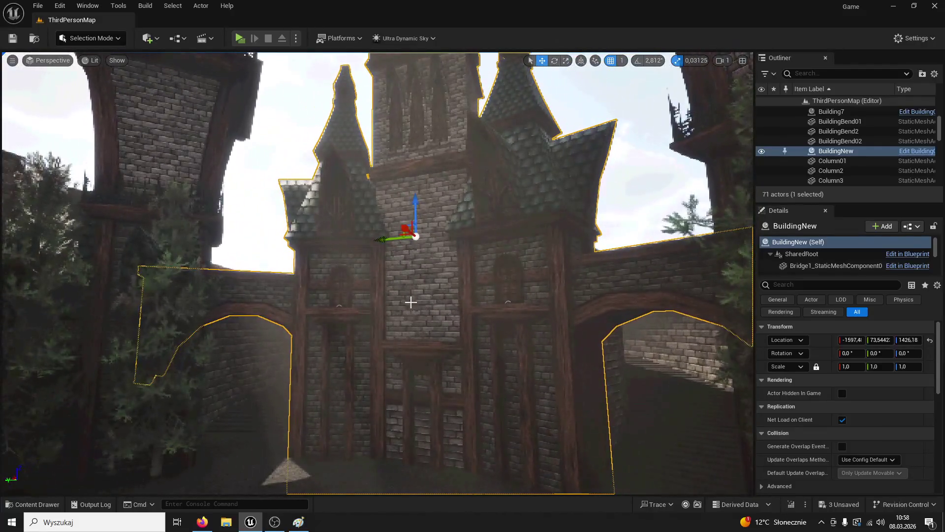
pyautogui.press('s')
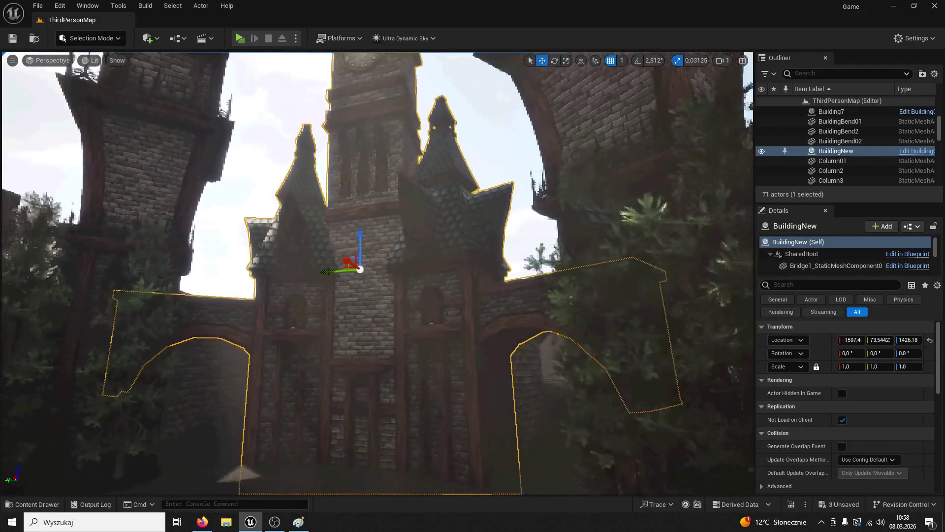
pyautogui.press('w')
pyautogui.press('w')
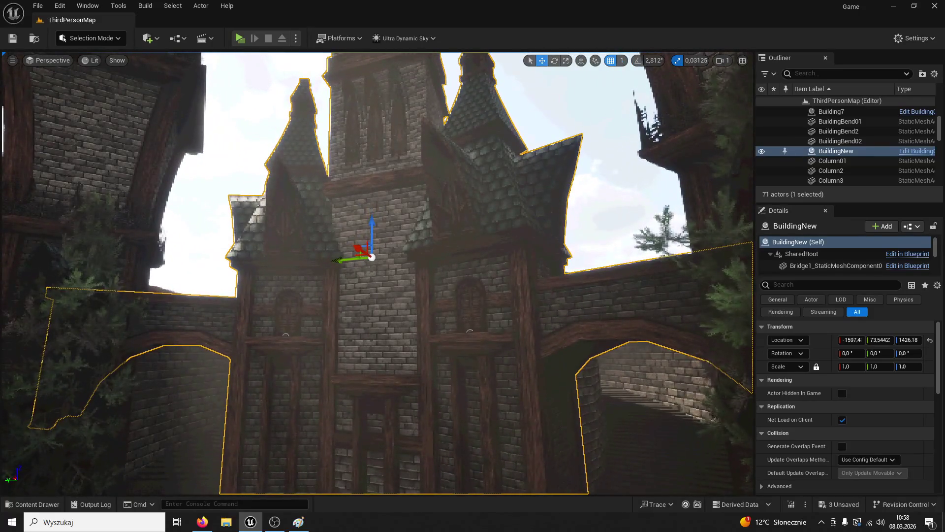
pyautogui.press('w')
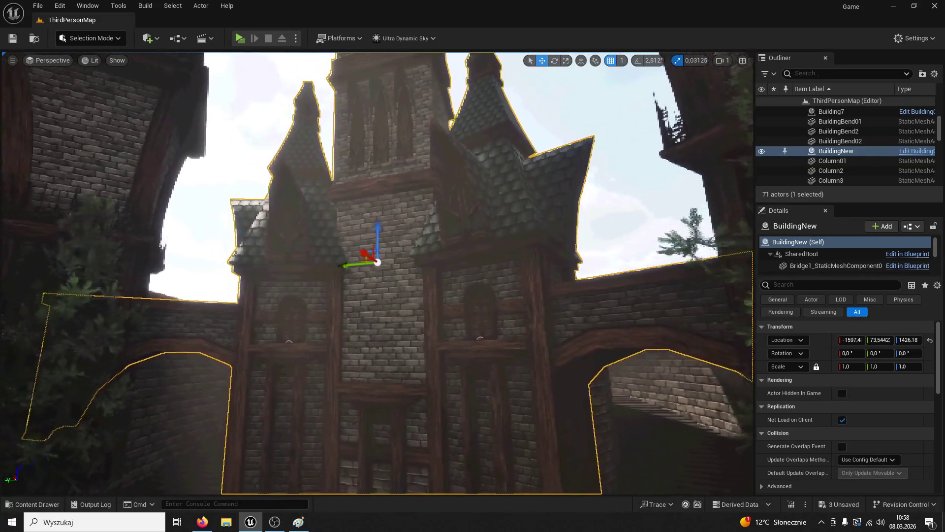
pyautogui.hotkey('alt', 'Tab')
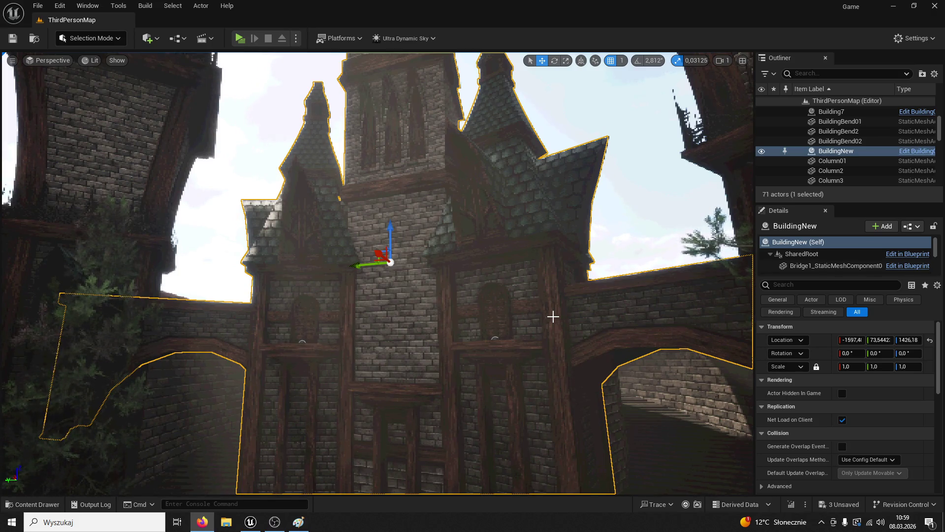
pyautogui.click(402, 126)
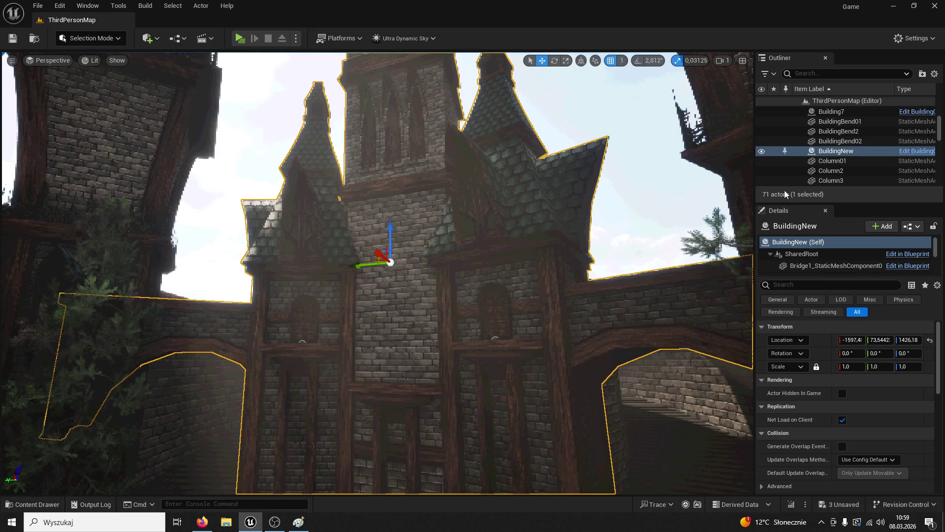
# Open the BuildingNew blueprint's 3D preview and select the clock tower mesh
pyautogui.click(917, 151)
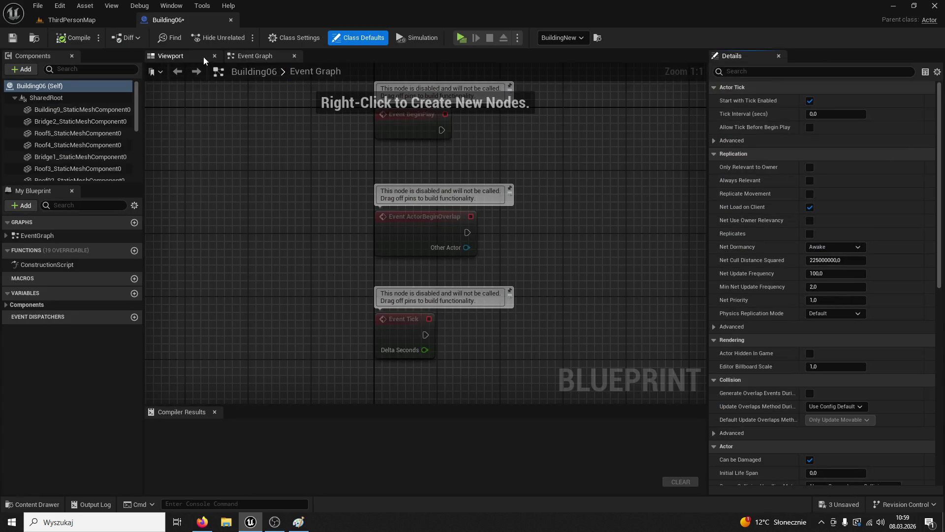
pyautogui.click(204, 60)
pyautogui.moveTo(375, 154)
pyautogui.mouseDown()
pyautogui.moveTo(390, 186)
pyautogui.moveTo(401, 185)
pyautogui.mouseUp()
pyautogui.click(402, 186)
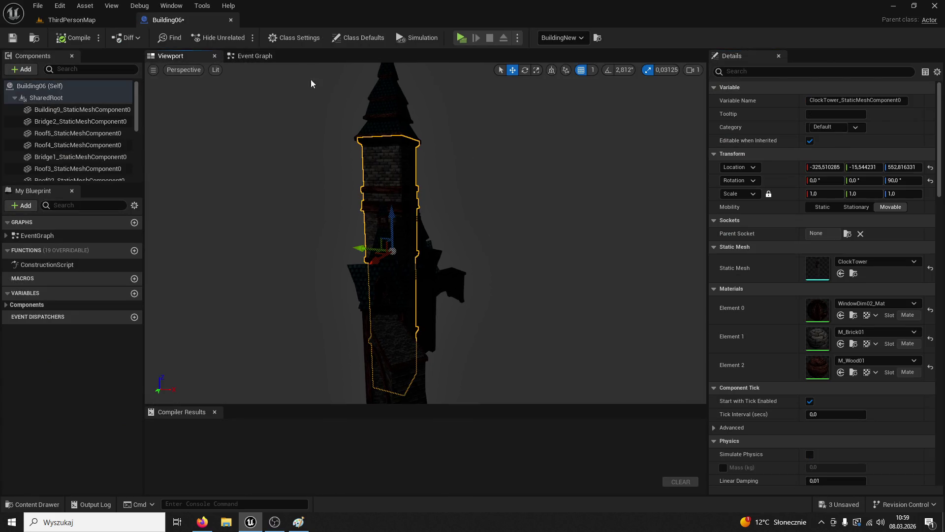
# Switch to the Event Graph and briefly browse ModularV3 assets in the Content Drawer
pyautogui.click(255, 56)
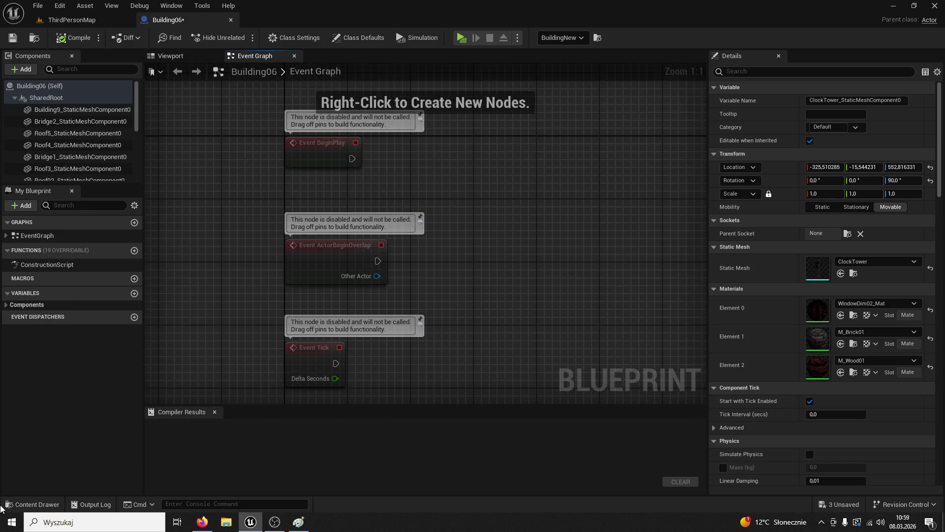
pyautogui.click(34, 505)
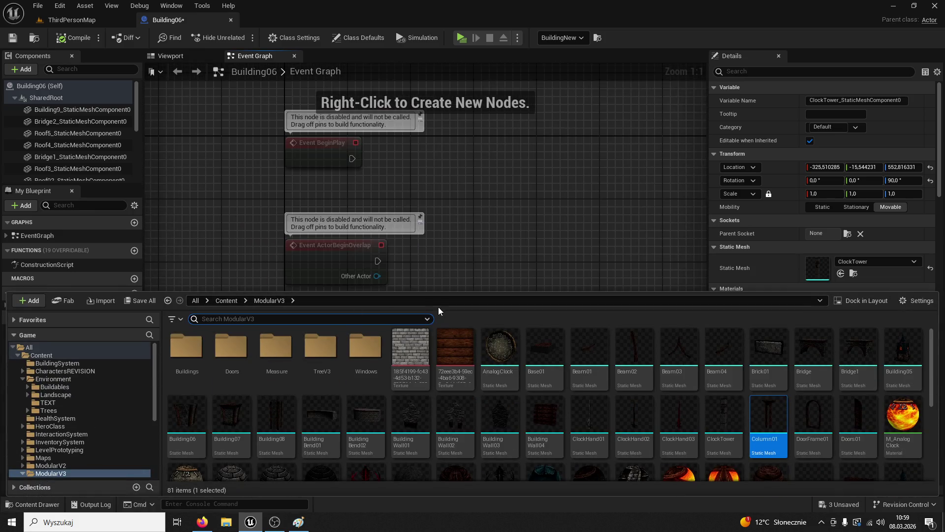
pyautogui.scroll(-5, 517, 384)
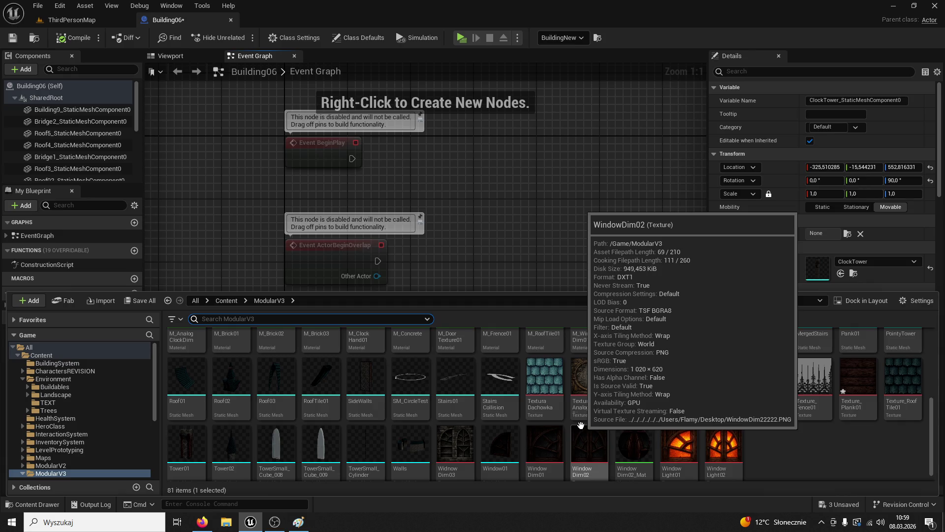
pyautogui.click(536, 194)
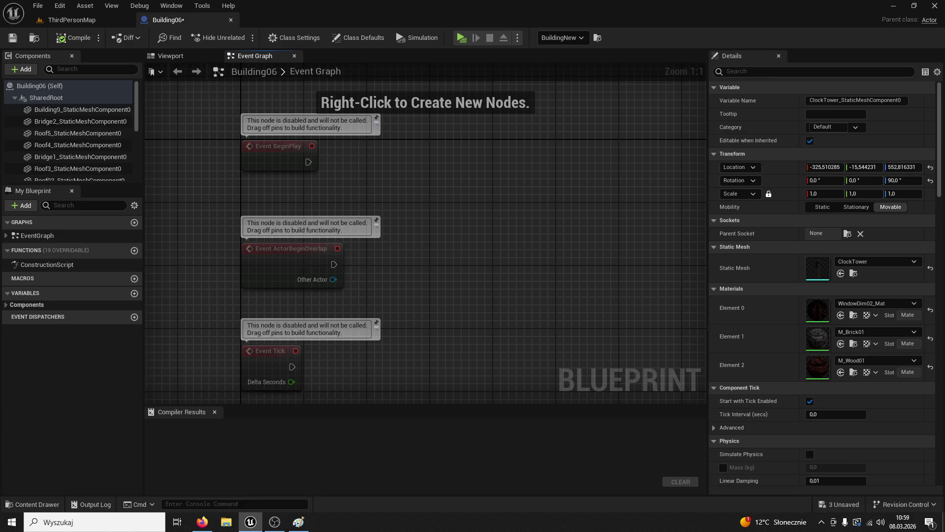
pyautogui.hotkey('alt', 'Tab')
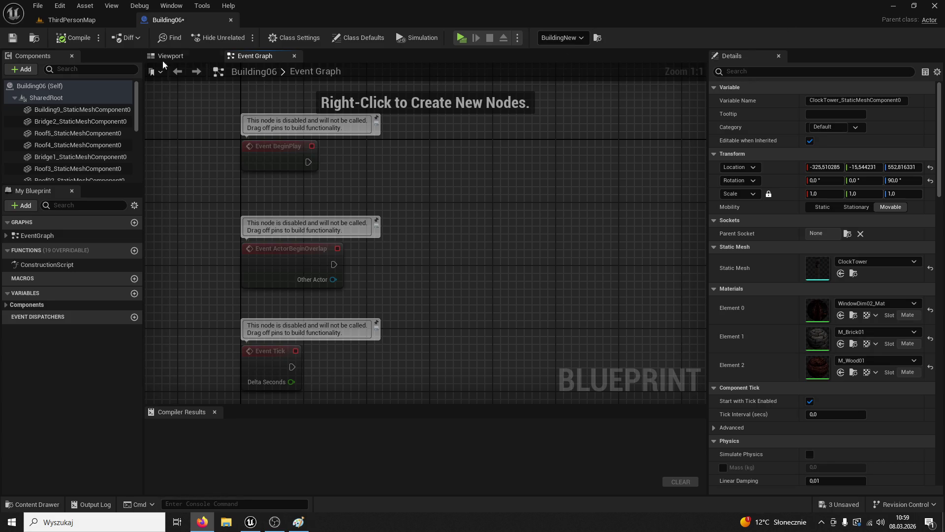
# Return to the ThirdPersonMap level and fly up close to BuildingNew's timbered brick facade
pyautogui.click(69, 20)
pyautogui.moveTo(374, 270)
pyautogui.mouseDown()
pyautogui.moveTo(325, 236)
pyautogui.moveTo(303, 204)
pyautogui.mouseUp()
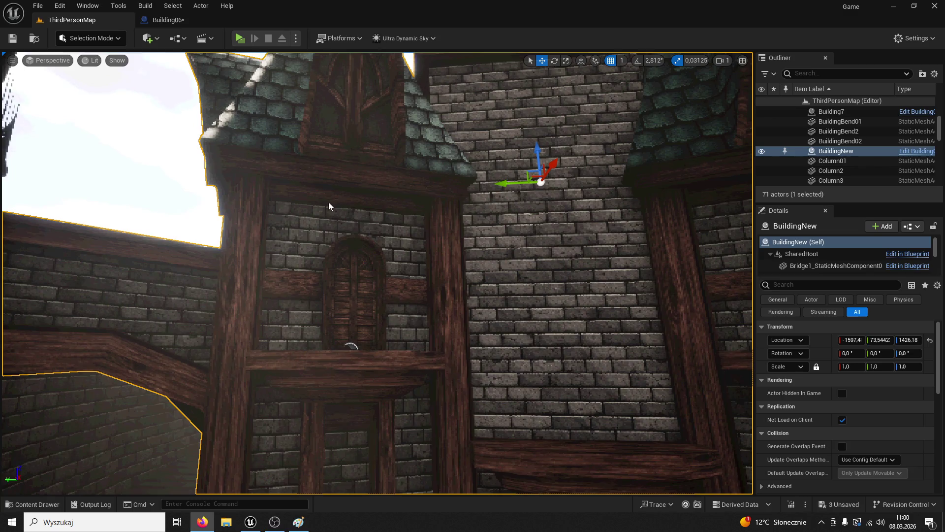
# Switch from Unreal to Firefox, where the blue-and-gold eagle banner image is shown
pyautogui.hotkey('alt', 'Tab')
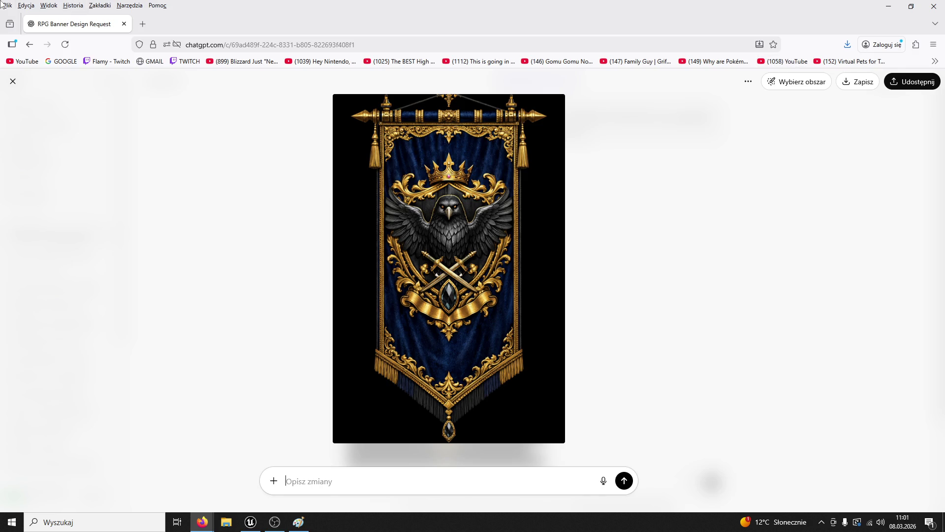
# Switch from Firefox back to the Unreal editor showing the BuildingNew facade
pyautogui.hotkey('alt', 'Tab')
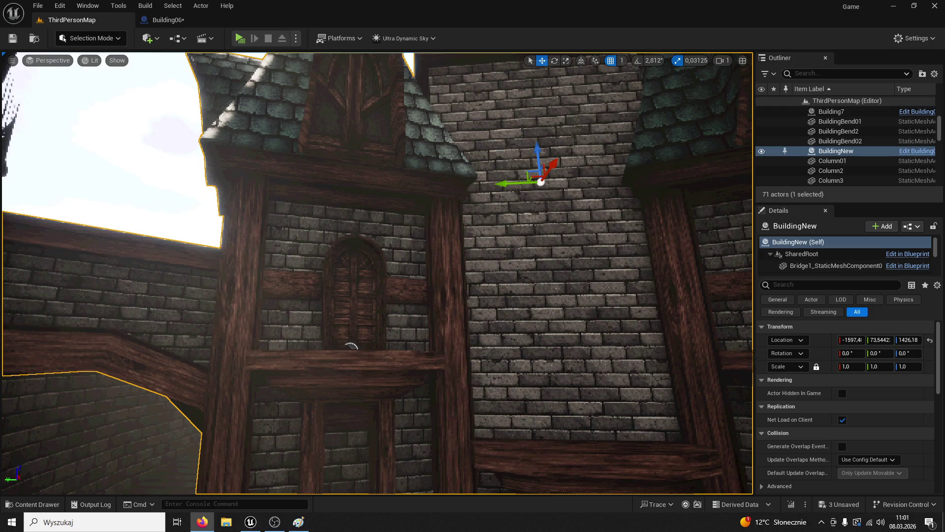
# Frame BuildingNew, look up at the central spire and select the TowerClock actor on top
pyautogui.moveTo(350, 346); pyautogui.dragTo(150, 157)
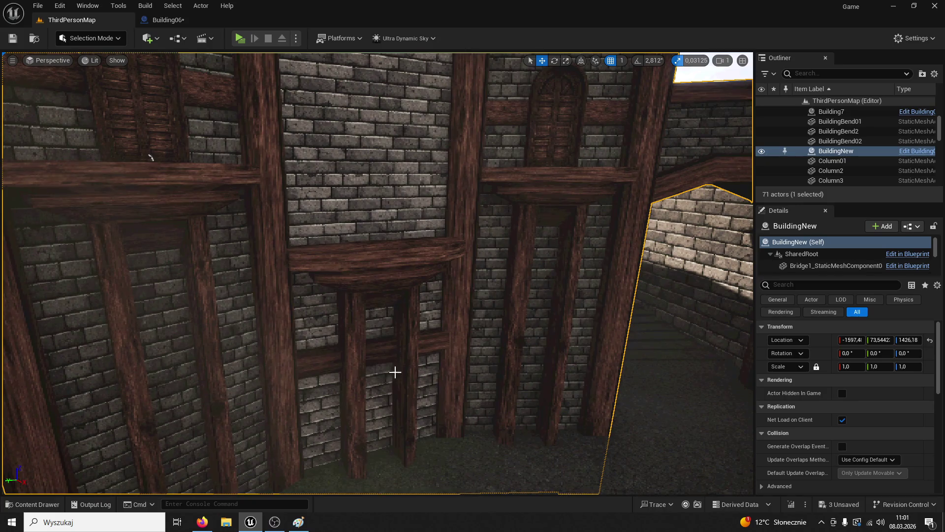
pyautogui.press('f')
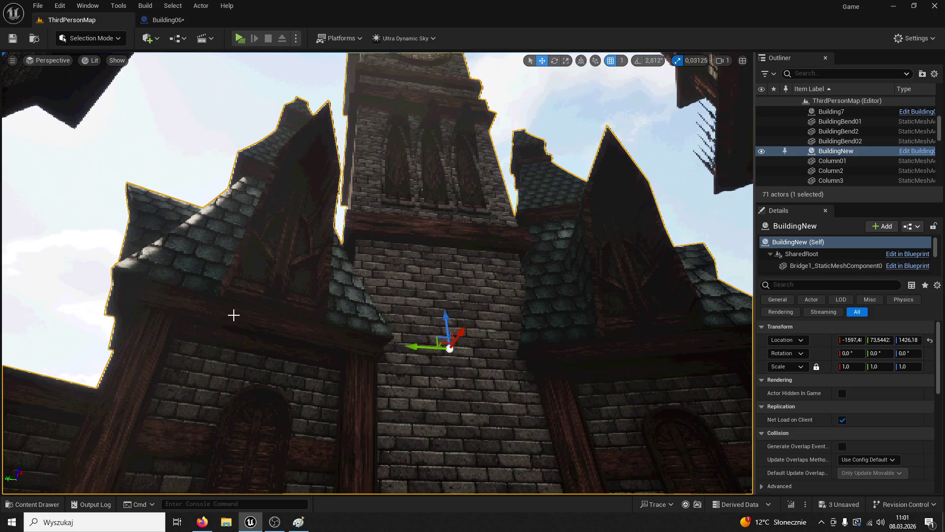
pyautogui.moveTo(268, 261); pyautogui.dragTo(276, 335)
pyautogui.click(389, 281)
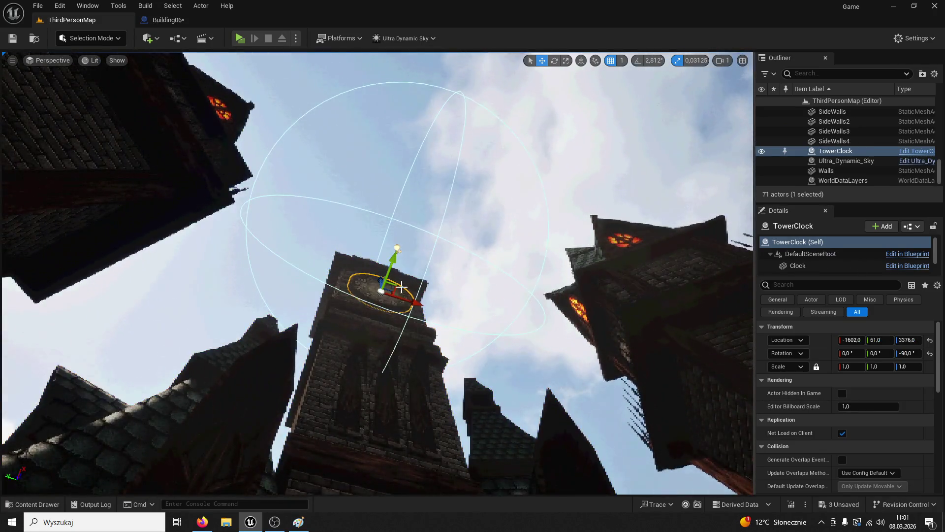
# Open the TowerClock blueprint and marquee-select its time-of-day material-swap nodes in the Event Graph
pyautogui.click(917, 152)
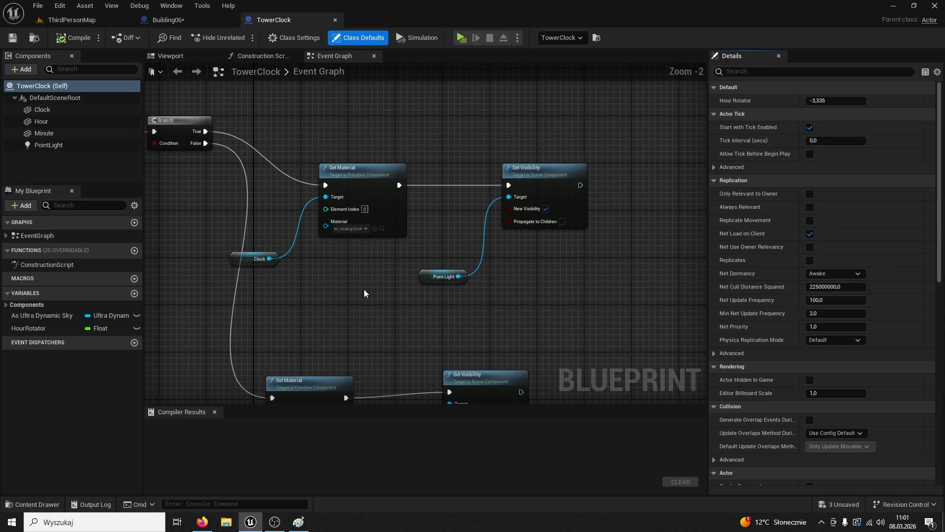
pyautogui.scroll(-6, 365, 288)
pyautogui.scroll(2, 493, 286)
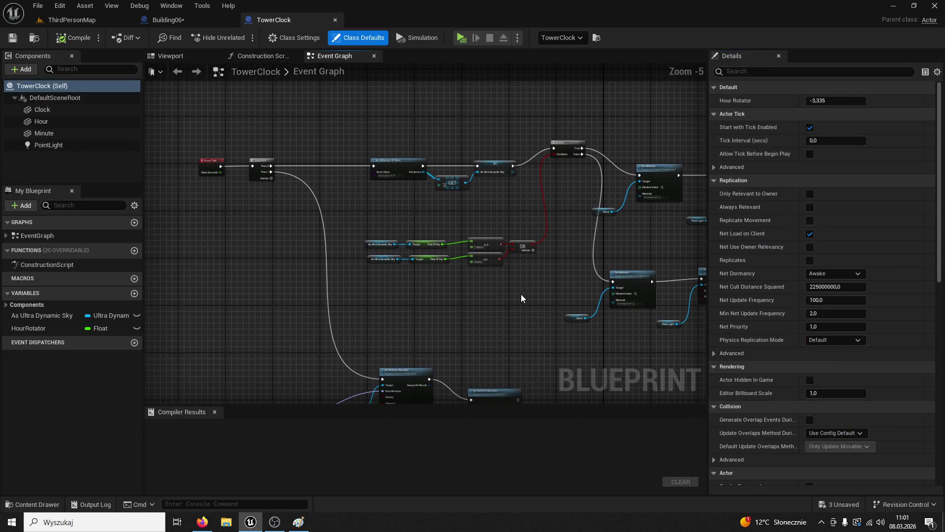
pyautogui.scroll(-1, 485, 285)
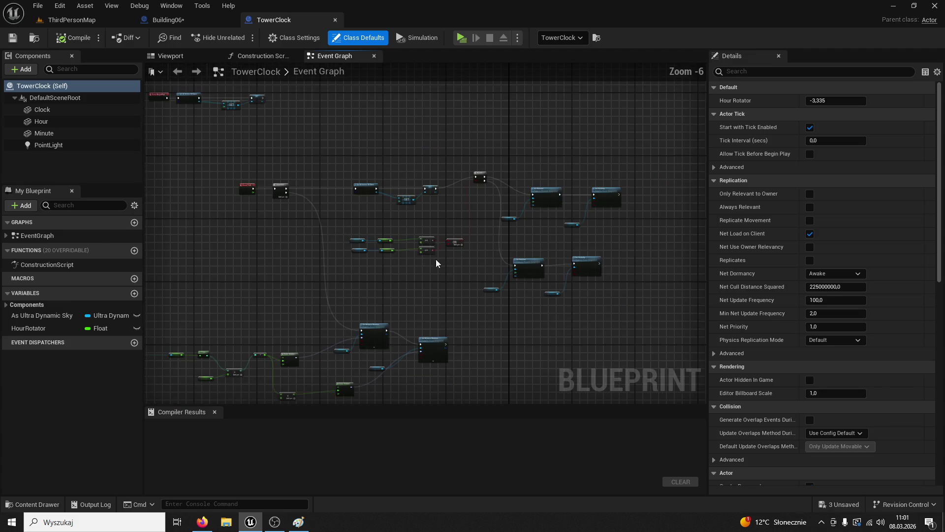
pyautogui.moveTo(357, 162); pyautogui.dragTo(615, 303)
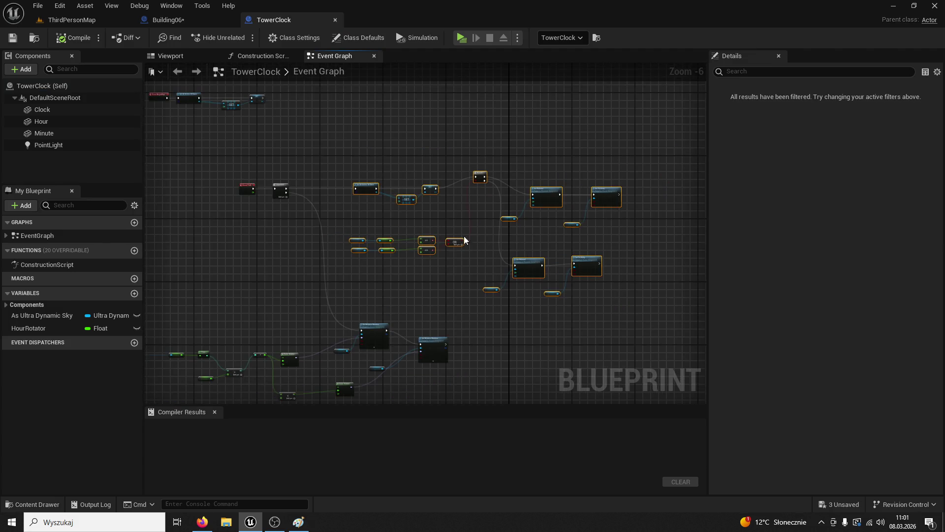
# Return to the ThirdPersonMap level and select the BuildingNew actor near the clock tower roofs
pyautogui.click(32, 504)
pyautogui.click(168, 20)
pyautogui.click(72, 19)
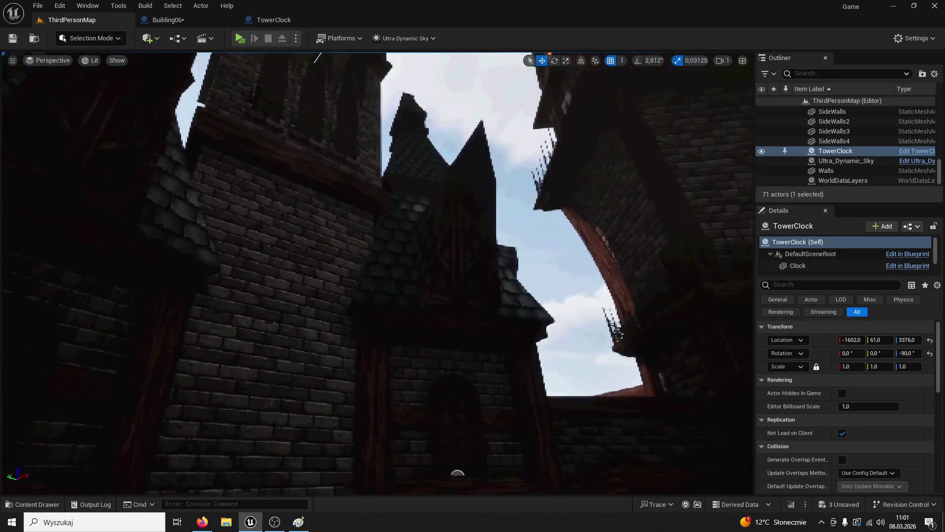
pyautogui.moveTo(423, 242)
pyautogui.mouseDown()
pyautogui.moveTo(414, 240)
pyautogui.moveTo(436, 246)
pyautogui.mouseUp()
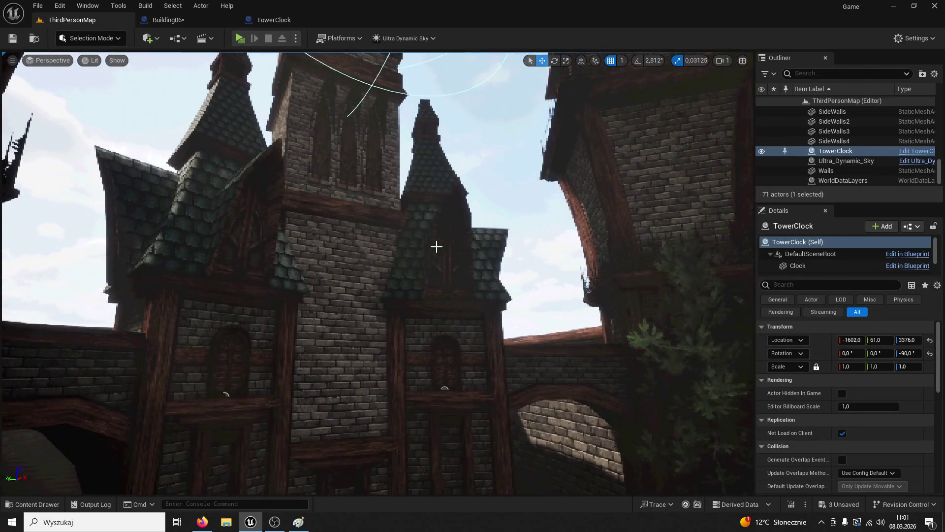
pyautogui.click(448, 253)
# In Building06's Event Graph, delete Event ActorBeginOverlap and wire Event Tick into Get All Actors Of Class
pyautogui.click(908, 151)
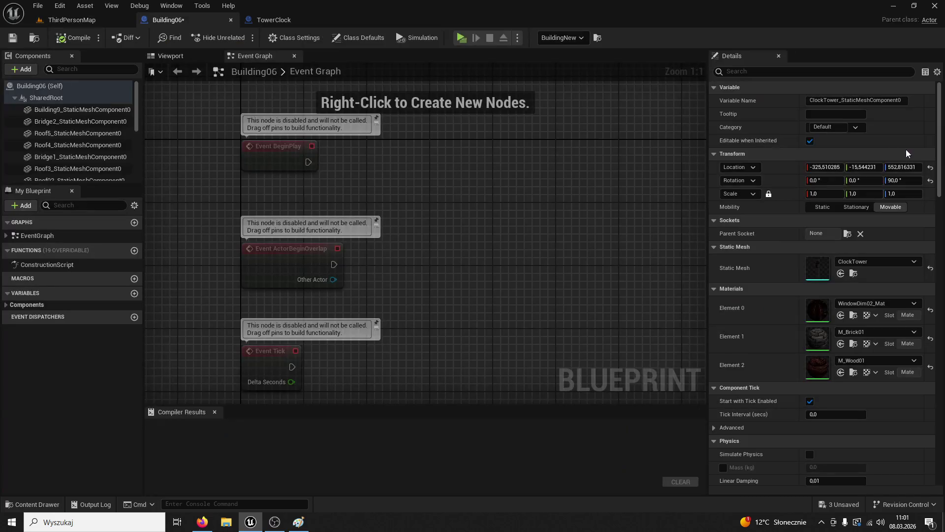
pyautogui.scroll(-7, 496, 268)
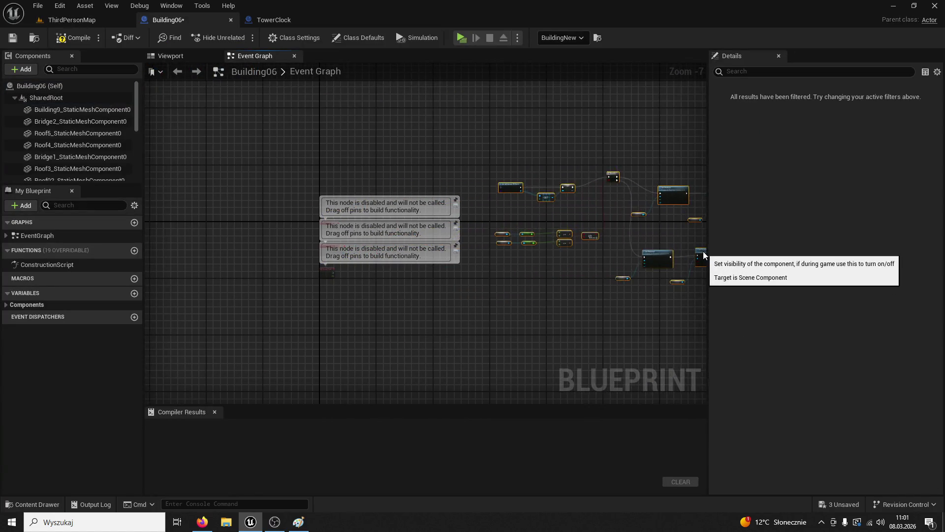
pyautogui.scroll(6, 384, 308)
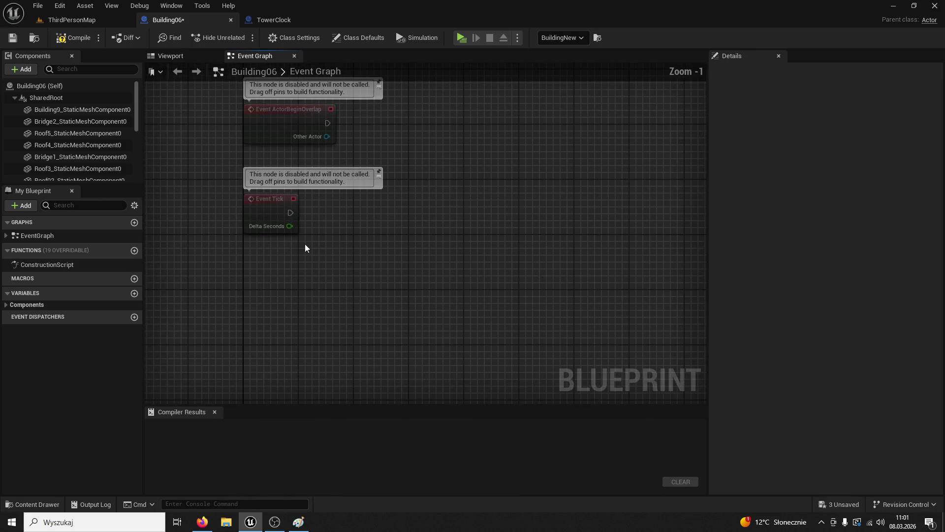
pyautogui.click(302, 110)
pyautogui.press('Delete')
pyautogui.moveTo(289, 281)
pyautogui.mouseDown()
pyautogui.moveTo(553, 135)
pyautogui.moveTo(382, 285)
pyautogui.mouseUp()
pyautogui.moveTo(260, 258)
pyautogui.mouseDown()
pyautogui.moveTo(394, 135)
pyautogui.moveTo(583, 146)
pyautogui.moveTo(580, 130)
pyautogui.mouseUp()
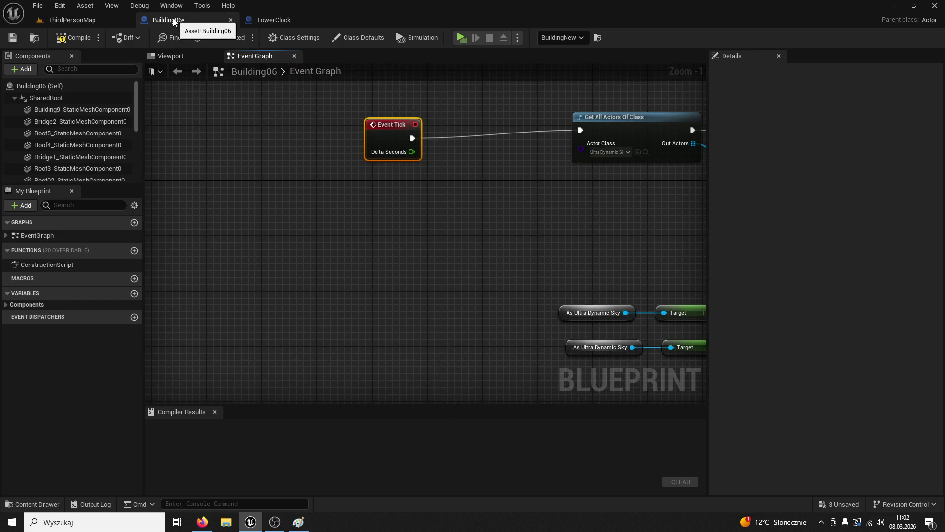
# Compare Building06's graph with TowerClock's, checking the As Ultra Dynamic Sky variable setup
pyautogui.click(282, 20)
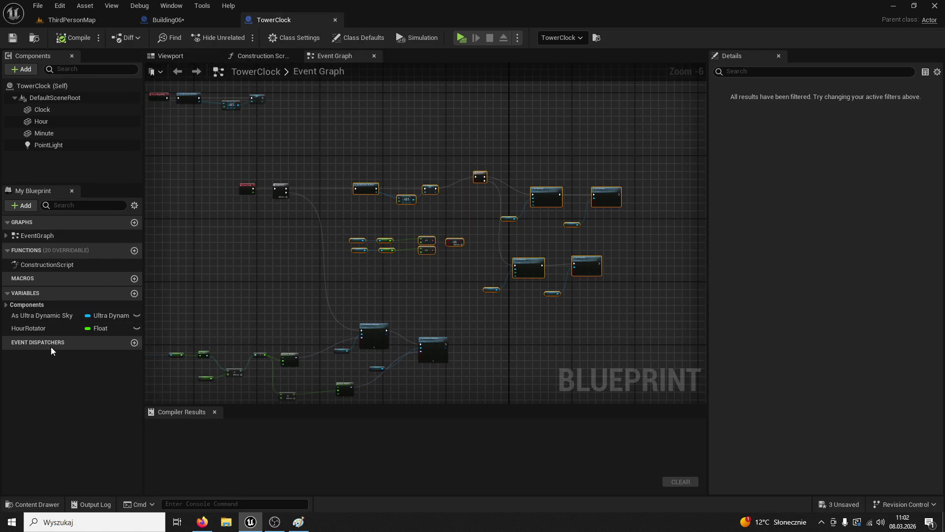
pyautogui.click(44, 316)
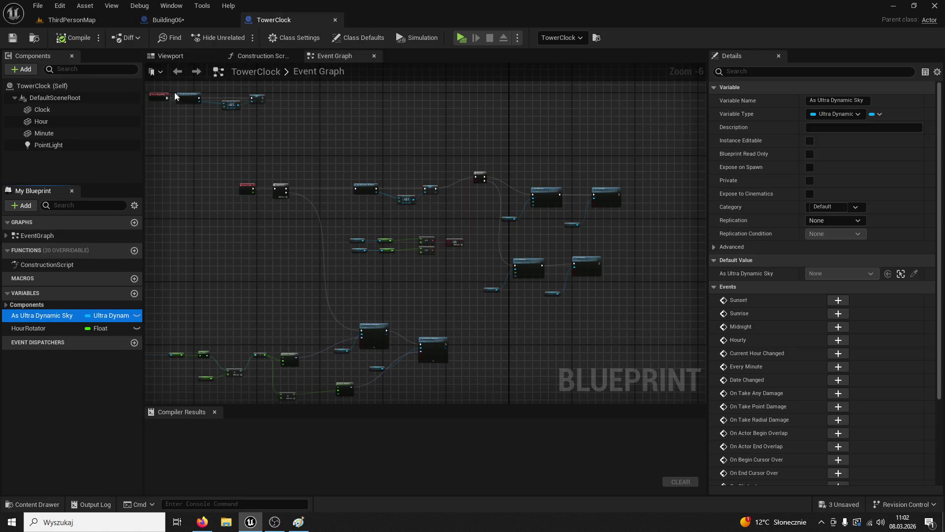
pyautogui.click(204, 20)
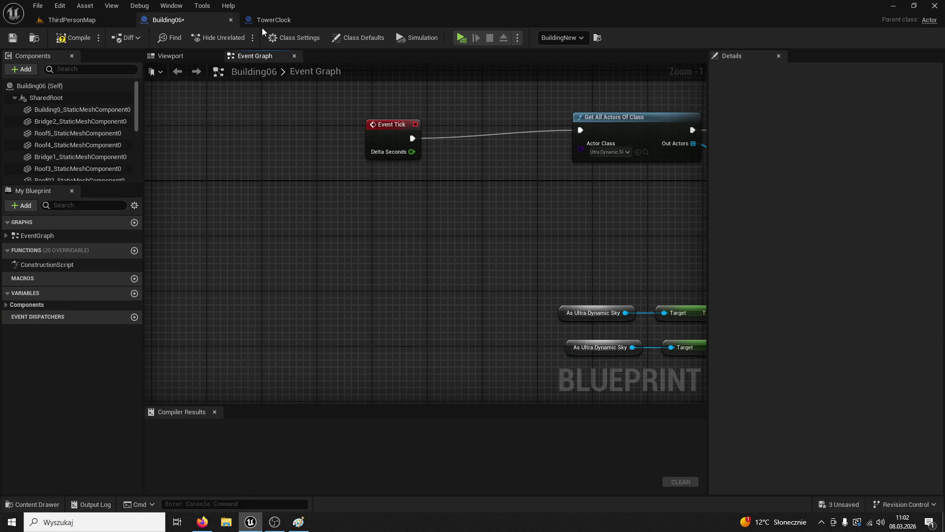
pyautogui.click(270, 20)
pyautogui.click(188, 22)
pyautogui.click(289, 22)
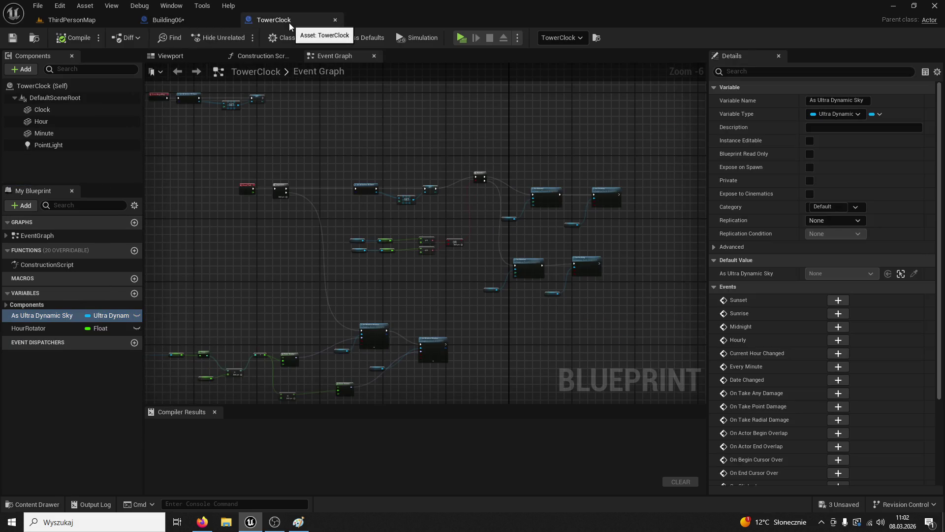
pyautogui.click(206, 19)
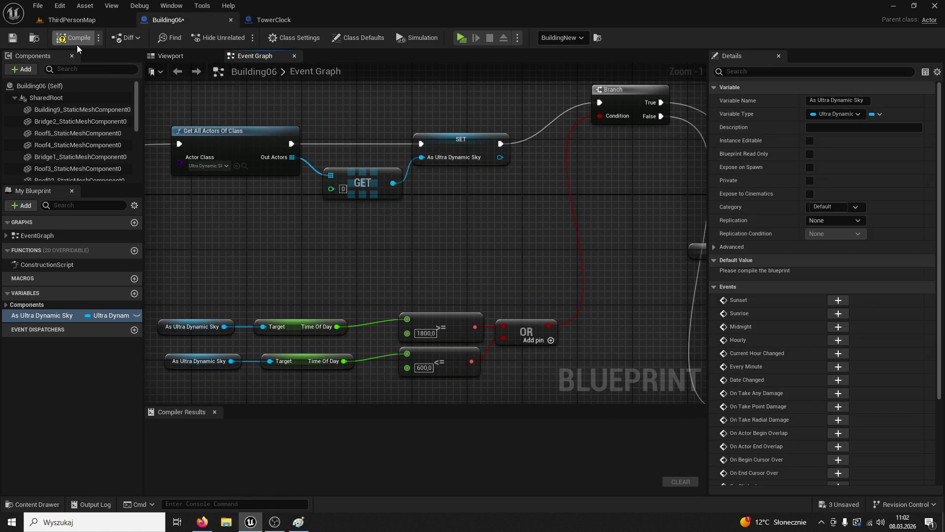
# Compile Building06 and locate the erroring Clock and Point Light nodes in the Event Graph
pyautogui.click(75, 43)
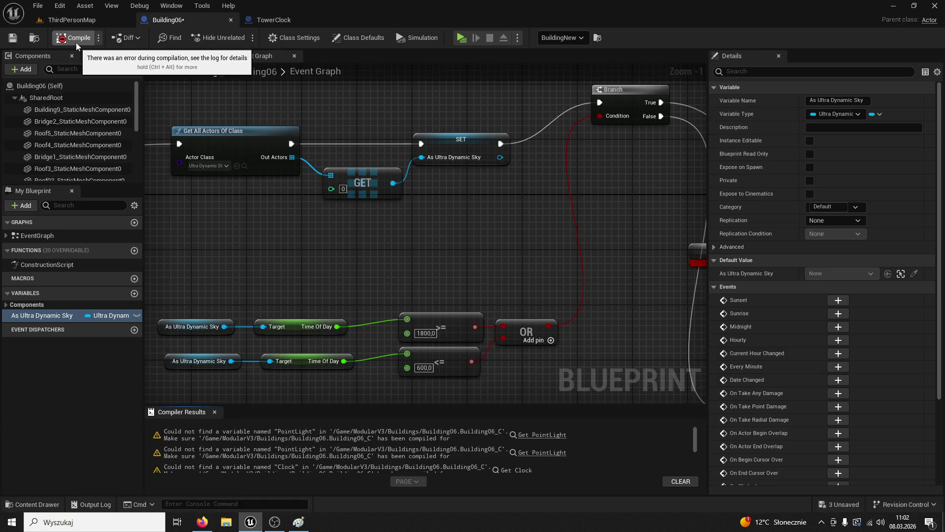
pyautogui.scroll(-3, 411, 212)
pyautogui.scroll(3, 412, 217)
pyautogui.moveTo(416, 208); pyautogui.dragTo(237, 253)
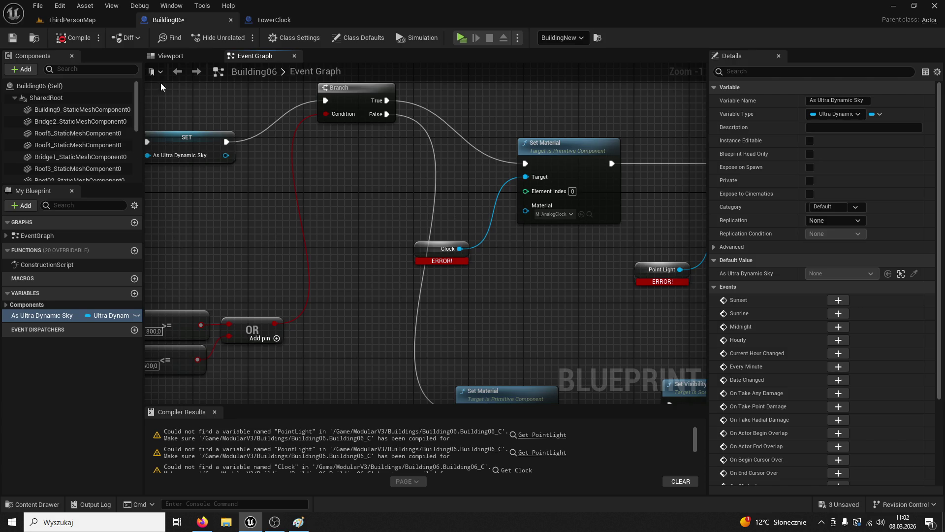
pyautogui.click(181, 60)
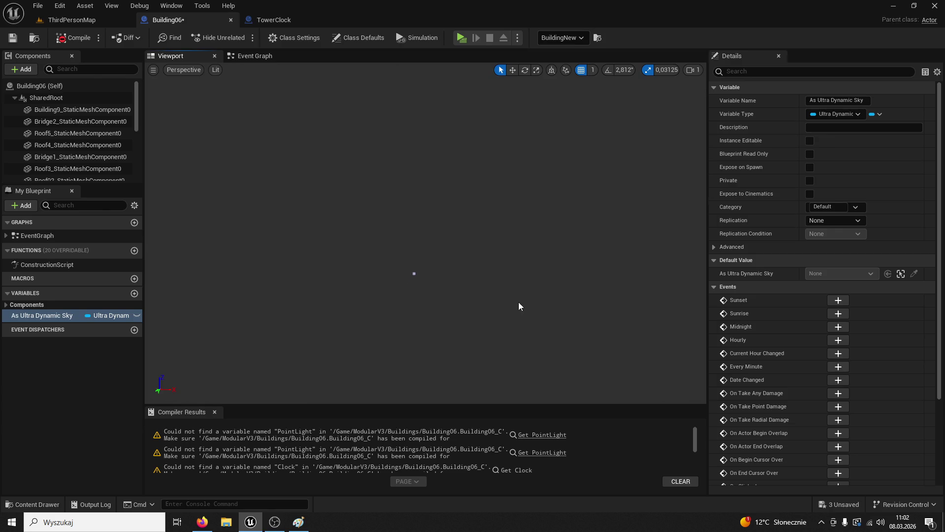
pyautogui.click(266, 57)
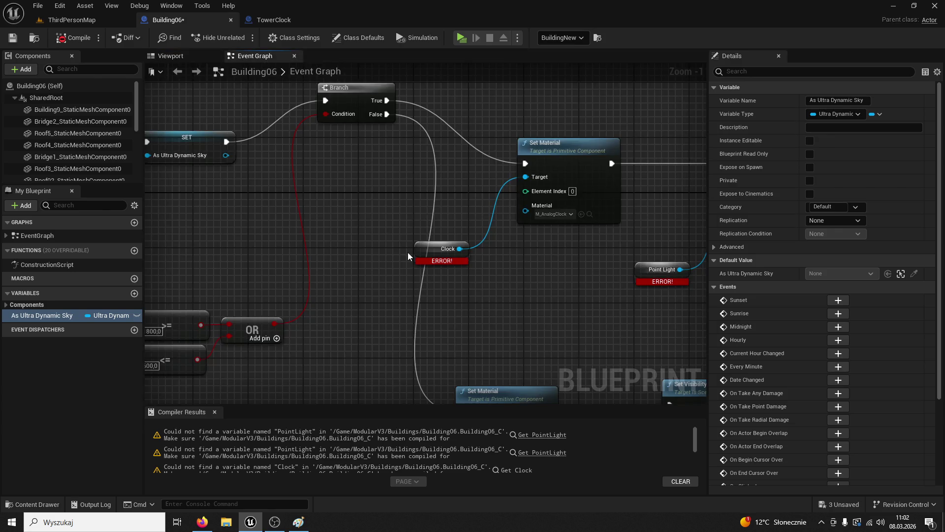
# Break Set Material's incoming exec link and delete the Clock node and both Point Light nodes
pyautogui.moveTo(408, 256); pyautogui.dragTo(458, 300)
pyautogui.press('Delete')
pyautogui.rightClick(391, 110)
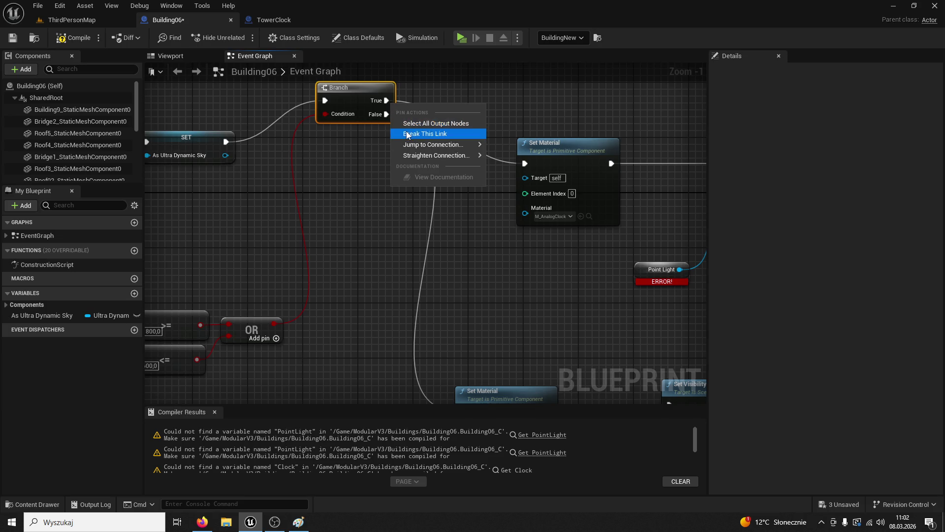
pyautogui.click(428, 143)
pyautogui.rightClick(449, 297)
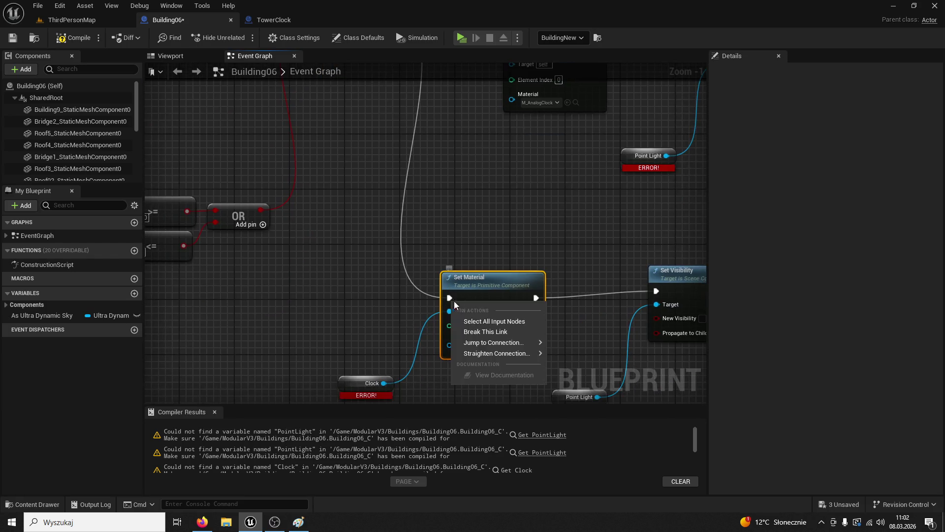
pyautogui.click(473, 331)
pyautogui.click(367, 383)
pyautogui.press('Delete')
pyautogui.click(496, 345)
pyautogui.press('Delete')
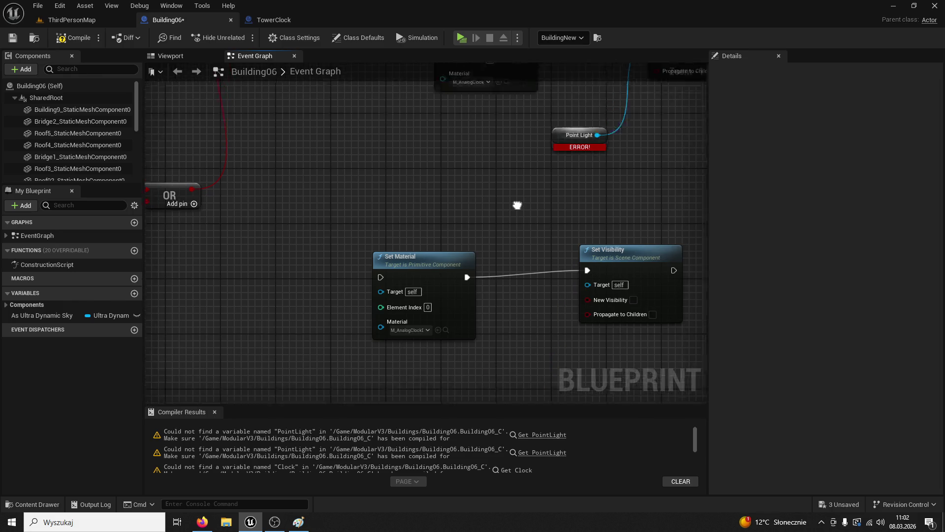
pyautogui.click(539, 216)
pyautogui.press('Delete')
# Recompile Building06 successfully and select the ClockTower mesh in the Viewport preview
pyautogui.moveTo(433, 205); pyautogui.dragTo(465, 229)
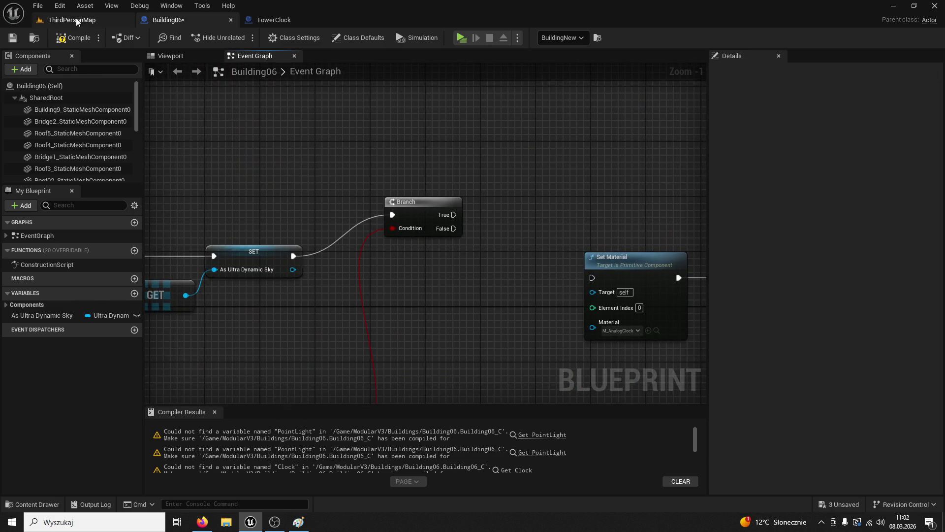
pyautogui.click(74, 37)
pyautogui.click(191, 59)
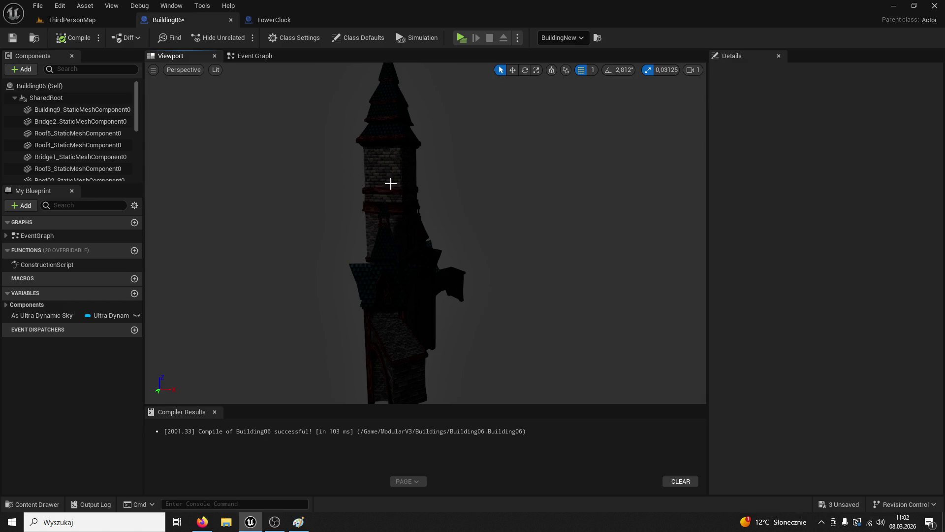
pyautogui.click(390, 184)
# Add two ClockTower component references and wire one to each Set Material Target
pyautogui.moveTo(390, 184)
pyautogui.mouseDown()
pyautogui.moveTo(365, 188)
pyautogui.moveTo(334, 170)
pyautogui.mouseUp()
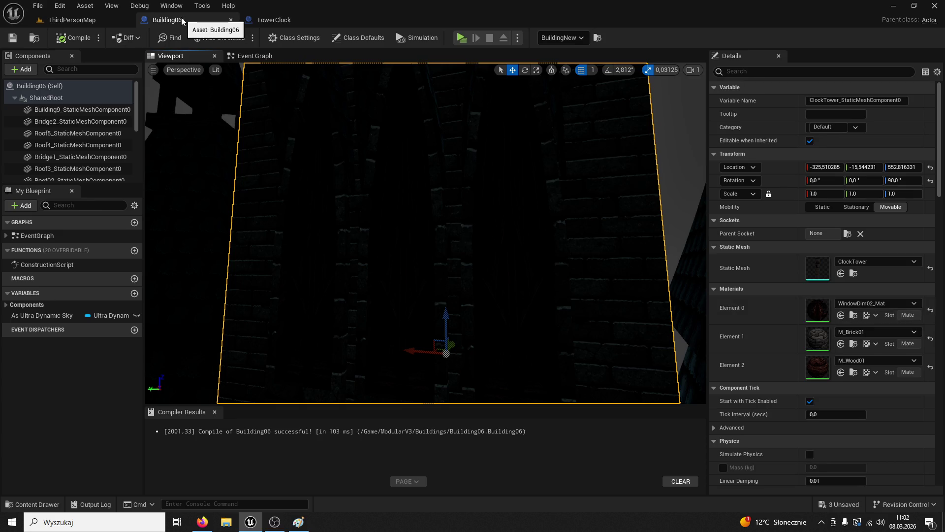
pyautogui.scroll(-3, 75, 135)
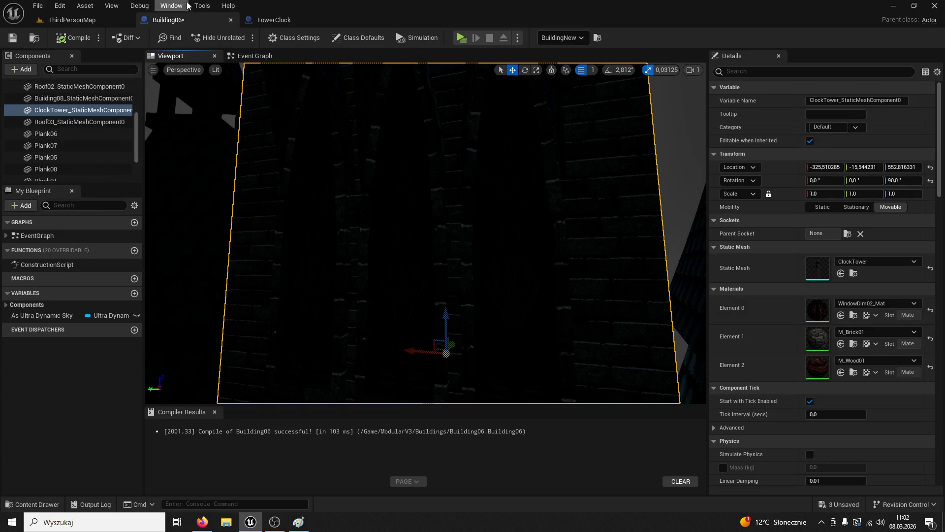
pyautogui.click(252, 56)
pyautogui.moveTo(97, 111)
pyautogui.mouseDown()
pyautogui.moveTo(495, 337)
pyautogui.moveTo(378, 343)
pyautogui.mouseUp()
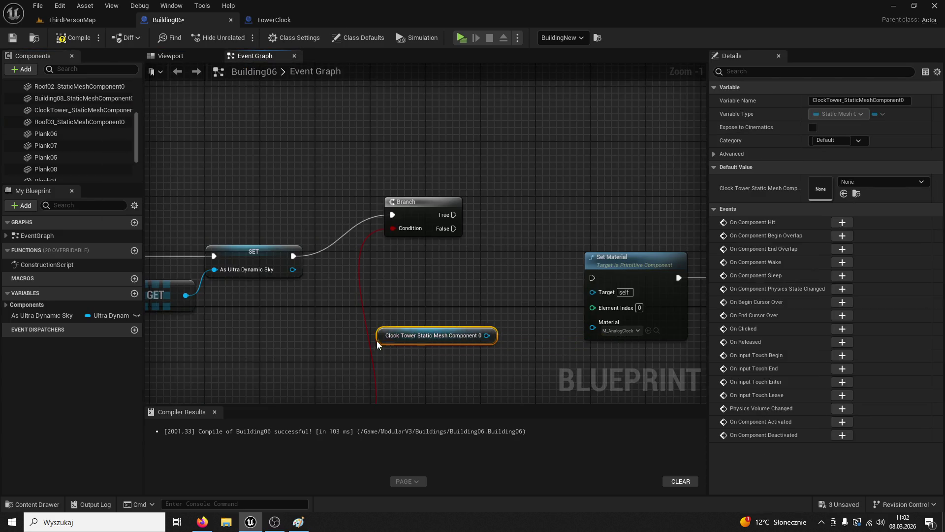
pyautogui.moveTo(487, 335)
pyautogui.mouseDown()
pyautogui.moveTo(570, 313)
pyautogui.moveTo(592, 291)
pyautogui.mouseUp()
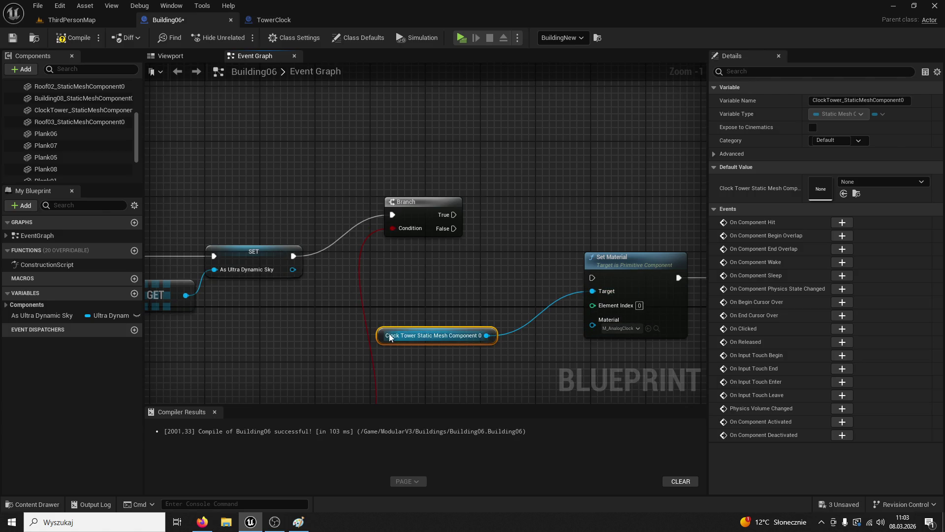
pyautogui.hotkey('ctrl', 'v')
pyautogui.moveTo(480, 290); pyautogui.dragTo(516, 254)
# Connect Branch True to the upper Set Material and Branch False to the lower one
pyautogui.scroll(-2, 516, 254)
pyautogui.moveTo(546, 224)
pyautogui.mouseDown()
pyautogui.moveTo(484, 266)
pyautogui.moveTo(523, 349)
pyautogui.mouseUp()
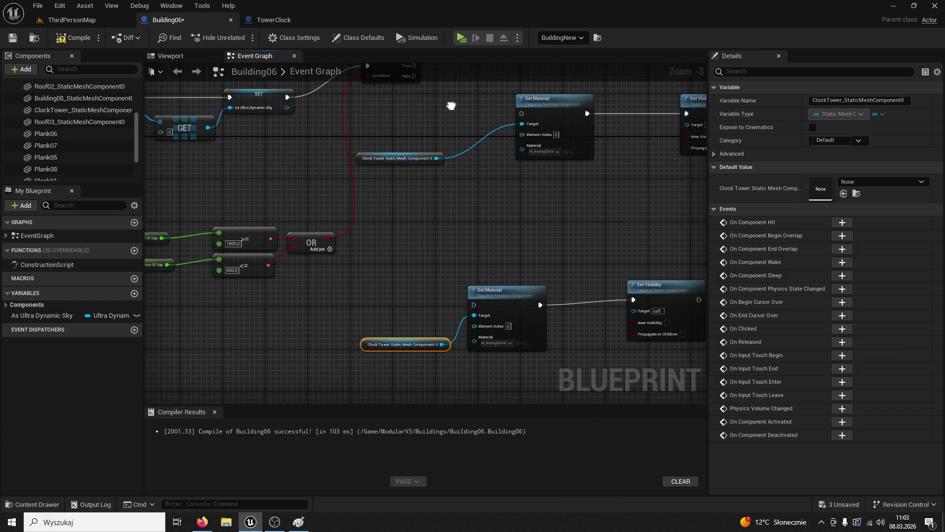
pyautogui.moveTo(416, 153)
pyautogui.mouseDown()
pyautogui.moveTo(500, 212)
pyautogui.moveTo(523, 201)
pyautogui.mouseUp()
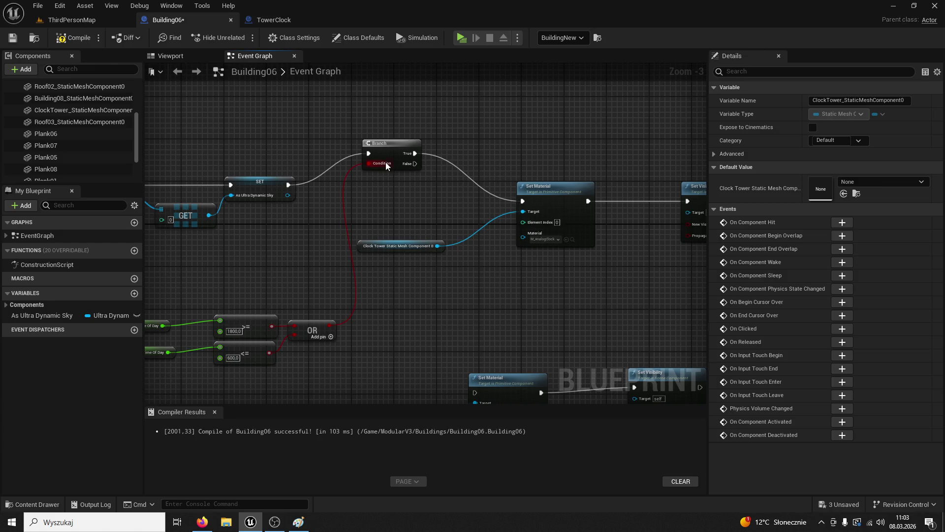
pyautogui.moveTo(415, 164)
pyautogui.mouseDown()
pyautogui.moveTo(474, 389)
pyautogui.moveTo(480, 372)
pyautogui.mouseUp()
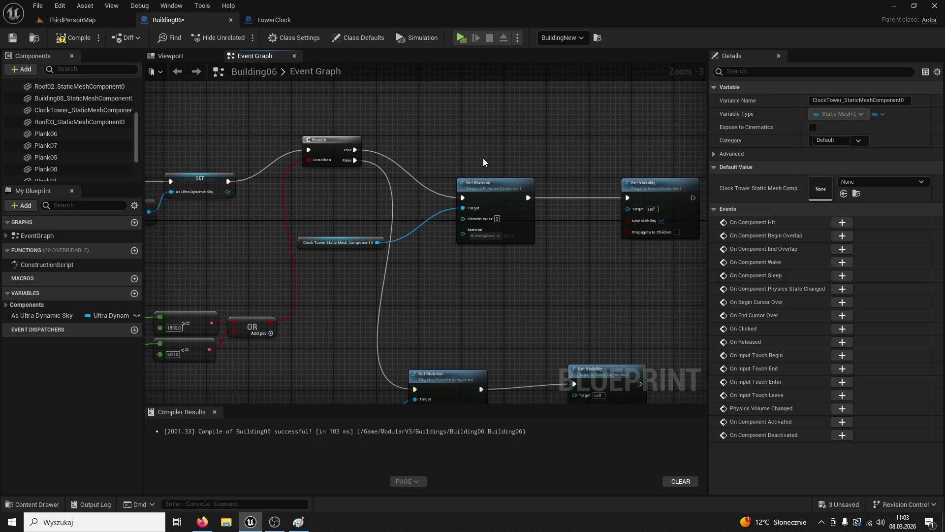
pyautogui.click(480, 187)
pyautogui.click(32, 504)
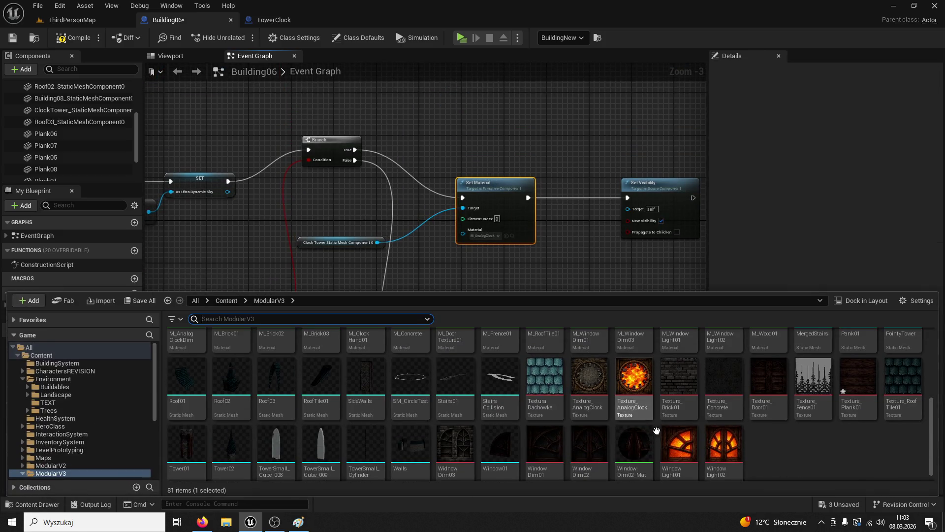
pyautogui.scroll(2, 664, 442)
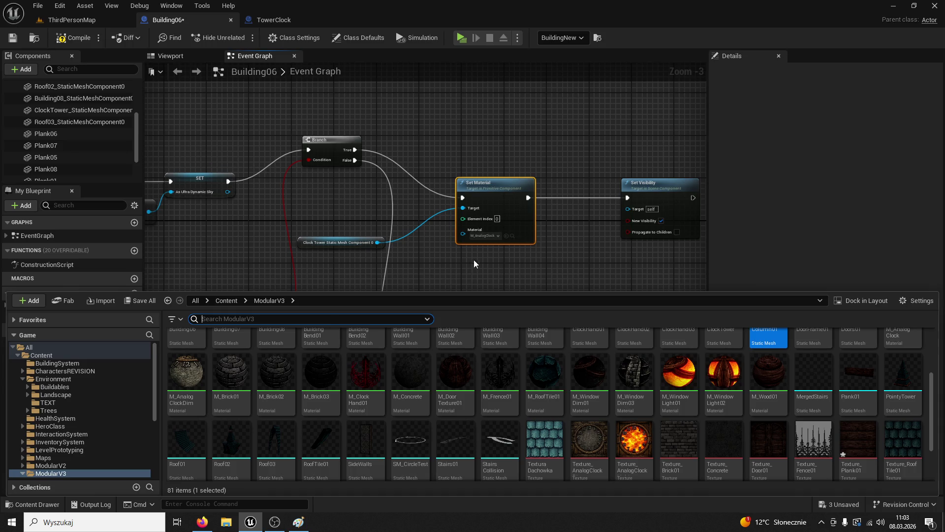
pyautogui.click(496, 205)
pyautogui.moveTo(504, 280); pyautogui.dragTo(500, 203)
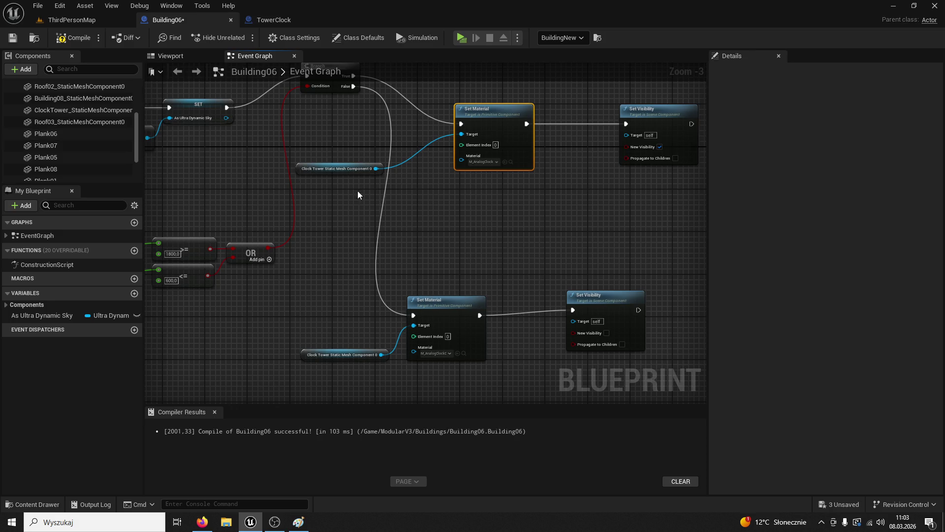
pyautogui.doubleClick(308, 355)
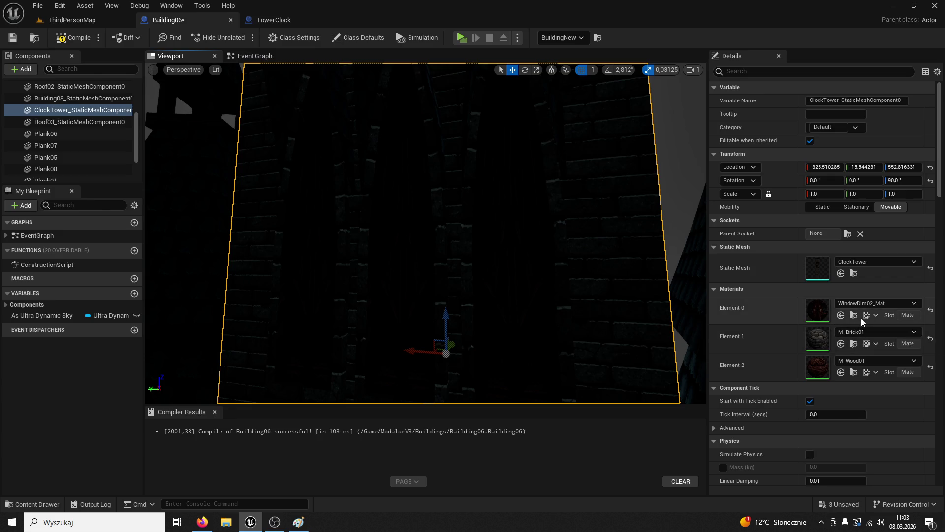
pyautogui.click(860, 319)
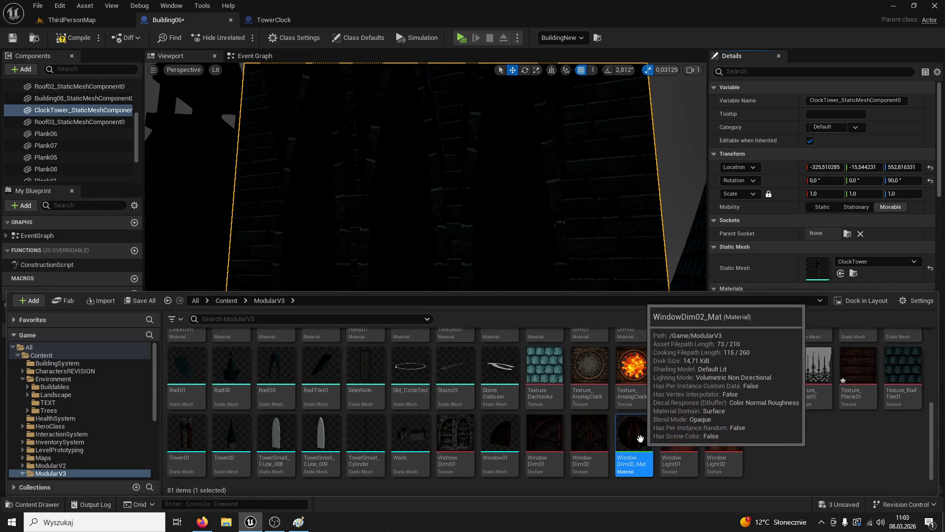
pyautogui.scroll(2, 640, 450)
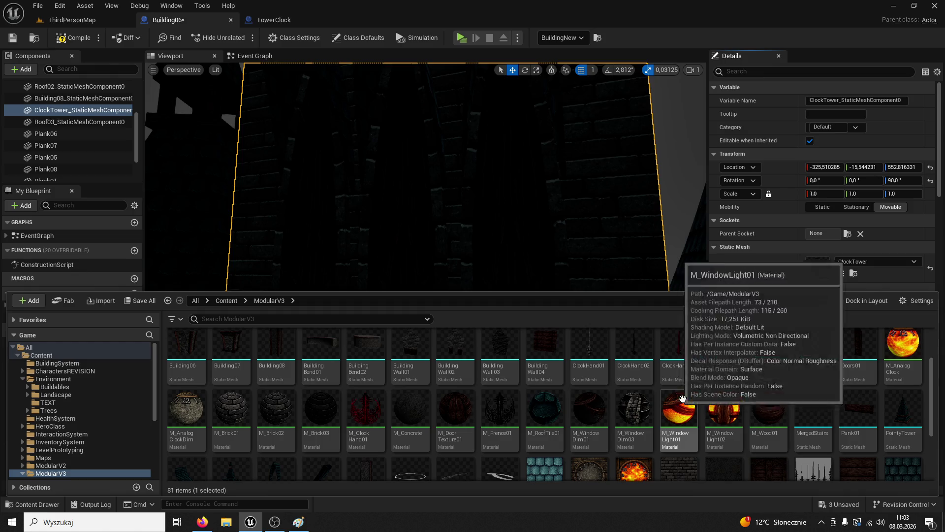
pyautogui.click(265, 19)
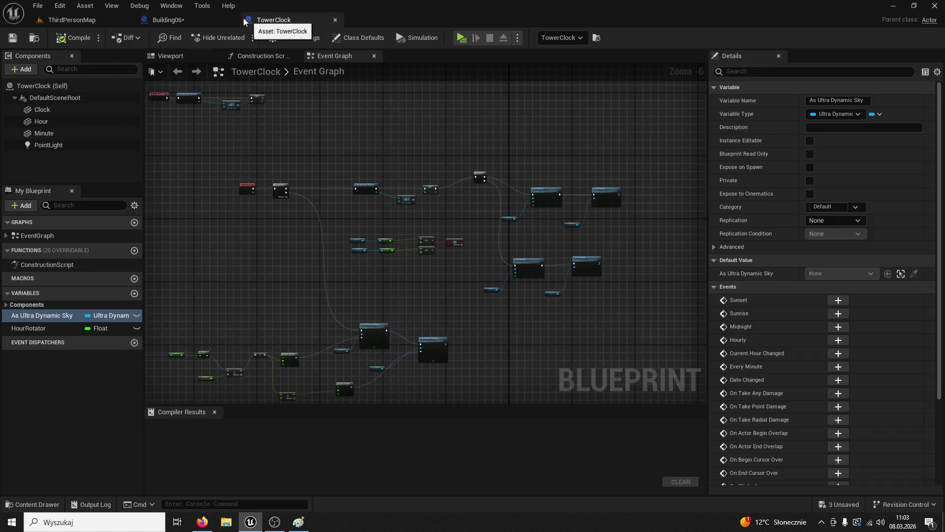
pyautogui.click(212, 20)
pyautogui.click(252, 56)
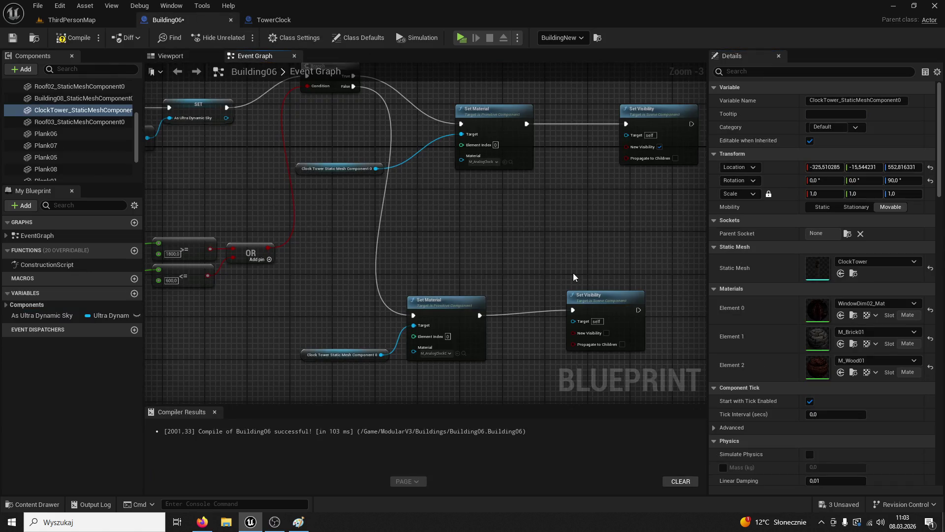
# Give the upper Set Material the window-light material, compile, and delete the failing Set Visibility nodes
pyautogui.click(506, 162)
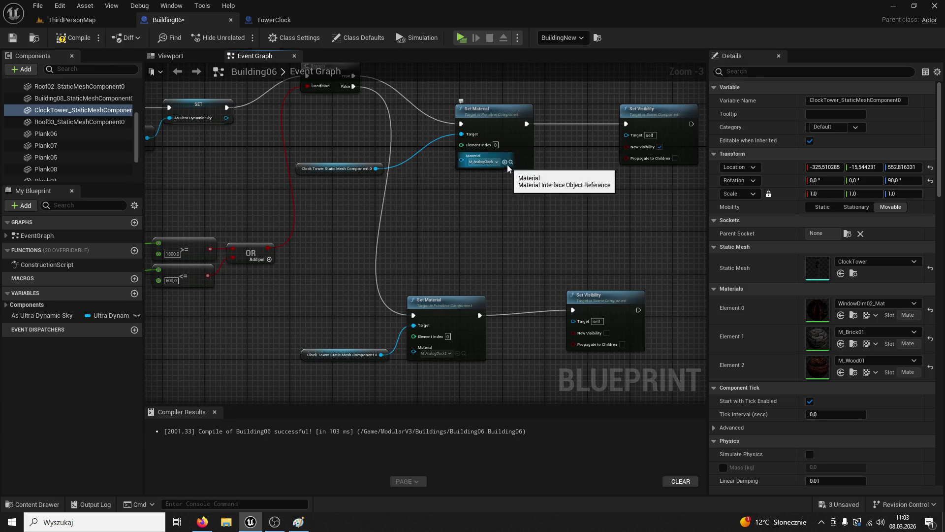
pyautogui.click(86, 41)
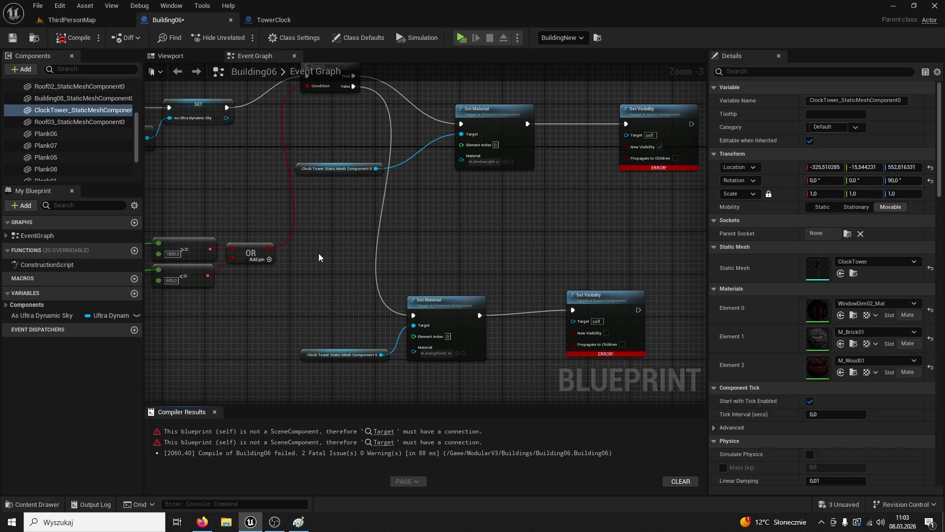
pyautogui.click(579, 303)
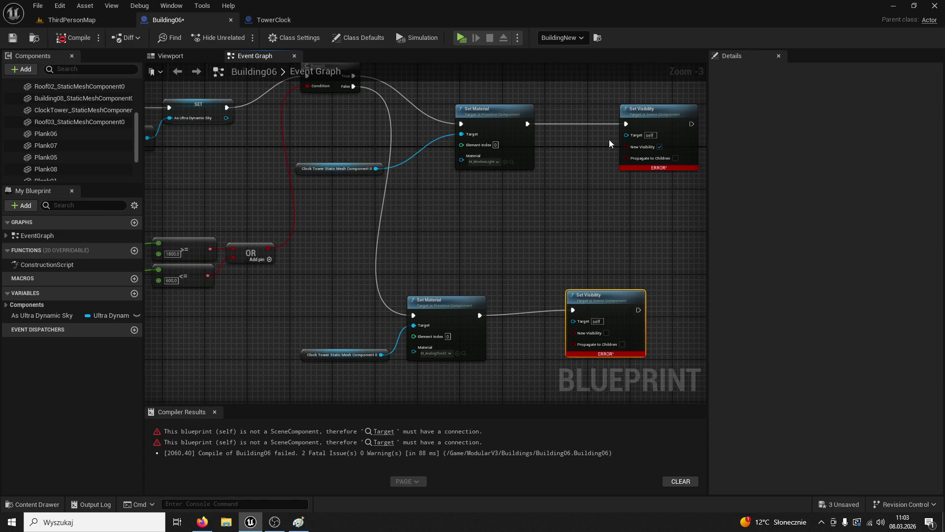
pyautogui.press('Delete')
pyautogui.click(629, 125)
pyautogui.press('Delete')
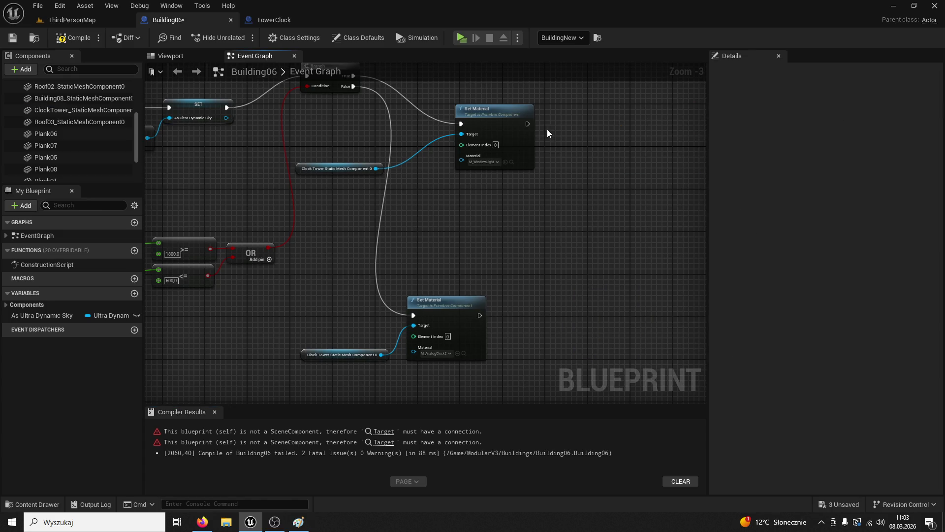
# Restore the Set Visibility nodes and instead break Set Material's link into Set Visibility
pyautogui.hotkey('ctrl', 'z')
pyautogui.hotkey('ctrl', 'z')
pyautogui.rightClick(530, 127)
pyautogui.press('Escape')
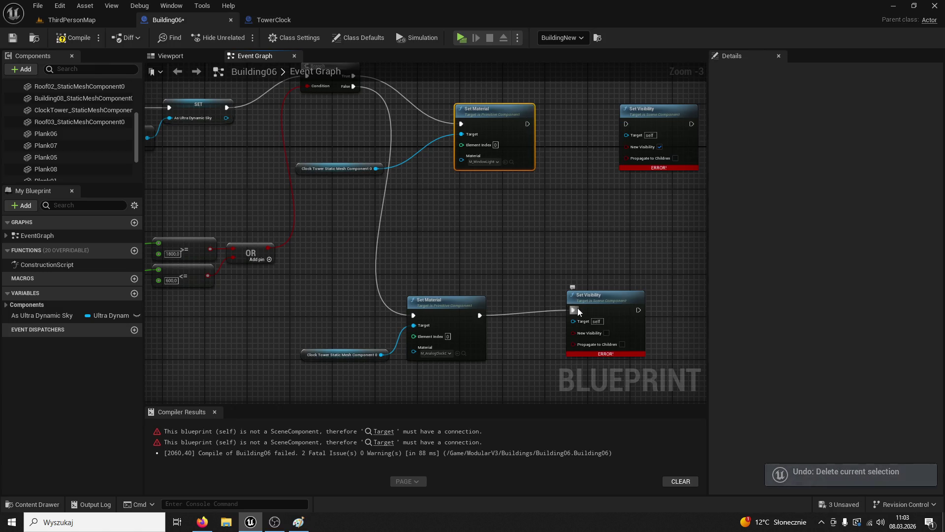
pyautogui.rightClick(574, 310)
pyautogui.click(610, 338)
# Assign the M_AnalogClock material to a Set Material node, then return to the ThirdPersonMap level
pyautogui.click(23, 505)
pyautogui.scroll(-5, 585, 361)
pyautogui.moveTo(584, 361)
pyautogui.mouseDown()
pyautogui.moveTo(532, 205)
pyautogui.moveTo(488, 204)
pyautogui.moveTo(448, 252)
pyautogui.mouseUp()
pyautogui.click(73, 20)
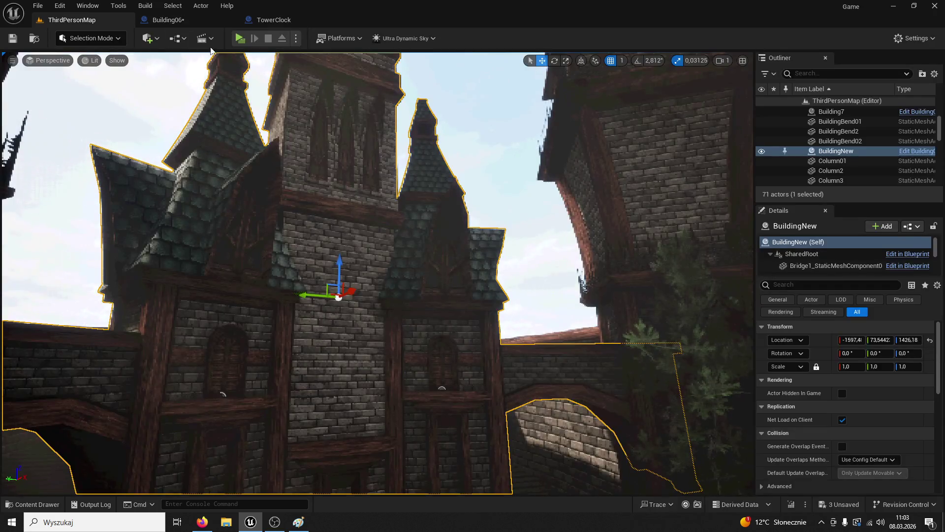
# Play-test the level in Game Preview, walking the character forward through the castle courtyard
pyautogui.click(239, 38)
pyautogui.press('w')
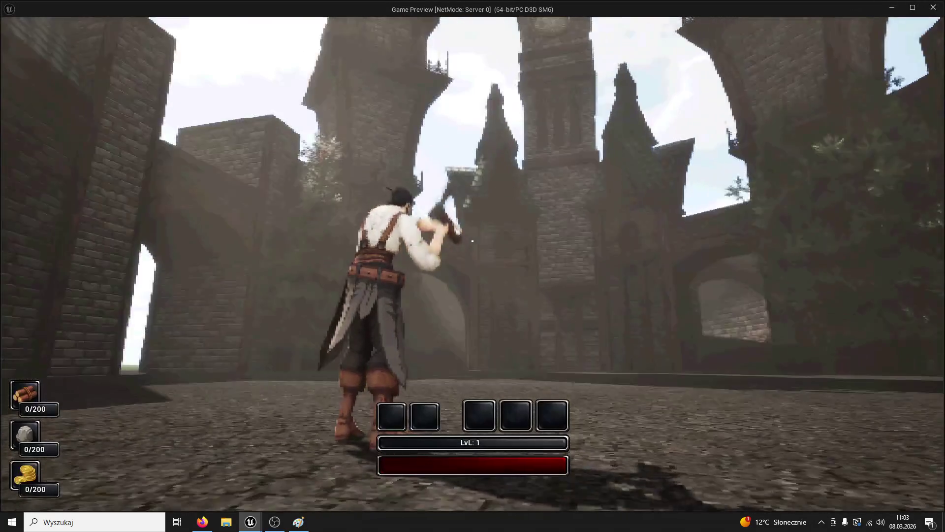
pyautogui.press('super')
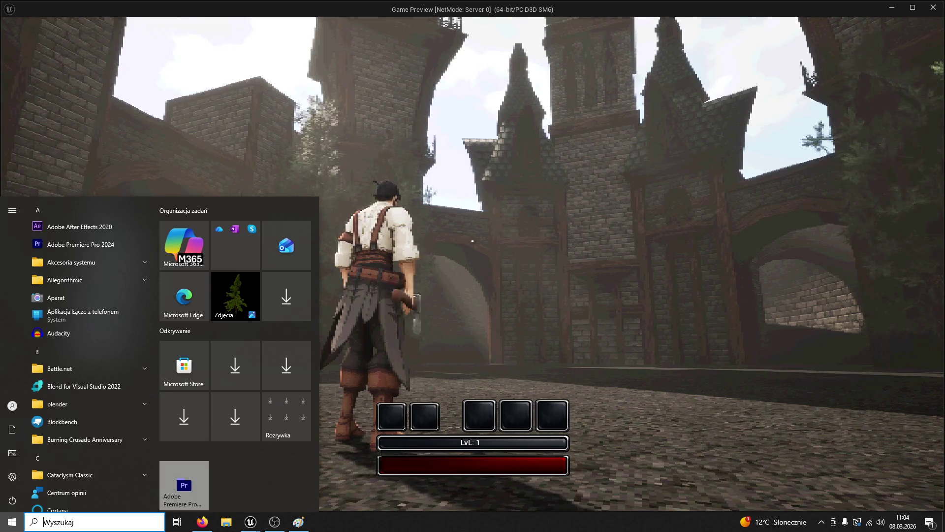
pyautogui.press('Escape')
pyautogui.click(740, 367)
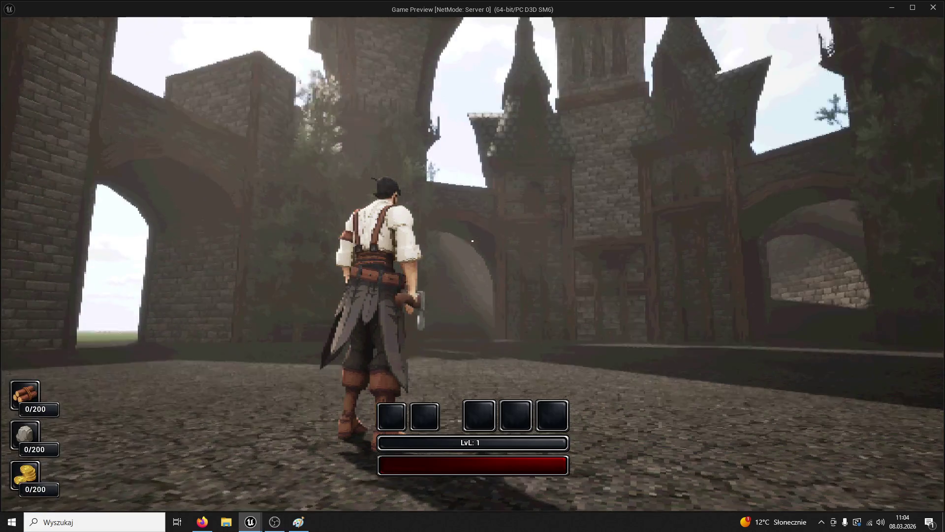
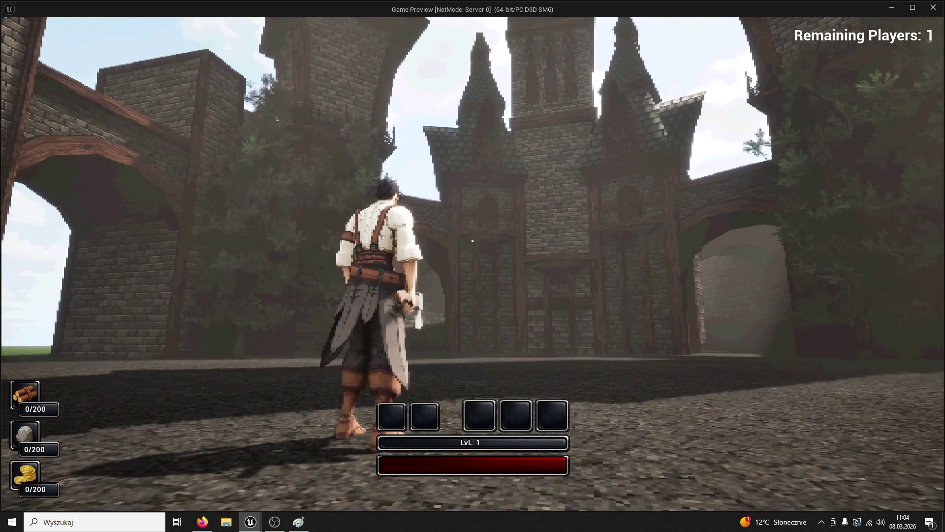
# Walk the character forward, then end the game preview to return to the Building06 blueprint
pyautogui.press('w')
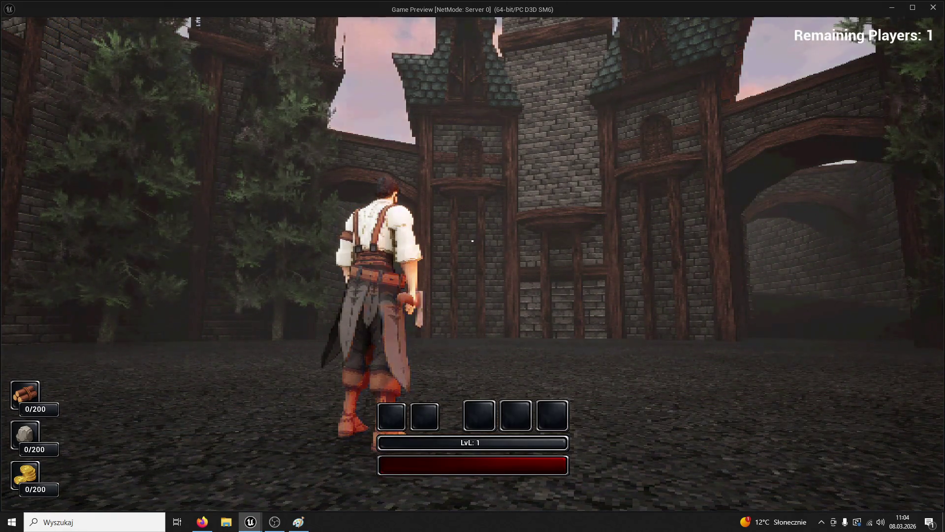
pyautogui.press('Escape')
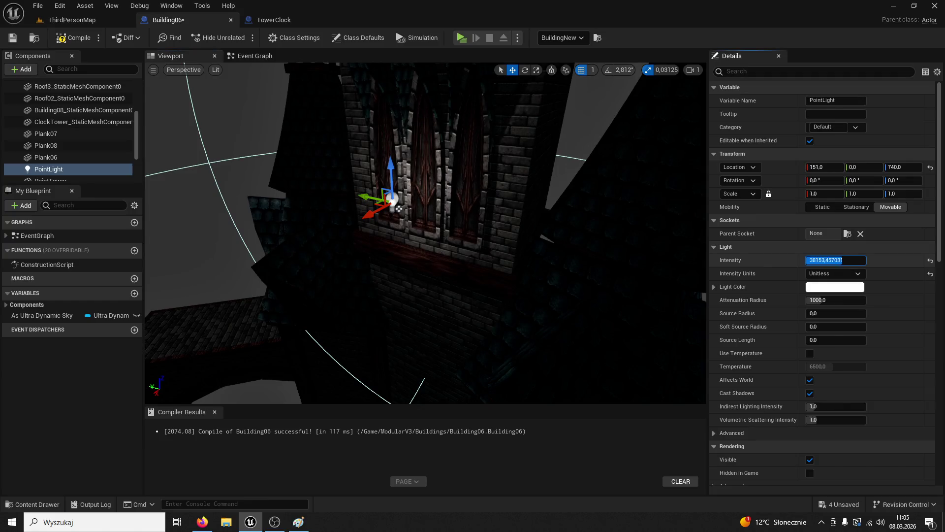
# Raise and reposition the PointLight on the facade, colour it orange and increase its intensity
pyautogui.moveTo(392, 171); pyautogui.dragTo(385, 132)
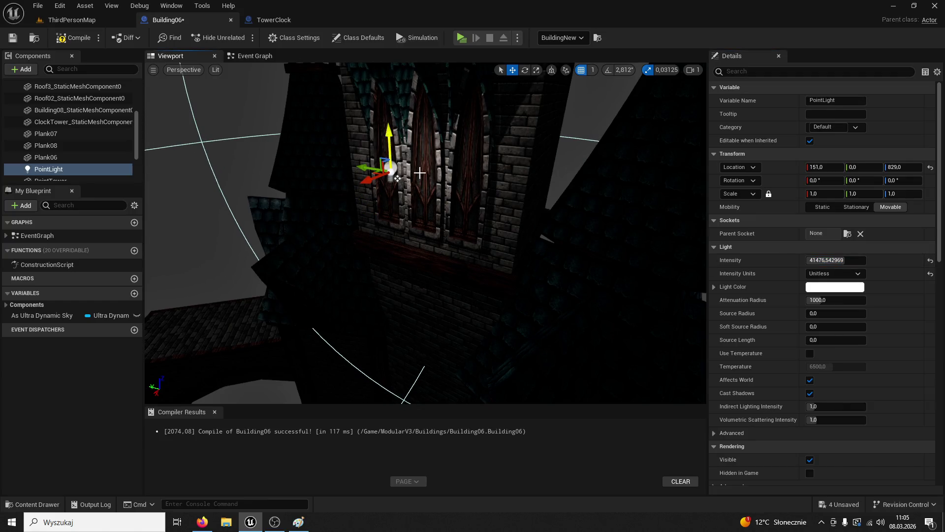
pyautogui.click(835, 287)
pyautogui.moveTo(699, 340)
pyautogui.mouseDown()
pyautogui.moveTo(717, 342)
pyautogui.moveTo(726, 358)
pyautogui.mouseUp()
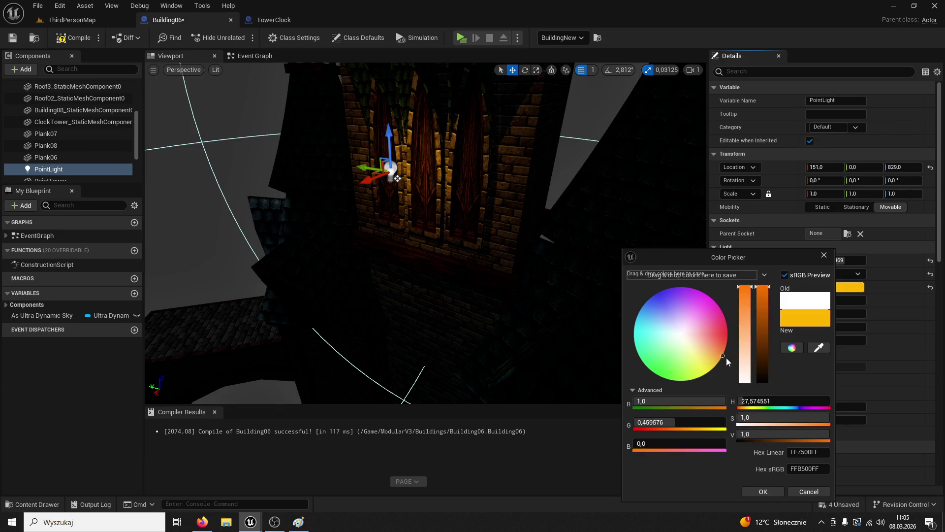
pyautogui.click(764, 492)
pyautogui.moveTo(368, 181); pyautogui.dragTo(378, 212)
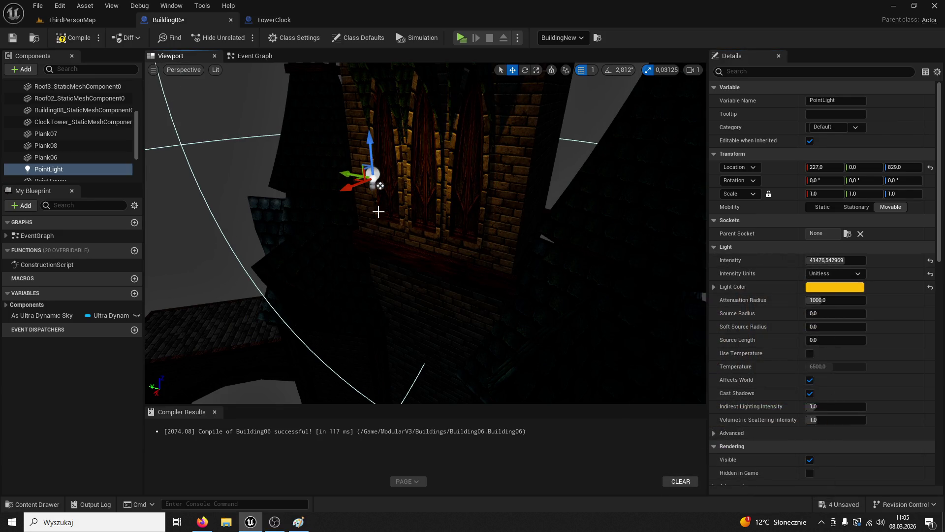
pyautogui.moveTo(827, 260)
pyautogui.mouseDown()
pyautogui.moveTo(862, 260)
pyautogui.moveTo(842, 260)
pyautogui.mouseUp()
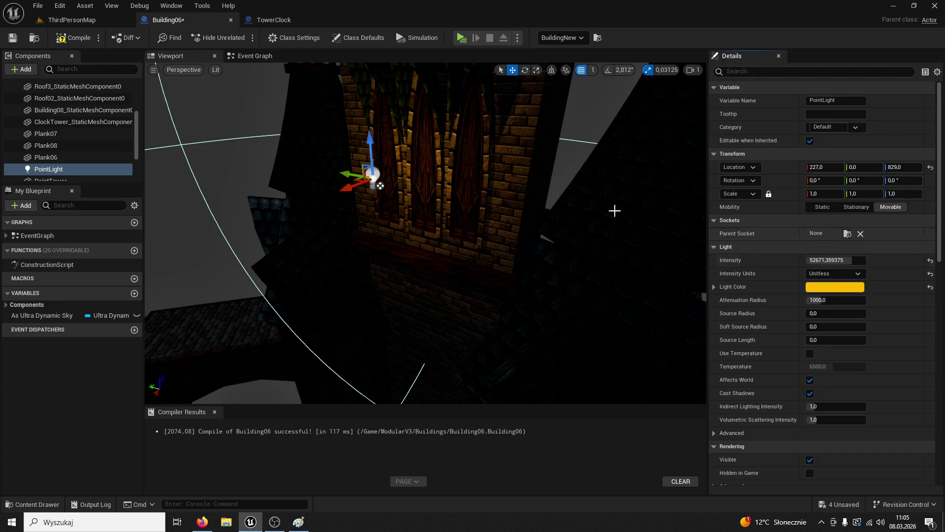
pyautogui.moveTo(370, 147); pyautogui.dragTo(371, 138)
# In the event graph, run a Point Light Set Visibility (visible checked) after Set Material
pyautogui.click(254, 56)
pyautogui.moveTo(85, 181)
pyautogui.mouseDown()
pyautogui.moveTo(130, 170)
pyautogui.moveTo(571, 315)
pyautogui.moveTo(581, 240)
pyautogui.moveTo(574, 215)
pyautogui.moveTo(505, 209)
pyautogui.mouseUp()
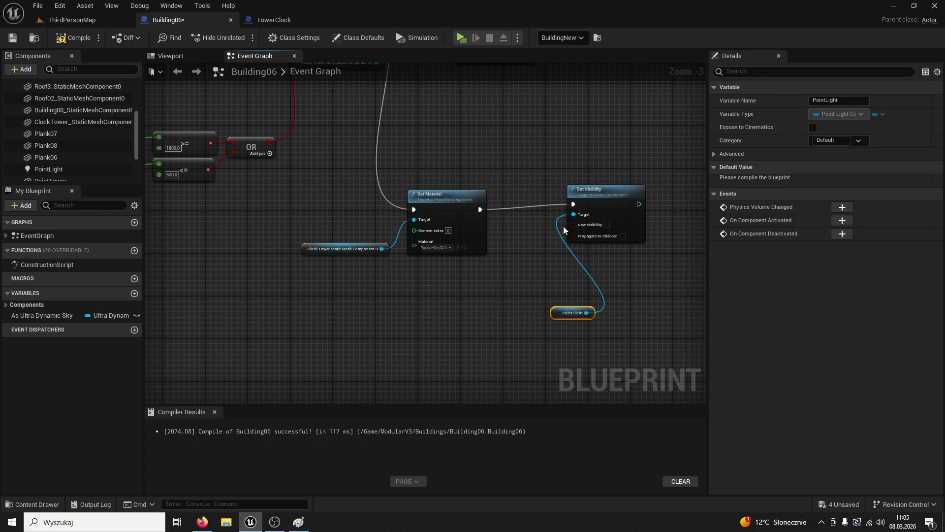
pyautogui.click(639, 322)
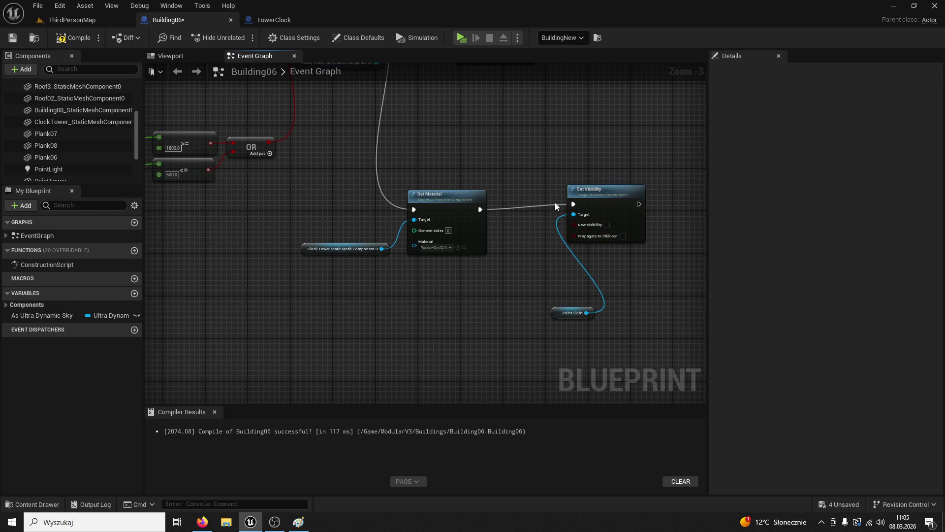
pyautogui.click(583, 194)
pyautogui.moveTo(572, 313)
pyautogui.mouseDown()
pyautogui.moveTo(505, 281)
pyautogui.moveTo(498, 312)
pyautogui.mouseUp()
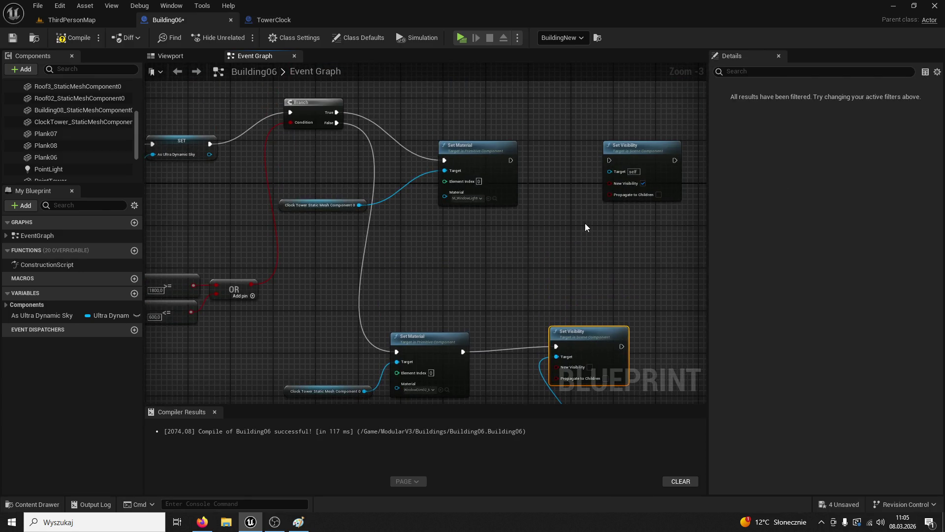
pyautogui.click(625, 151)
pyautogui.press('Delete')
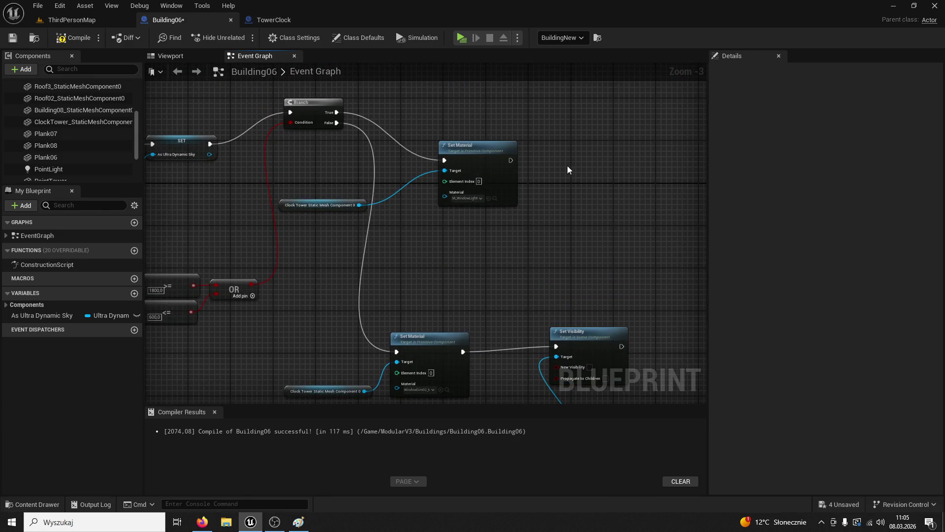
pyautogui.hotkey('ctrl', 'z')
pyautogui.moveTo(578, 123); pyautogui.dragTo(515, 160)
pyautogui.click(610, 143)
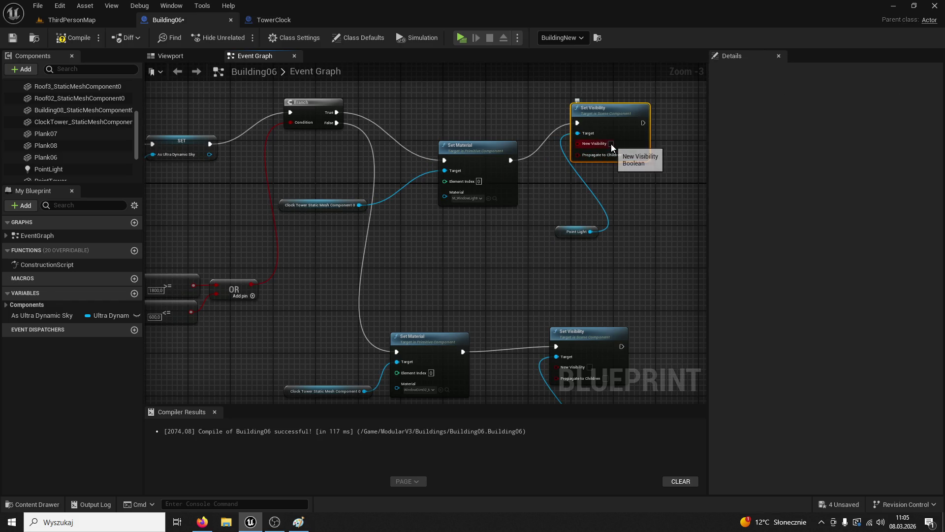
# Untick the PointLight's Visible property, save Building06 and start a play test
pyautogui.click(49, 169)
pyautogui.write('visi')
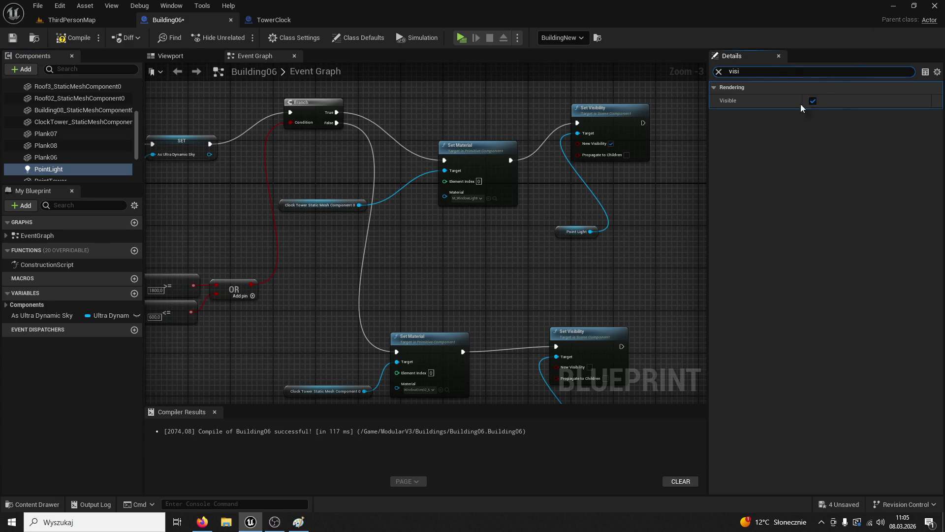
pyautogui.click(12, 37)
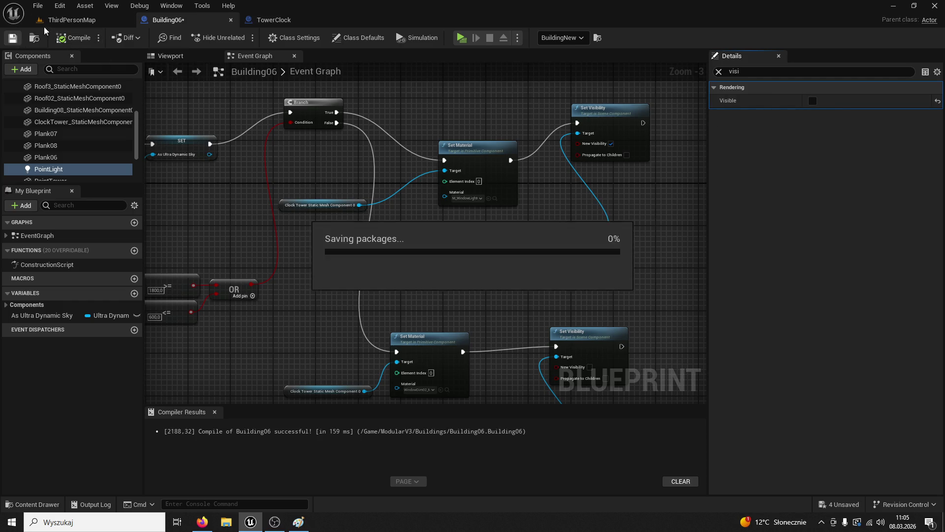
pyautogui.click(72, 19)
pyautogui.click(239, 37)
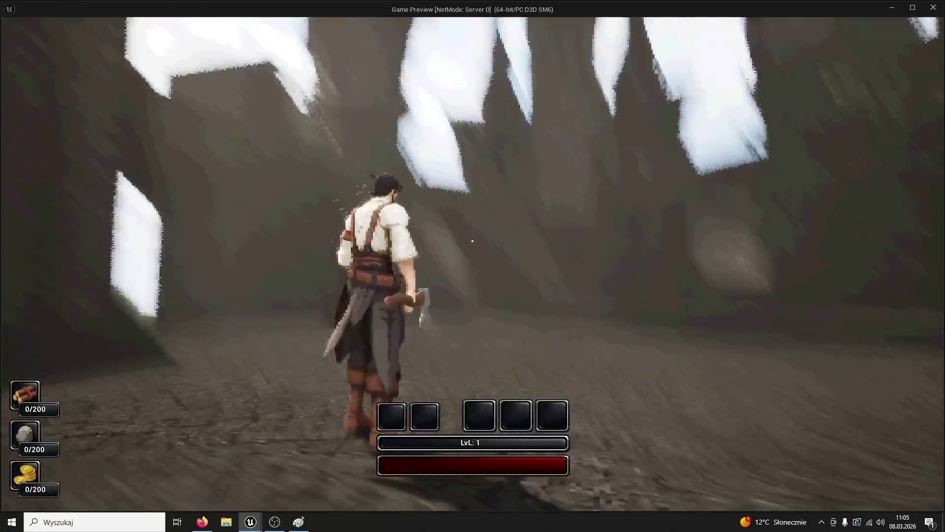
# Walk the character through the town, around the towers and across the courtyard
pyautogui.press('w')
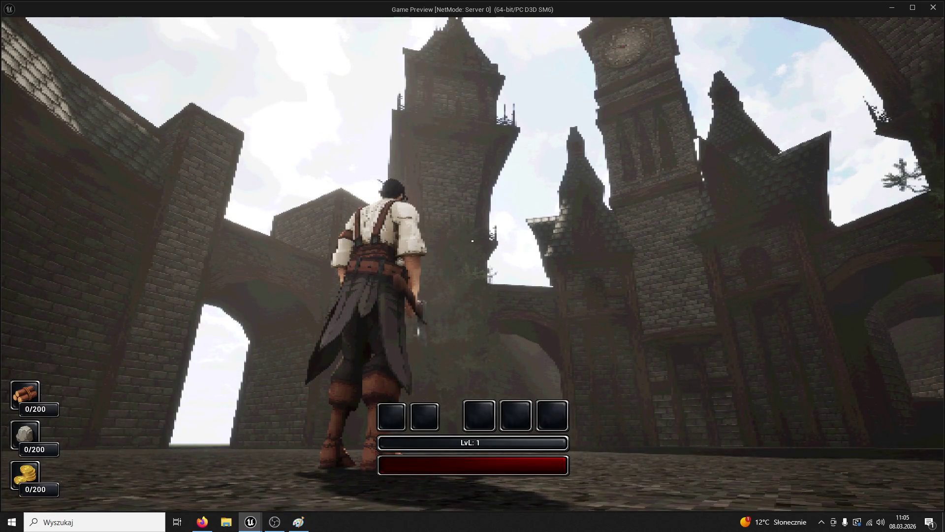
pyautogui.press('w')
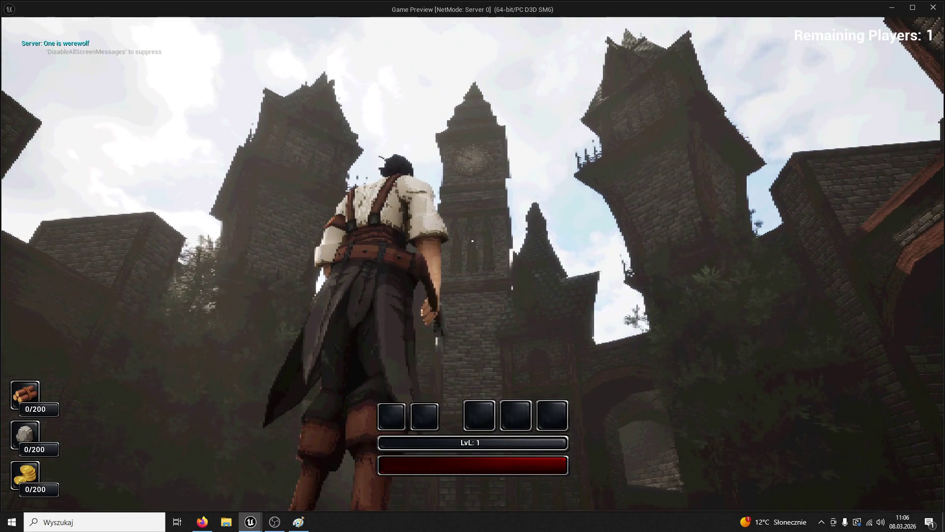
pyautogui.press('w')
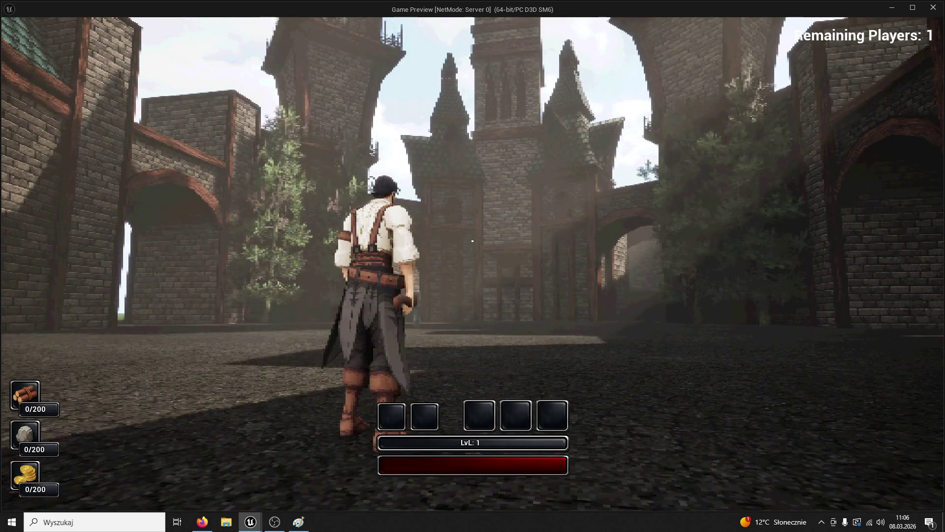
# Launch Discord from the hidden system tray icons
pyautogui.press('super')
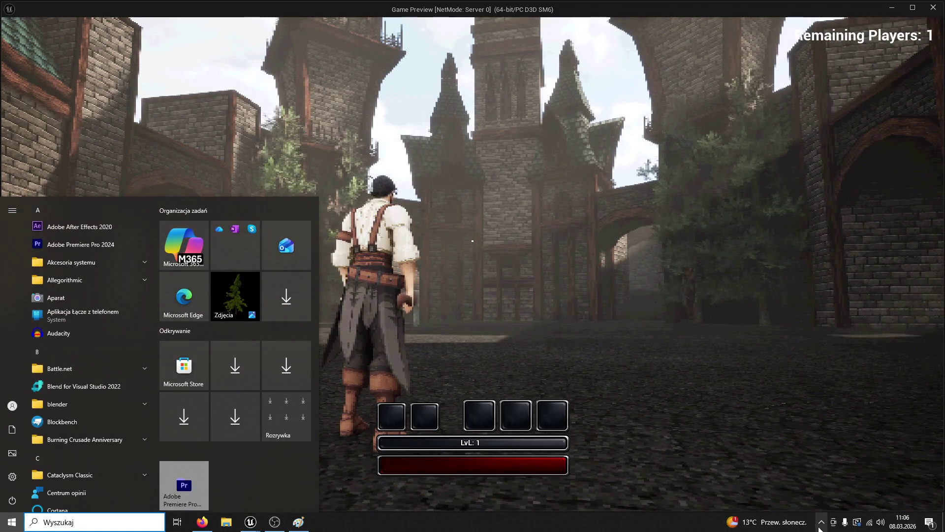
pyautogui.click(822, 521)
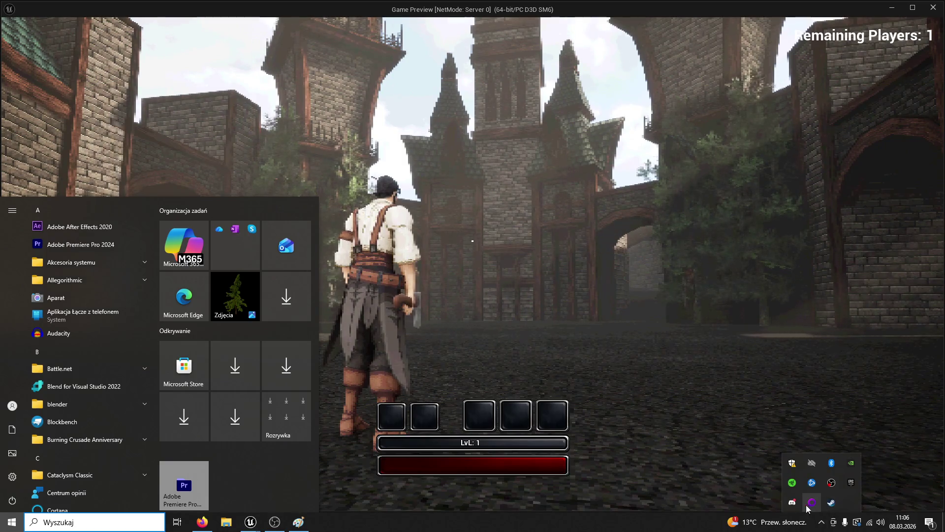
pyautogui.click(797, 506)
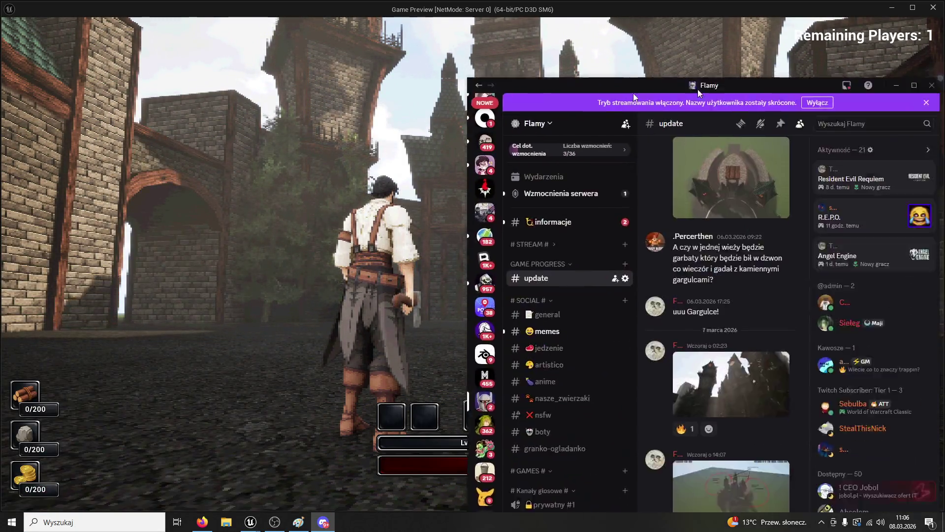
# Maximize Discord, view the 'Nowe rozplanowanie miasta' city plan image in #update, then return to the game
pyautogui.moveTo(633, 93); pyautogui.dragTo(381, 87)
pyautogui.doubleClick(329, 87)
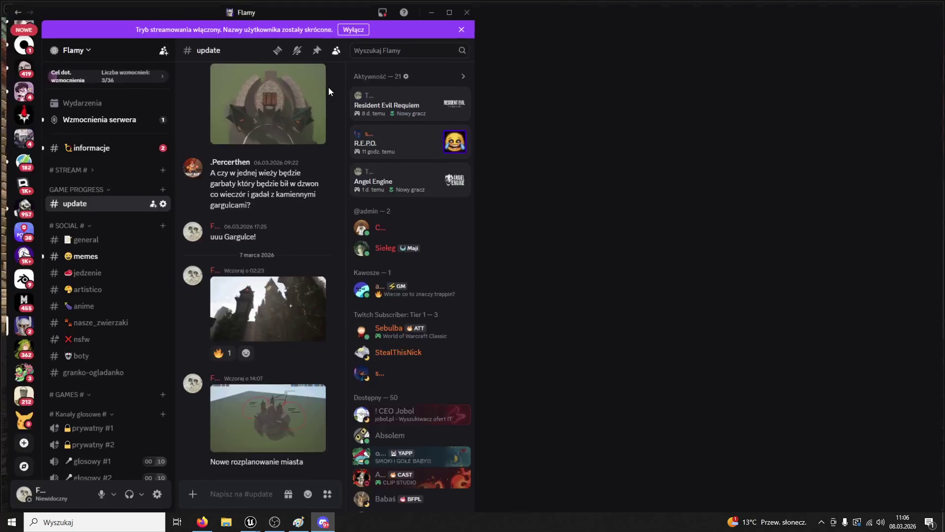
pyautogui.click(84, 237)
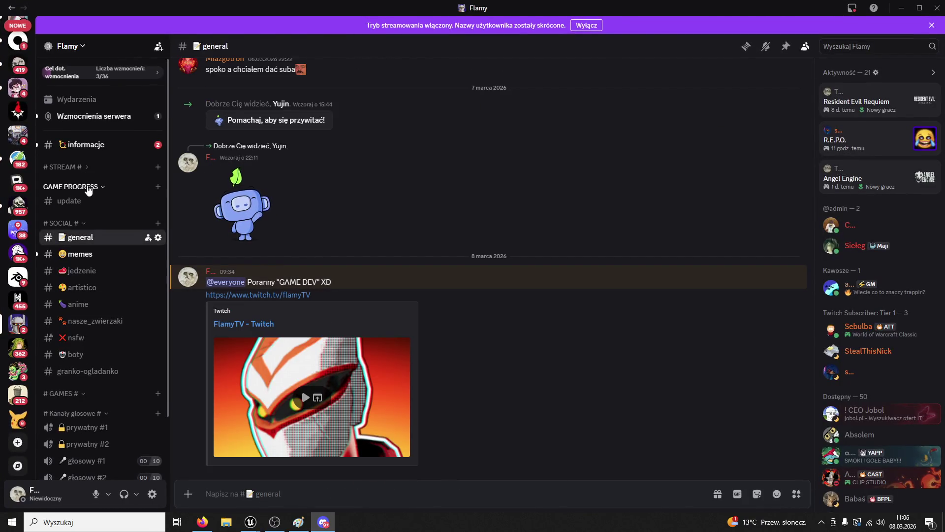
pyautogui.click(83, 200)
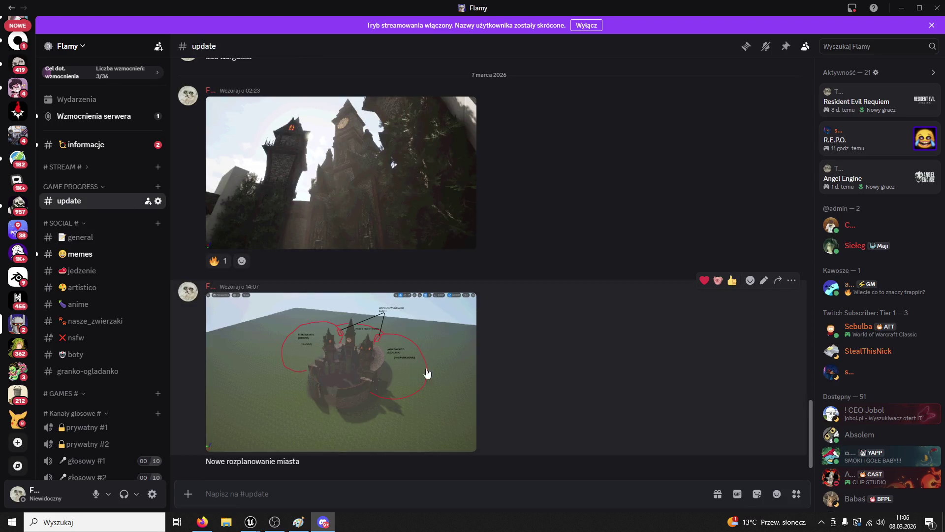
pyautogui.scroll(5, 346, 376)
pyautogui.scroll(-5, 345, 297)
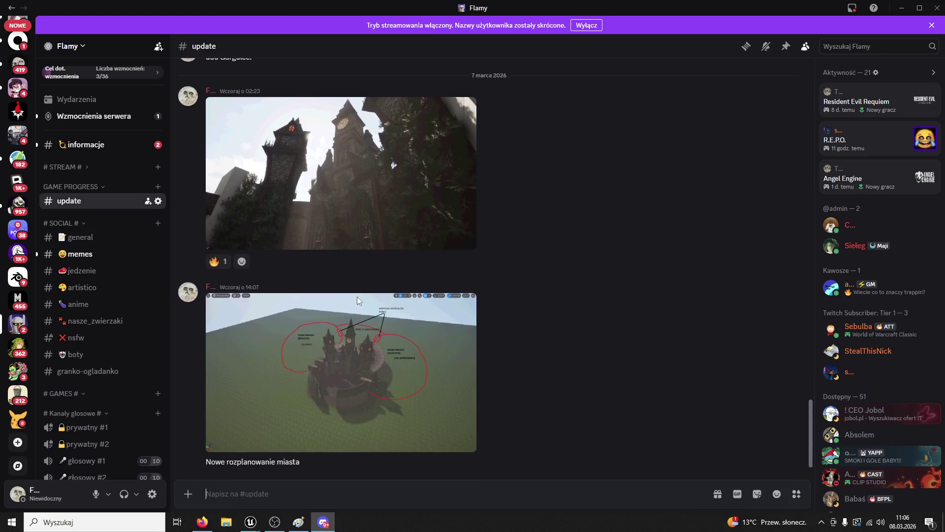
pyautogui.click(408, 373)
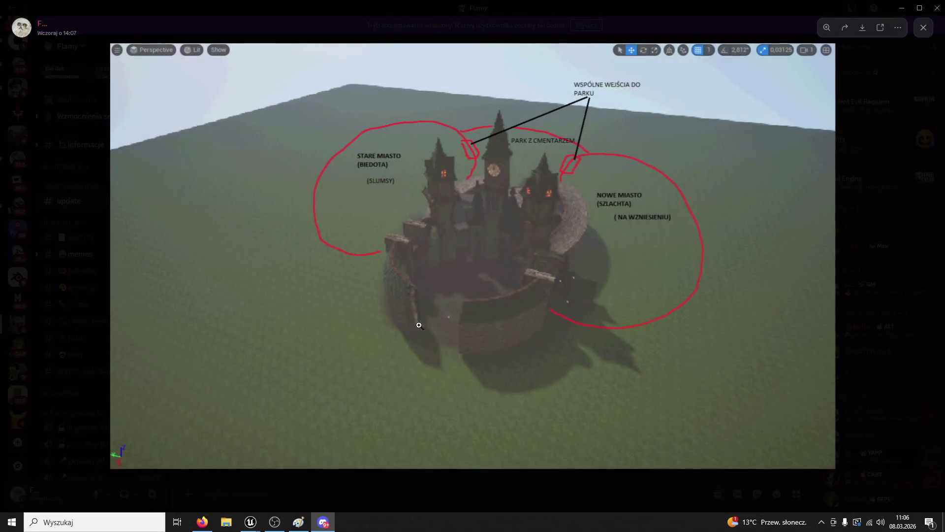
pyautogui.click(526, 492)
pyautogui.hotkey('alt', 'Tab')
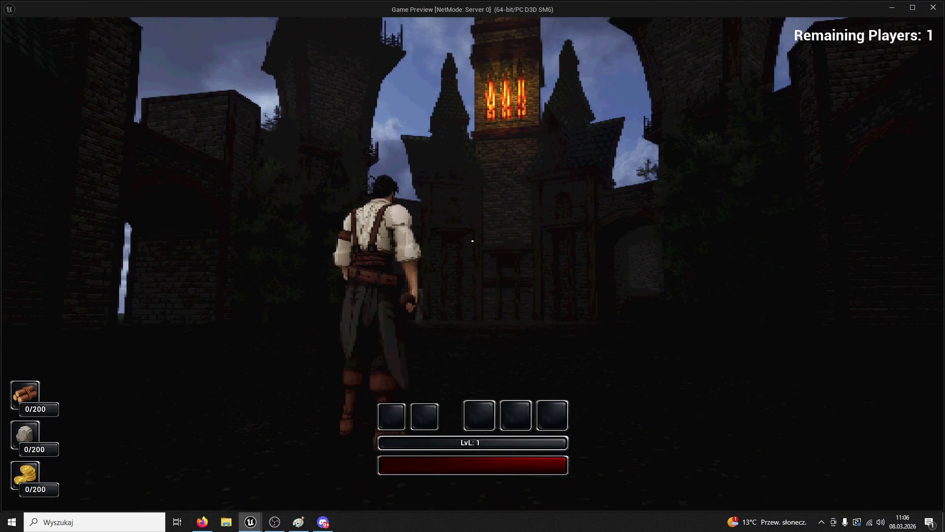
# Move the character to view the glowing tower windows, then end the preview
pyautogui.press('space')
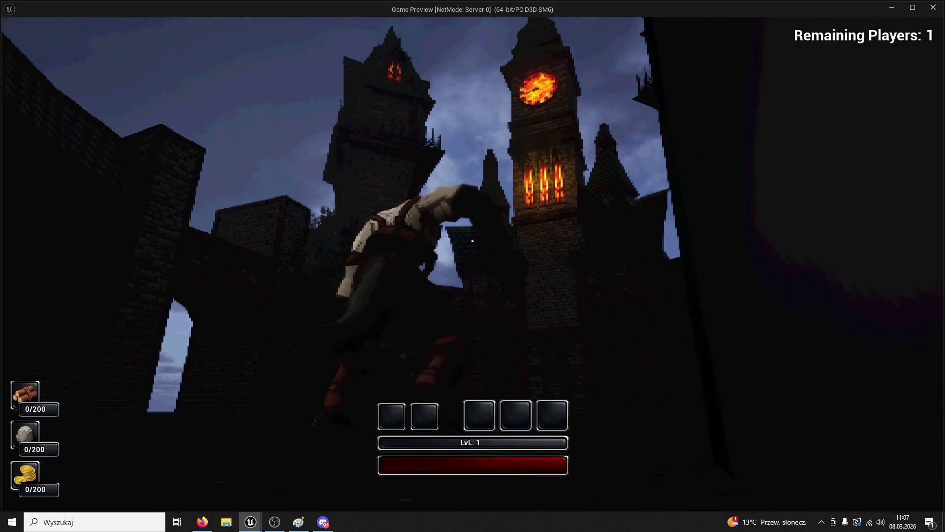
pyautogui.press('Escape')
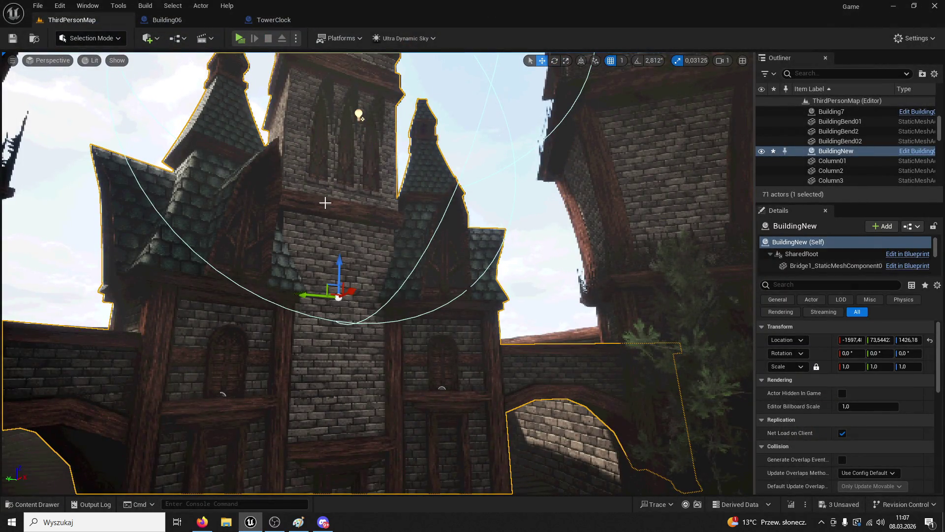
# Reopen Building06, select and frame the Roof02 roof piece in the viewport
pyautogui.click(182, 20)
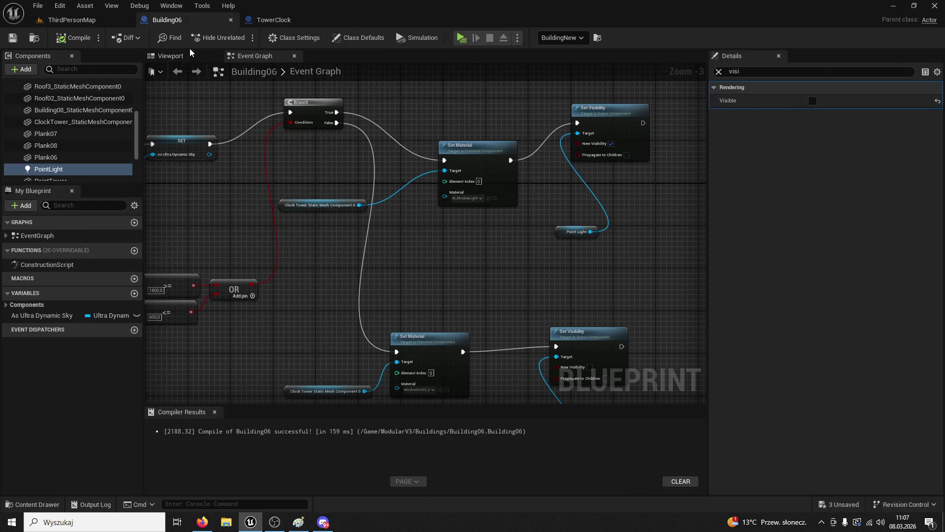
pyautogui.click(179, 55)
pyautogui.click(327, 207)
pyautogui.click(327, 264)
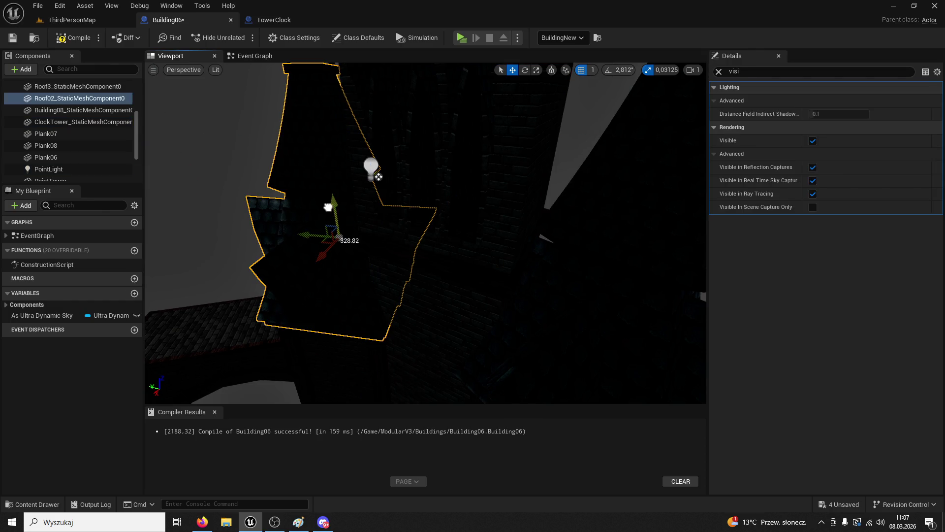
pyautogui.press('f')
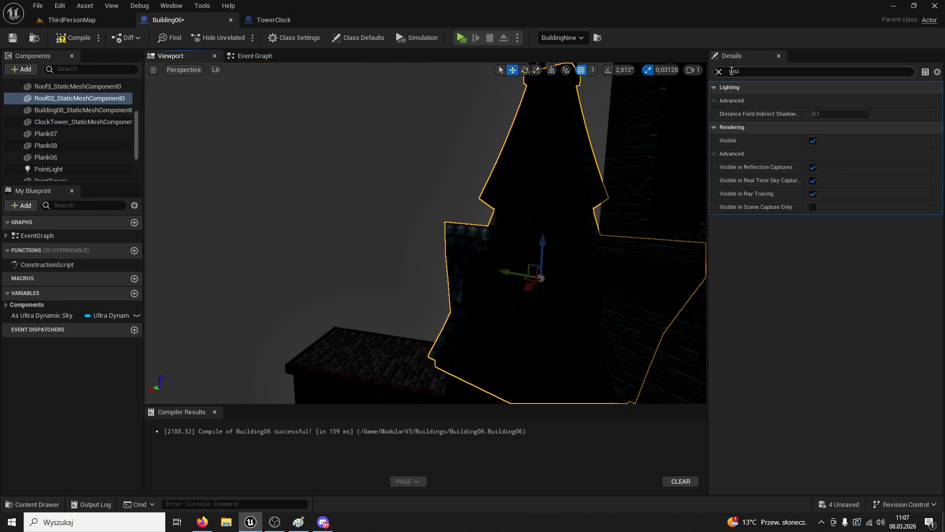
pyautogui.click(719, 72)
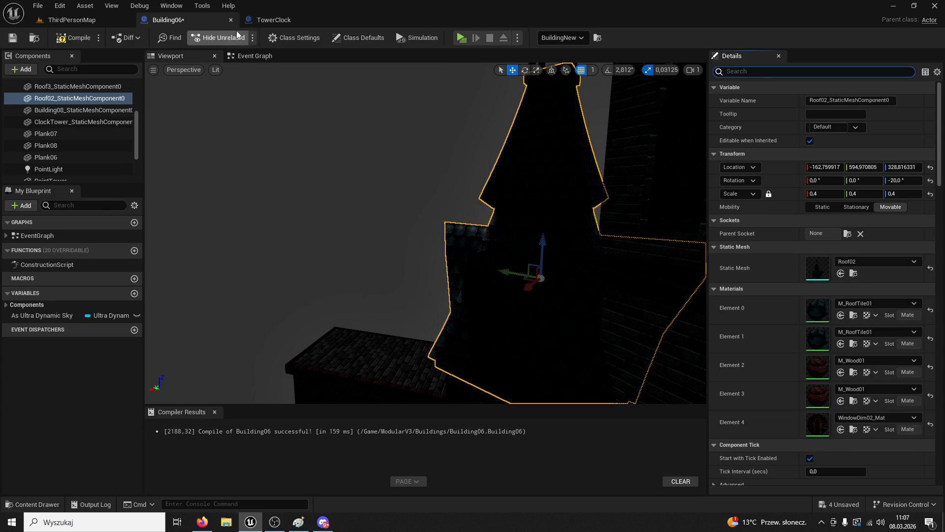
pyautogui.click(269, 21)
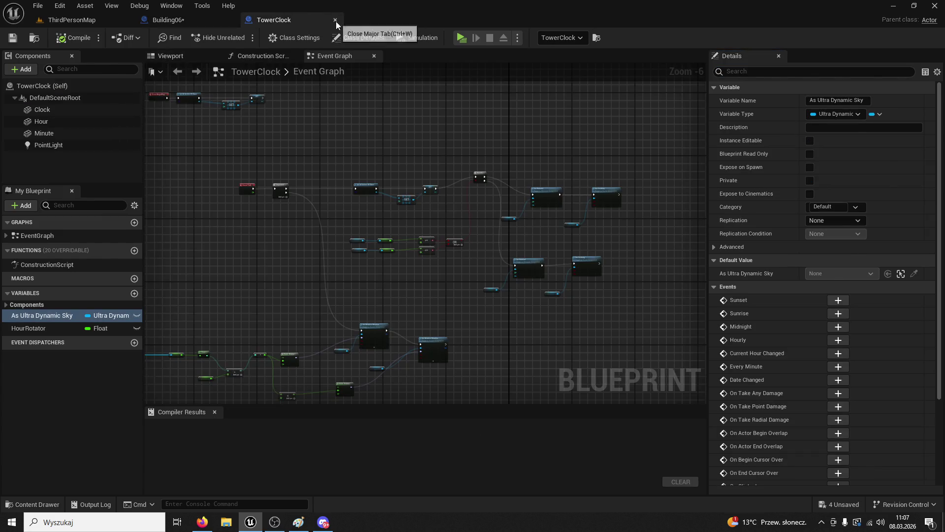
pyautogui.click(335, 21)
pyautogui.click(241, 56)
# Add a Roof02 reference and paste a copied Set Material chained after Set Visibility
pyautogui.moveTo(99, 98)
pyautogui.mouseDown()
pyautogui.moveTo(670, 206)
pyautogui.moveTo(459, 152)
pyautogui.mouseUp()
pyautogui.click(295, 150)
pyautogui.moveTo(224, 178); pyautogui.dragTo(259, 181)
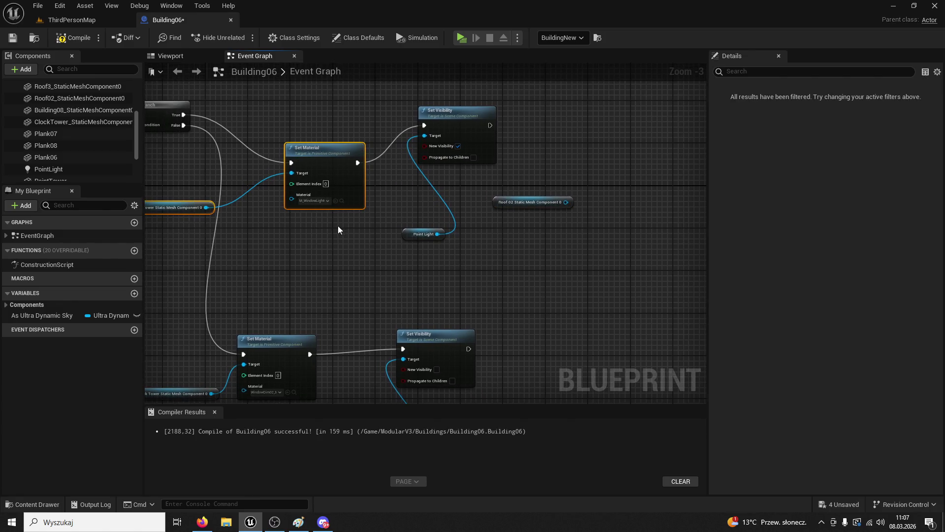
pyautogui.hotkey('ctrl', 'c')
pyautogui.moveTo(338, 229); pyautogui.dragTo(172, 256)
pyautogui.hotkey('ctrl', 'v')
pyautogui.moveTo(325, 151); pyautogui.dragTo(535, 157)
pyautogui.moveTo(477, 249); pyautogui.dragTo(476, 202)
pyautogui.click(565, 187)
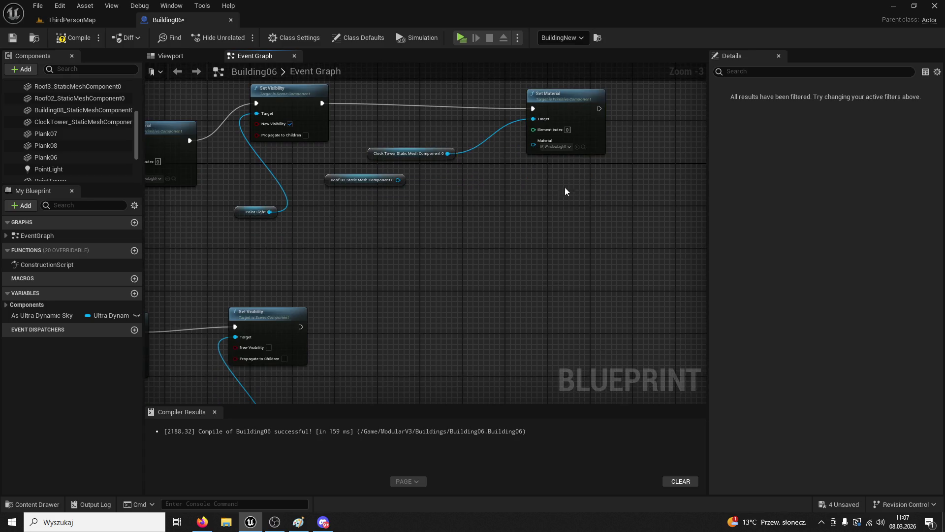
# Replace the copied Clock Tower getter with Roof02 as target and chain it after the lower Set Visibility
pyautogui.click(325, 179)
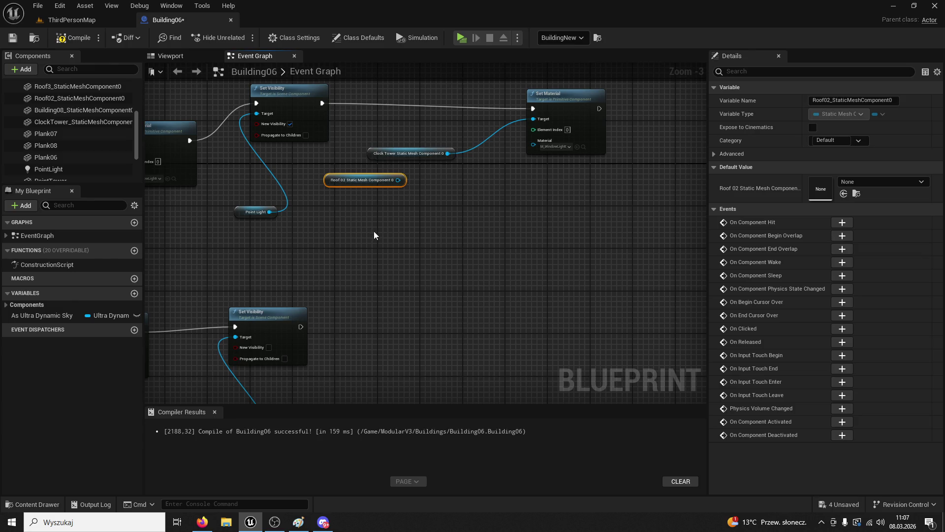
pyautogui.moveTo(376, 236)
pyautogui.mouseDown()
pyautogui.moveTo(460, 296)
pyautogui.moveTo(537, 290)
pyautogui.moveTo(527, 284)
pyautogui.mouseUp()
pyautogui.click(504, 200)
pyautogui.press('Delete')
pyautogui.moveTo(535, 224); pyautogui.dragTo(671, 163)
pyautogui.moveTo(665, 257); pyautogui.dragTo(559, 163)
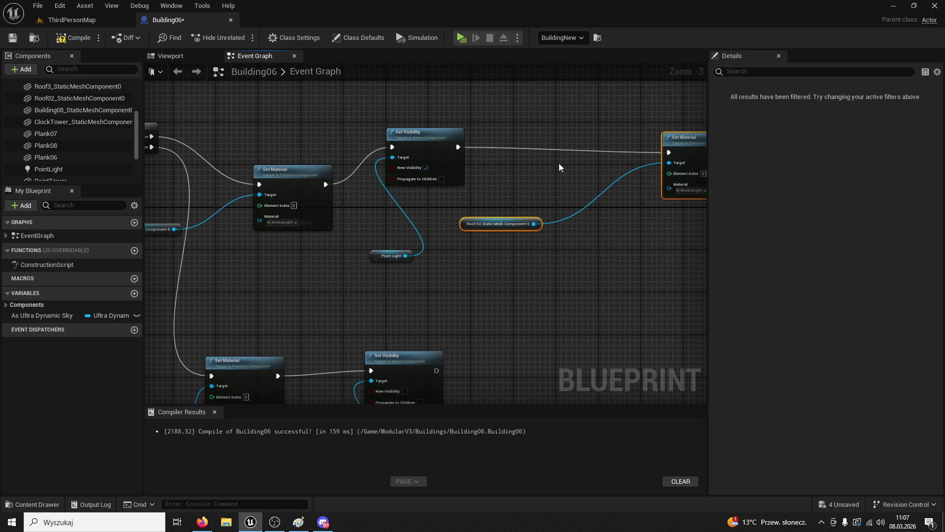
pyautogui.moveTo(632, 217); pyautogui.dragTo(563, 187)
pyautogui.moveTo(600, 218); pyautogui.dragTo(522, 313)
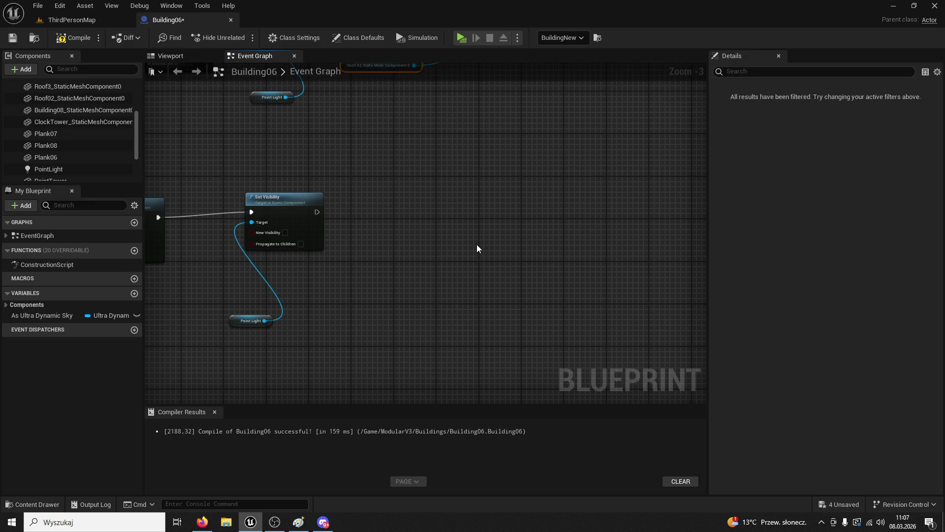
pyautogui.moveTo(317, 212); pyautogui.dragTo(523, 217)
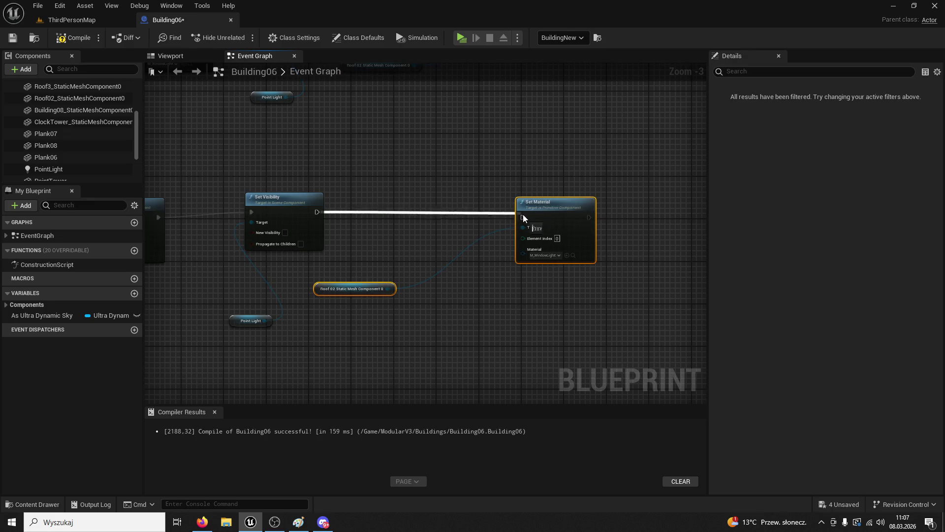
pyautogui.click(421, 245)
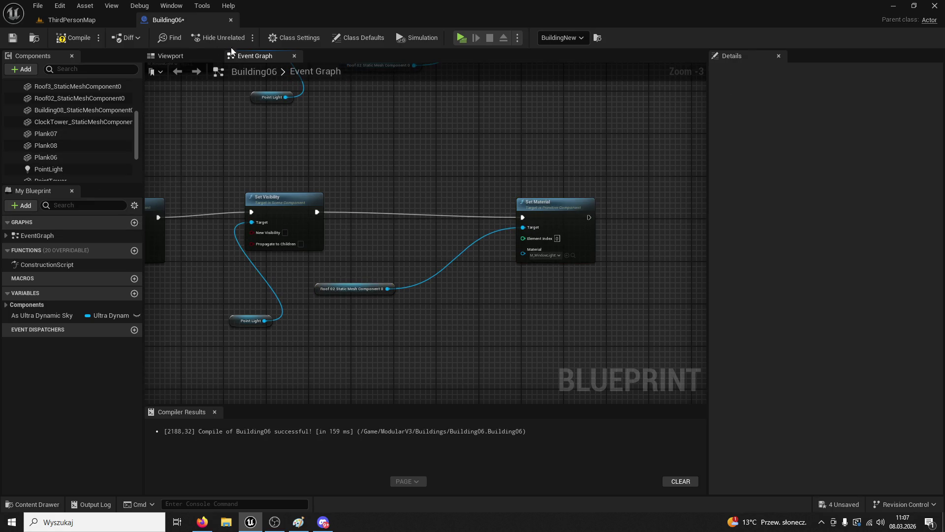
# Frame the Roof02 piece and locate its WindowDim02_Mat material in the content browser
pyautogui.click(170, 55)
pyautogui.click(500, 280)
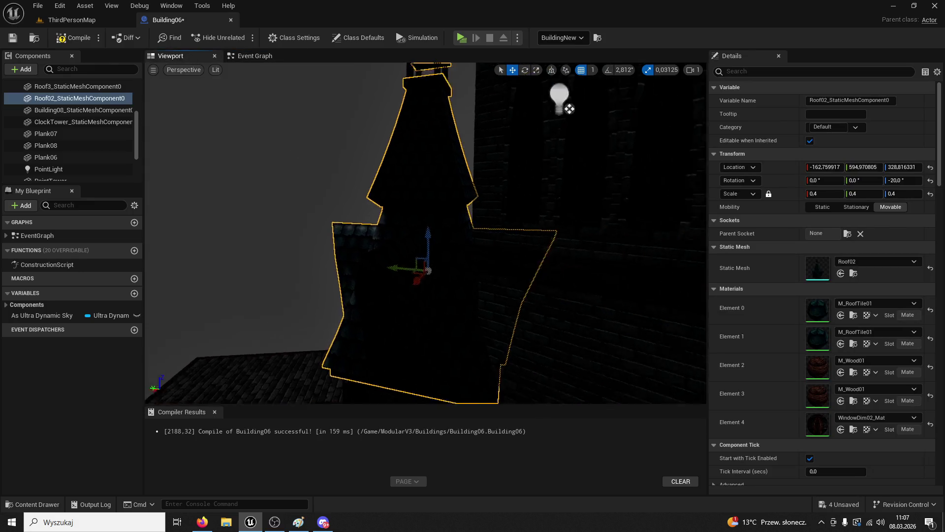
pyautogui.moveTo(475, 278); pyautogui.dragTo(394, 278)
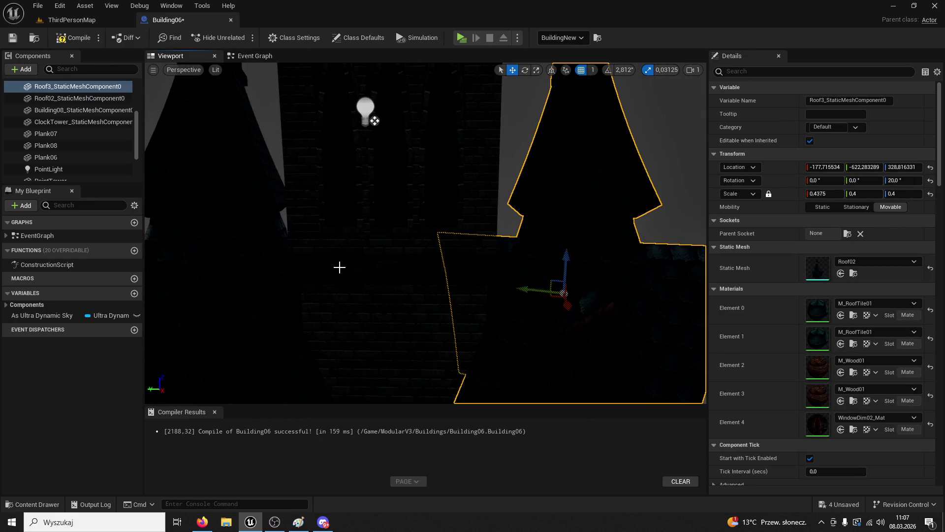
pyautogui.click(242, 247)
pyautogui.press('f')
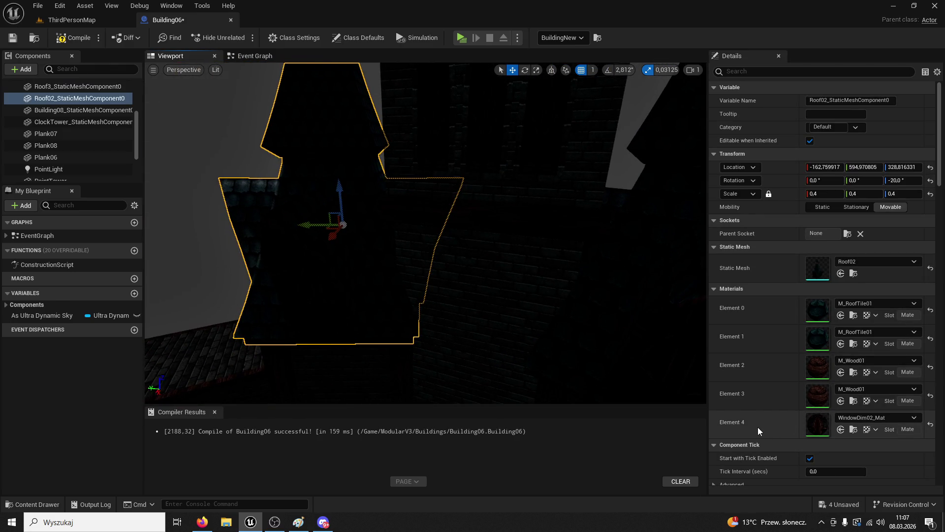
pyautogui.click(852, 431)
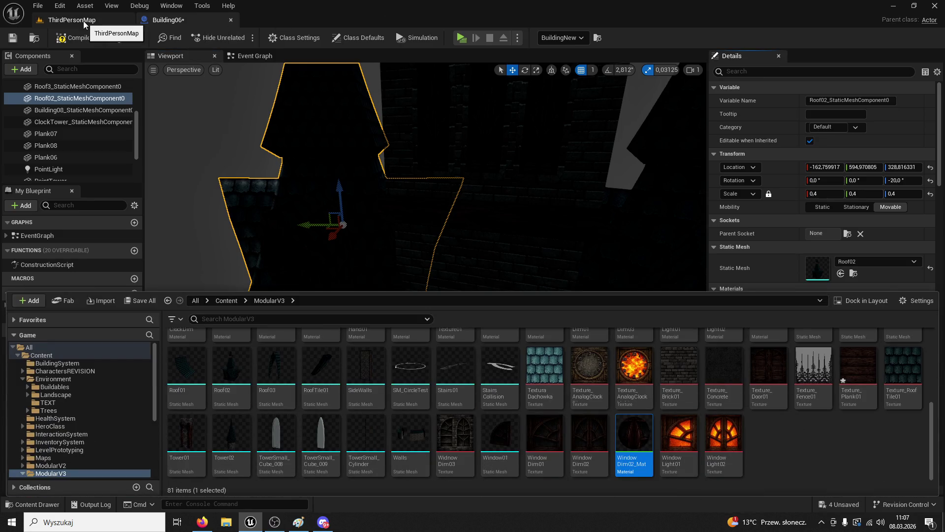
pyautogui.click(256, 56)
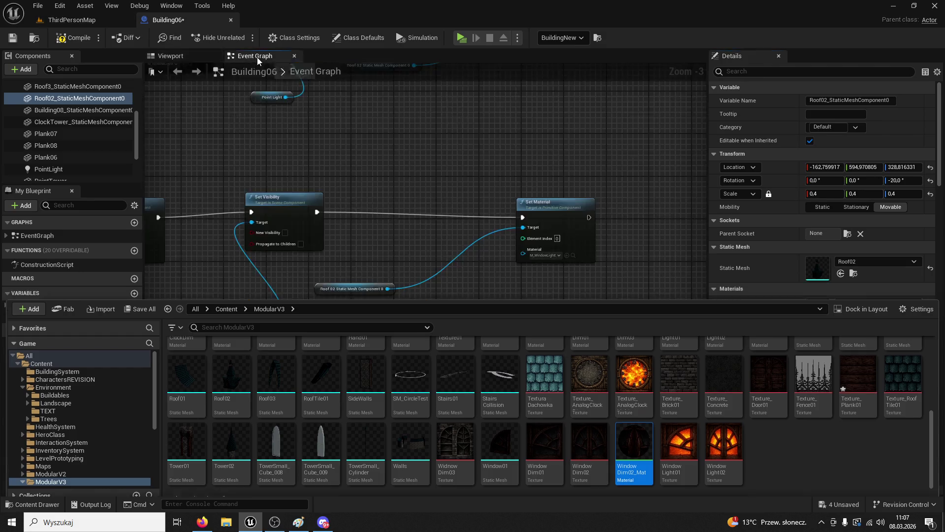
# Assign WindowDim02_Mat to the lower Set Material and chain a duplicated Set Material after it
pyautogui.moveTo(561, 141)
pyautogui.mouseDown()
pyautogui.moveTo(544, 274)
pyautogui.moveTo(504, 250)
pyautogui.mouseUp()
pyautogui.moveTo(317, 201); pyautogui.dragTo(318, 202)
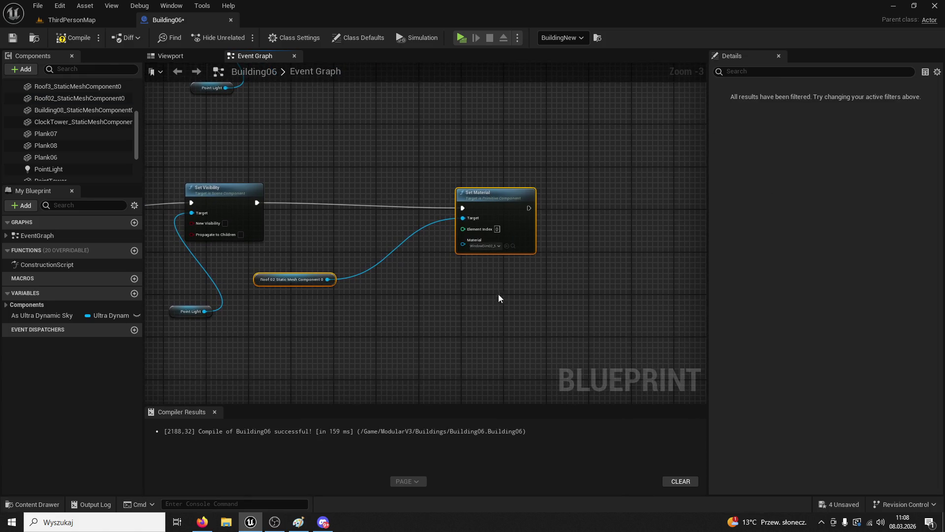
pyautogui.moveTo(533, 316); pyautogui.dragTo(427, 283)
pyautogui.hotkey('ctrl', 'd')
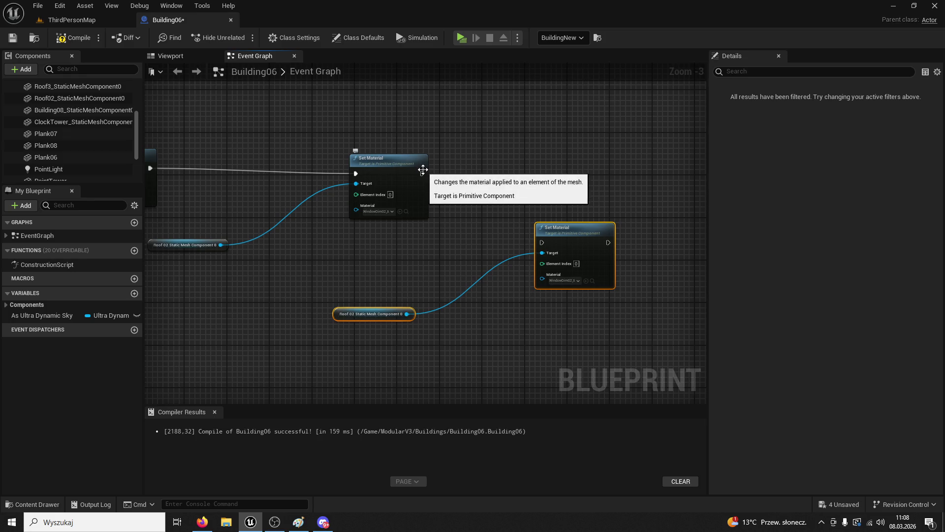
pyautogui.moveTo(423, 174)
pyautogui.mouseDown()
pyautogui.moveTo(544, 245)
pyautogui.moveTo(550, 237)
pyautogui.moveTo(523, 189)
pyautogui.mouseUp()
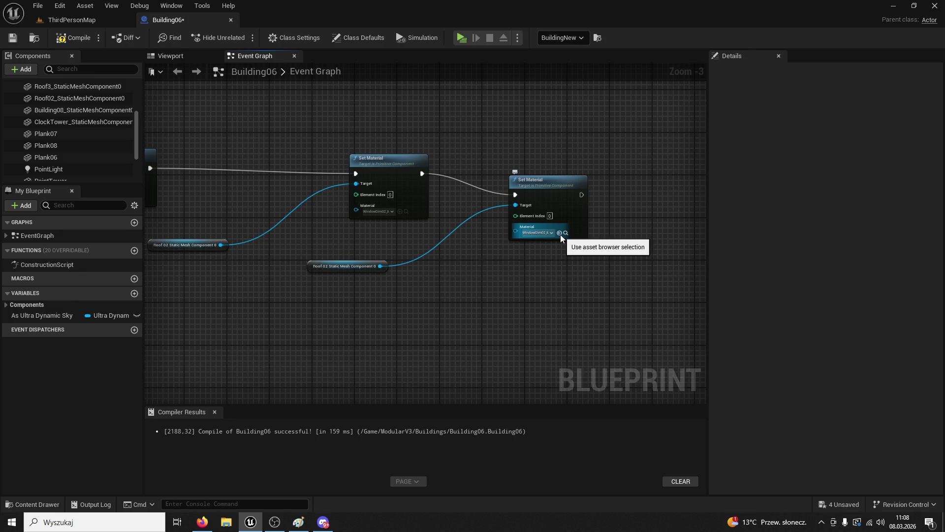
pyautogui.moveTo(523, 181); pyautogui.dragTo(533, 181)
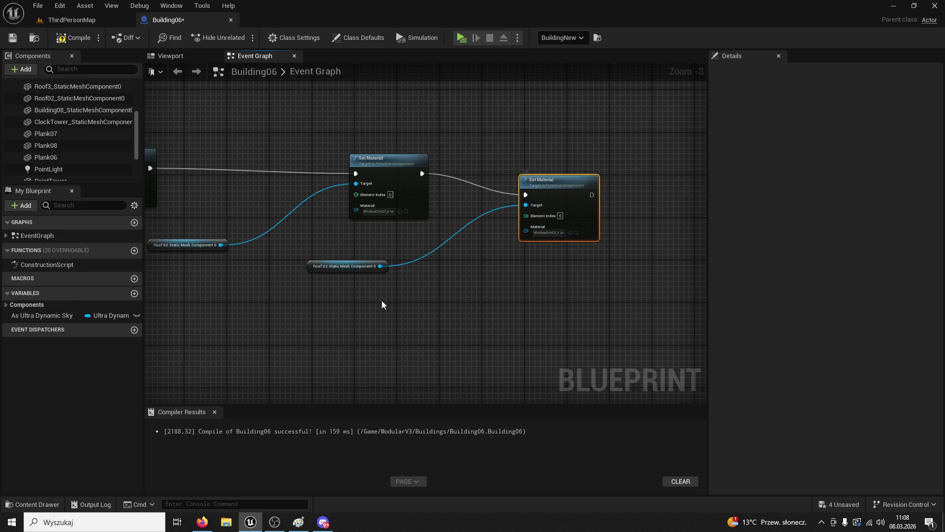
# Add a Roof3 reference and wire it to the second Set Material's target
pyautogui.click(171, 55)
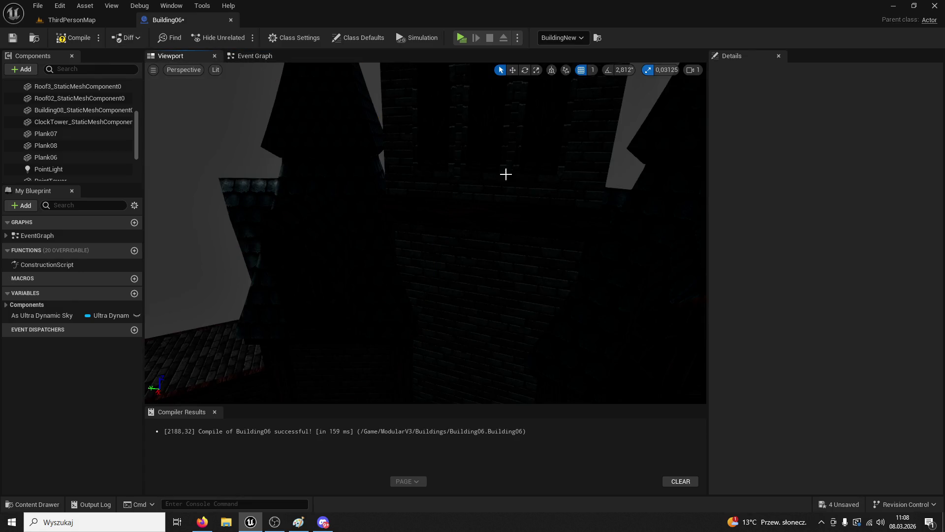
pyautogui.click(564, 175)
pyautogui.click(265, 57)
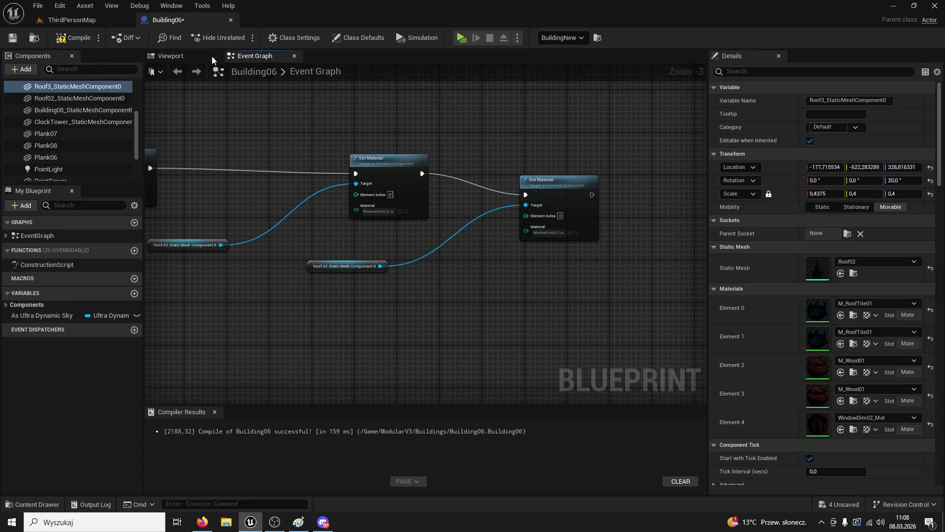
pyautogui.moveTo(84, 90)
pyautogui.mouseDown()
pyautogui.moveTo(323, 308)
pyautogui.moveTo(303, 270)
pyautogui.mouseUp()
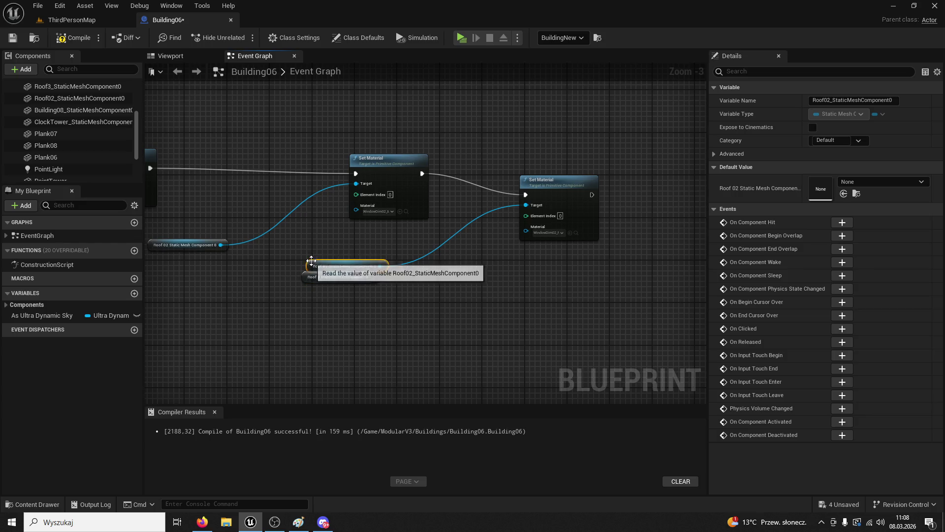
pyautogui.moveTo(373, 277); pyautogui.dragTo(482, 231)
pyautogui.moveTo(532, 207); pyautogui.dragTo(533, 207)
# Paste both Set Material steps into the other branch, chained after its Set Visibility
pyautogui.moveTo(609, 330)
pyautogui.mouseDown()
pyautogui.moveTo(225, 149)
pyautogui.moveTo(263, 136)
pyautogui.mouseUp()
pyautogui.scroll(-2, 427, 296)
pyautogui.click(446, 258)
pyautogui.hotkey('ctrl', 'v')
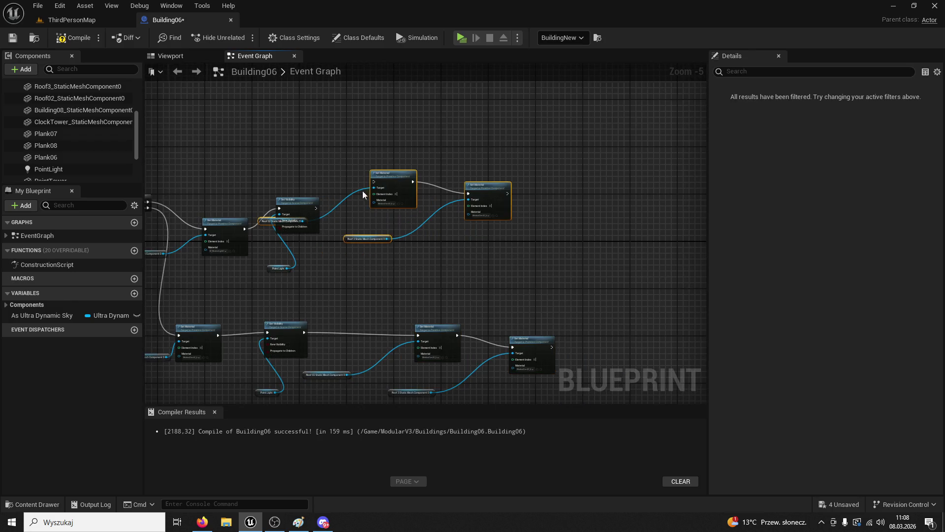
pyautogui.moveTo(380, 178); pyautogui.dragTo(436, 212)
pyautogui.click(335, 205)
pyautogui.moveTo(316, 209); pyautogui.dragTo(362, 215)
pyautogui.moveTo(426, 218); pyautogui.dragTo(427, 218)
# Set the pasted Set Material to M_WindowLight, then play the ThirdPersonMap level
pyautogui.click(32, 505)
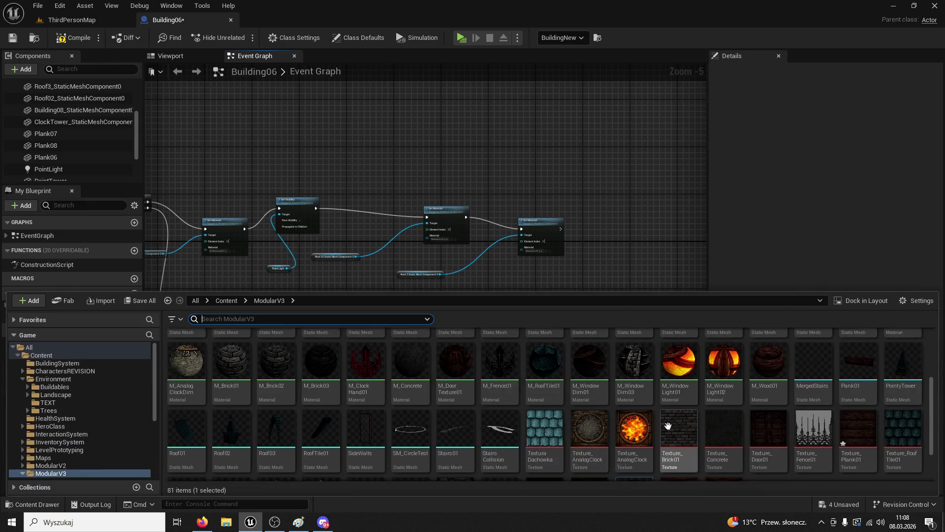
pyautogui.scroll(1, 668, 426)
pyautogui.click(724, 424)
pyautogui.scroll(5, 587, 261)
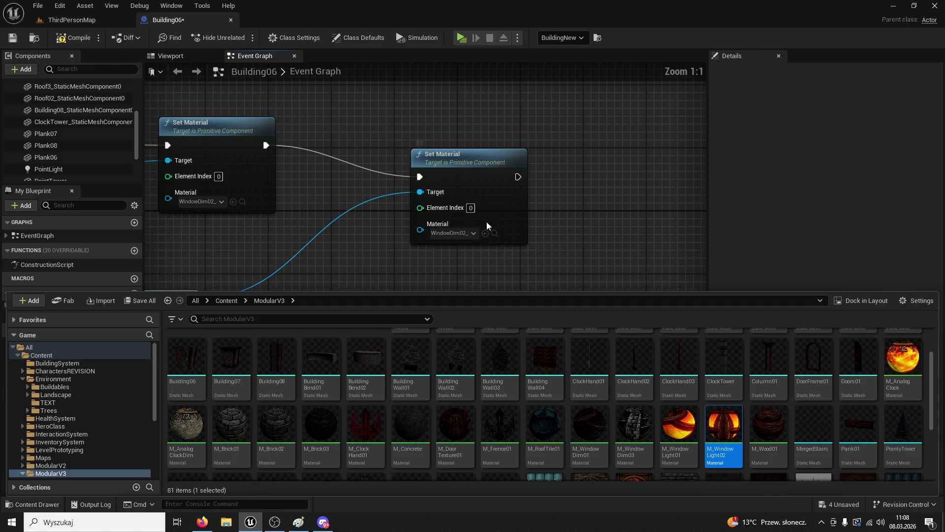
pyautogui.click(485, 232)
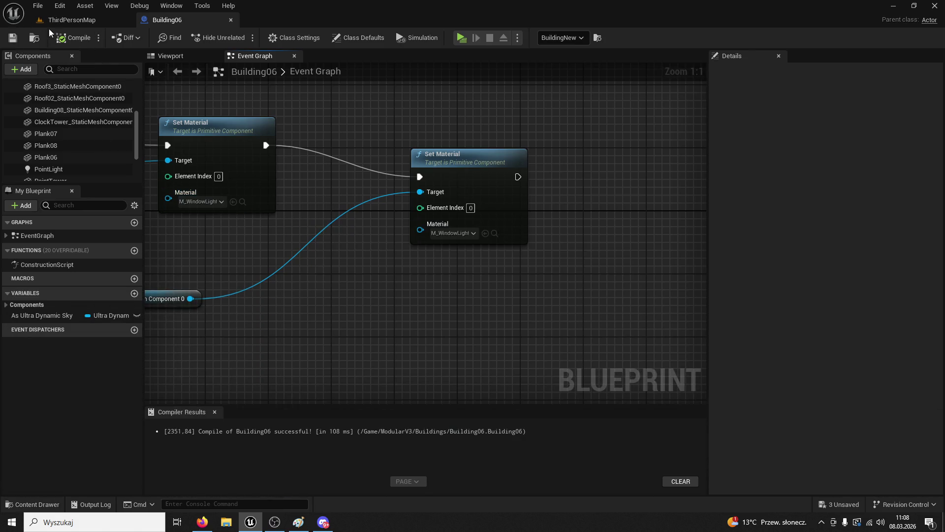
pyautogui.click(69, 19)
pyautogui.click(248, 36)
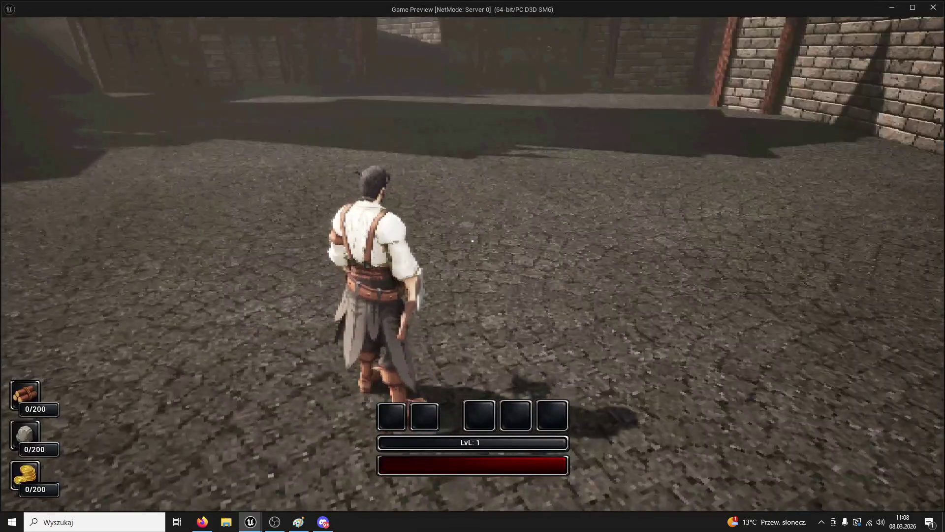
# Run the character past the gate and walls until night shows the tower windows glowing, then stop
pyautogui.press('w')
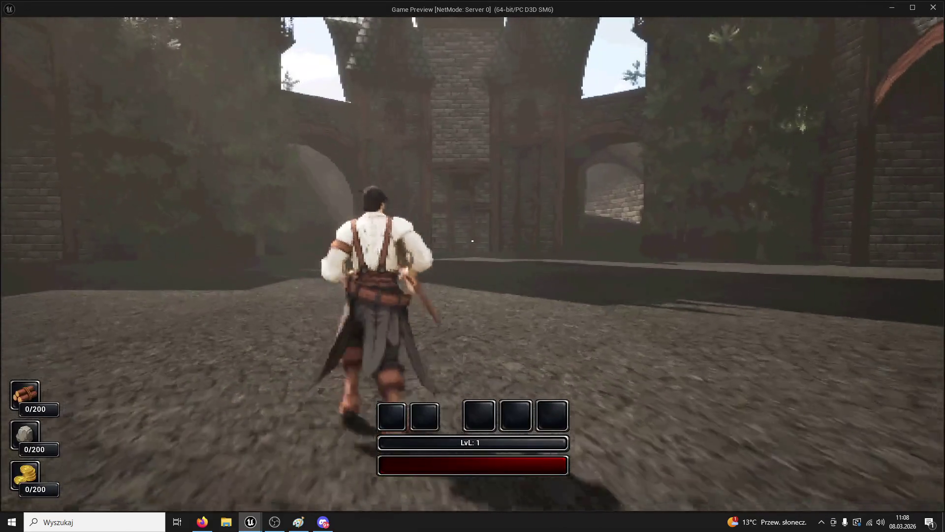
pyautogui.press('w')
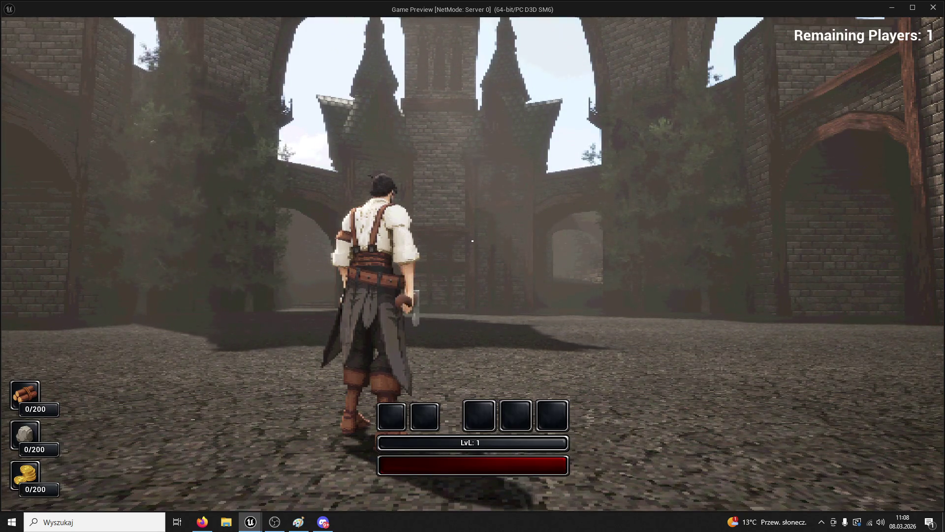
pyautogui.press('w')
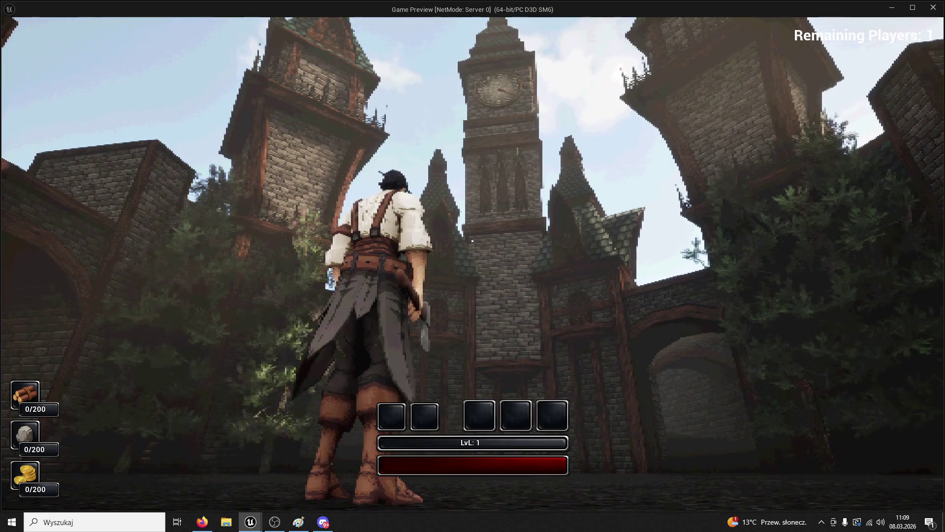
pyautogui.press('w')
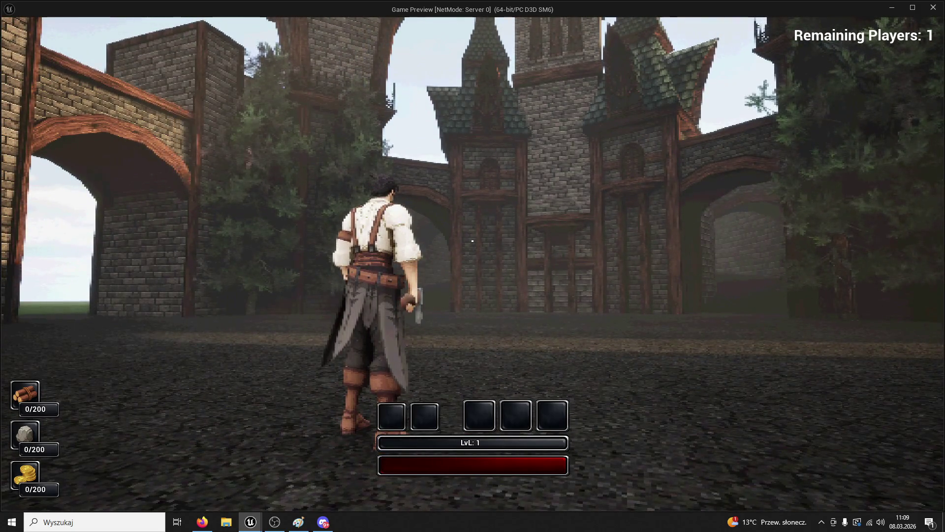
pyautogui.press('w')
pyautogui.press('w')
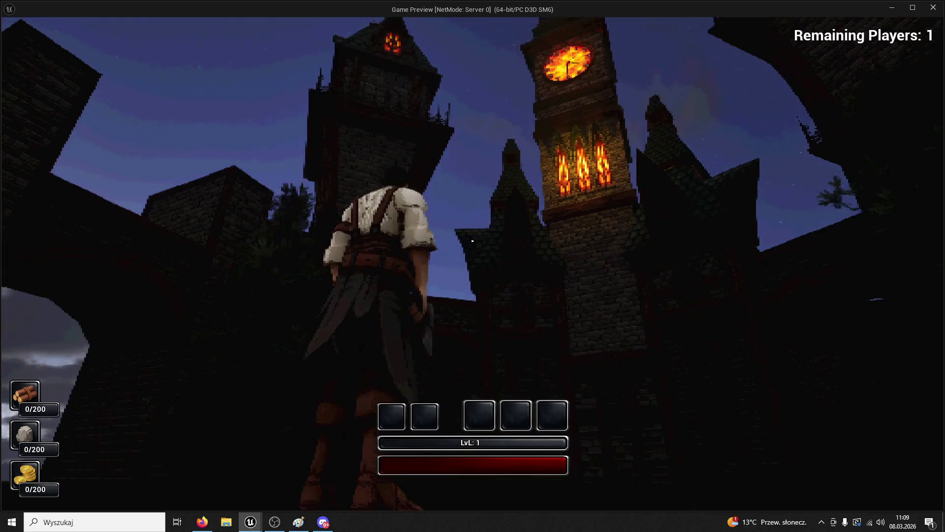
pyautogui.press('w')
pyautogui.press('Escape')
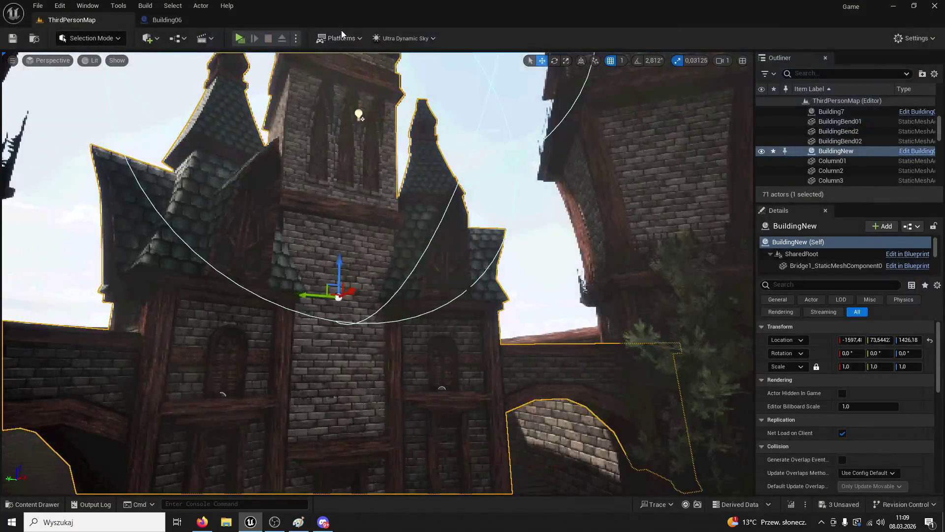
# Review Building06's two Set Material nodes and inspect the Roof3 mesh's material slots
pyautogui.click(184, 19)
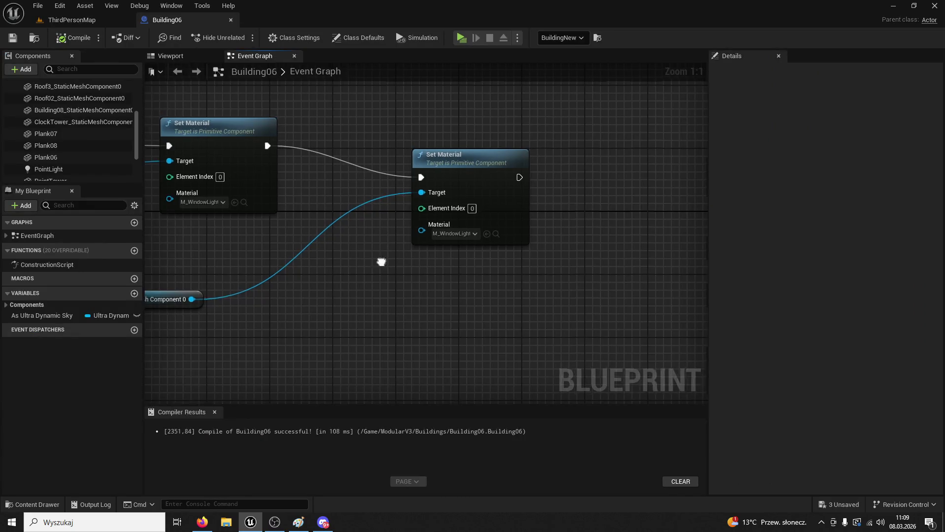
pyautogui.moveTo(332, 227); pyautogui.dragTo(506, 226)
pyautogui.click(507, 226)
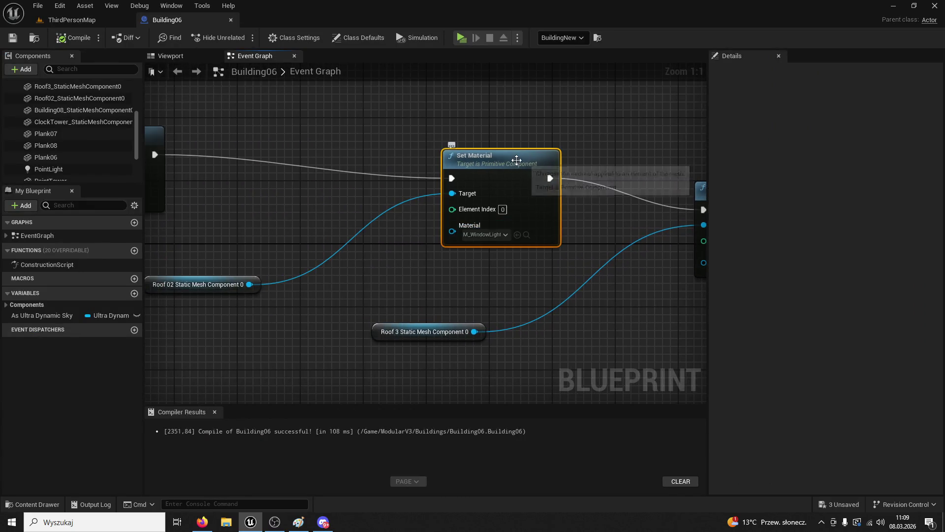
pyautogui.click(483, 251)
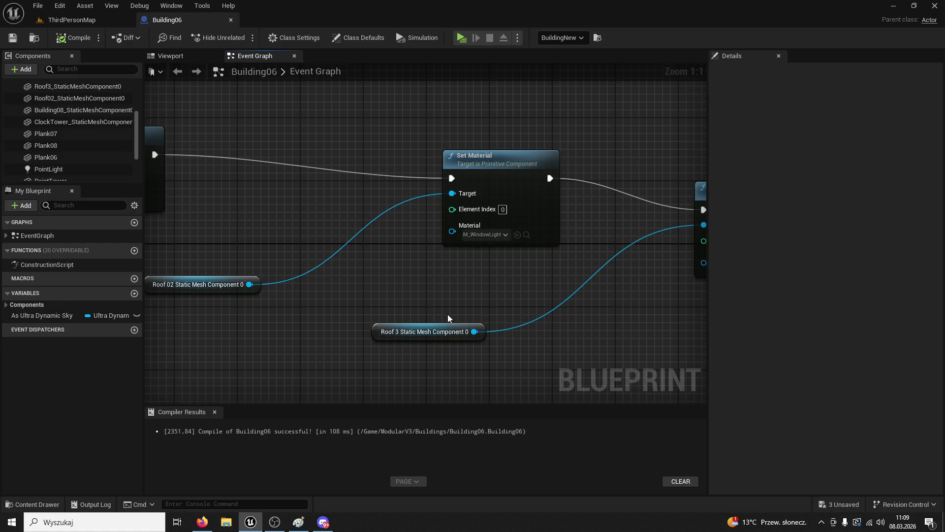
pyautogui.scroll(-5, 502, 256)
pyautogui.scroll(4, 485, 82)
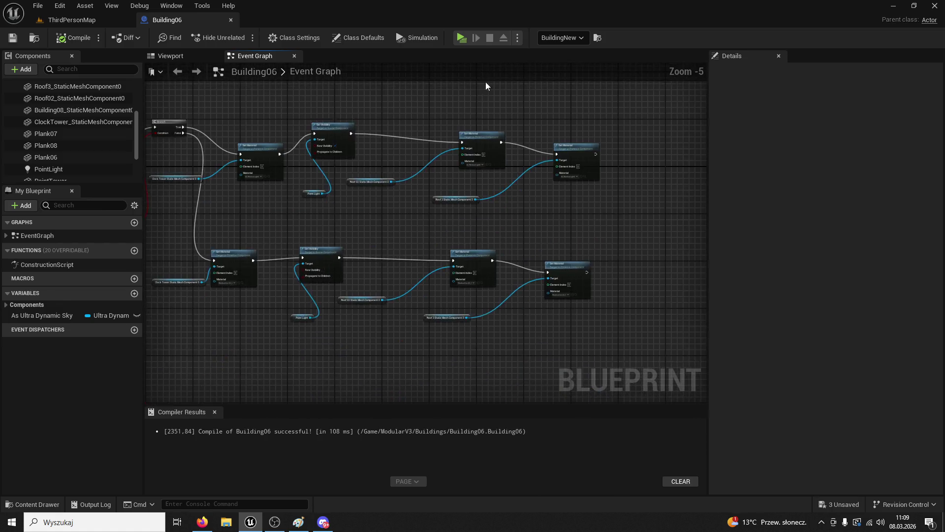
pyautogui.moveTo(486, 217); pyautogui.dragTo(440, 221)
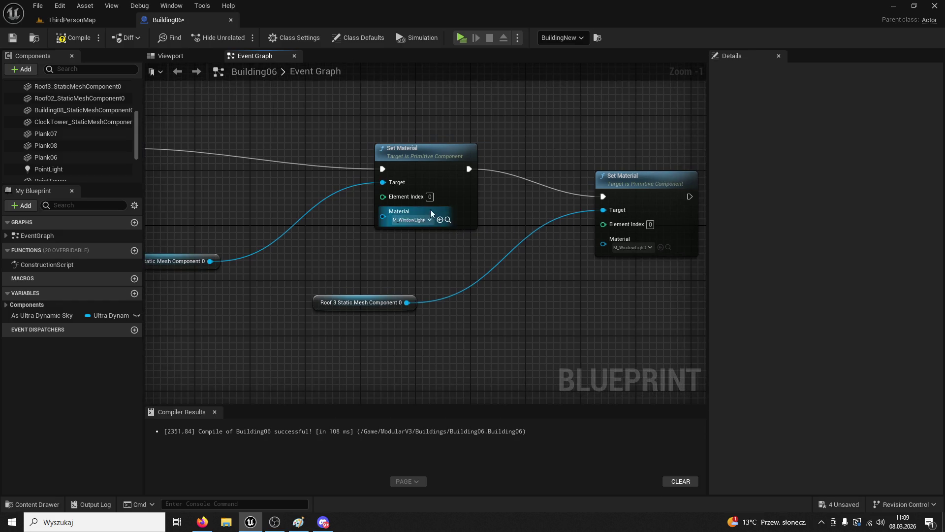
pyautogui.doubleClick(77, 86)
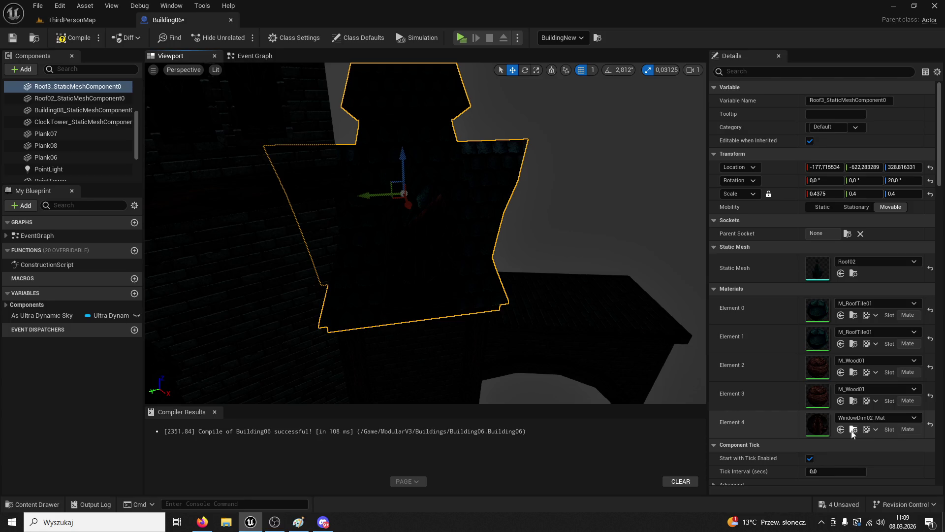
pyautogui.click(261, 57)
pyautogui.moveTo(341, 246)
pyautogui.mouseDown()
pyautogui.moveTo(497, 276)
pyautogui.moveTo(452, 281)
pyautogui.moveTo(454, 173)
pyautogui.moveTo(418, 237)
pyautogui.moveTo(437, 261)
pyautogui.mouseUp()
pyautogui.scroll(1, 496, 275)
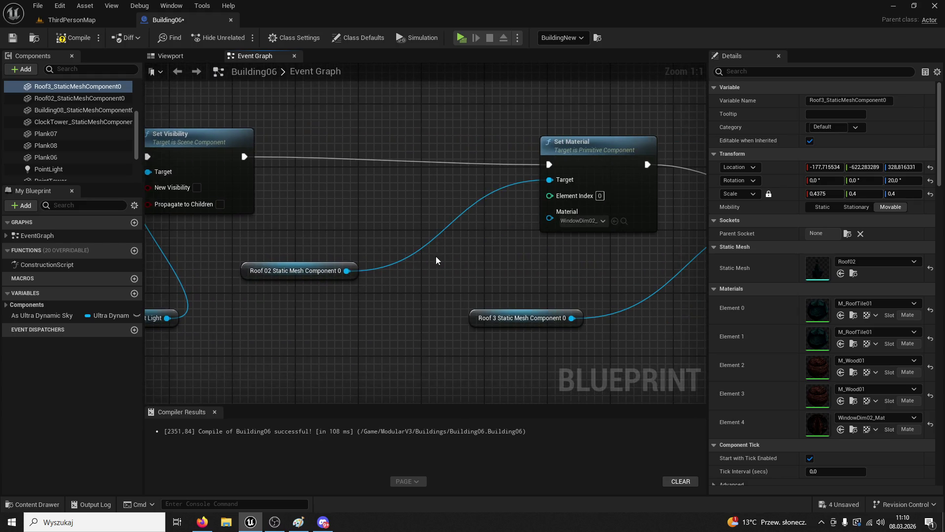
# Inspect the roof mesh in Building06's viewport, then return to its event graph
pyautogui.click(189, 56)
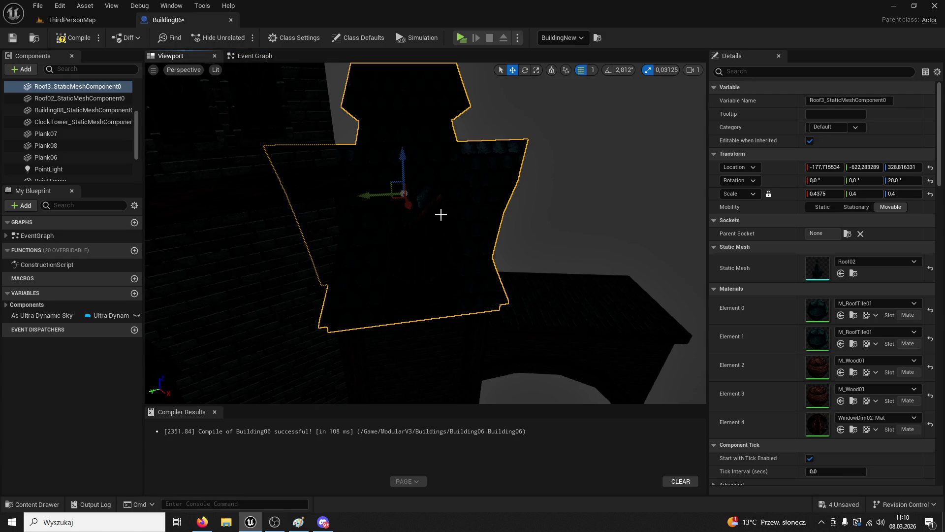
pyautogui.scroll(10, 426, 234)
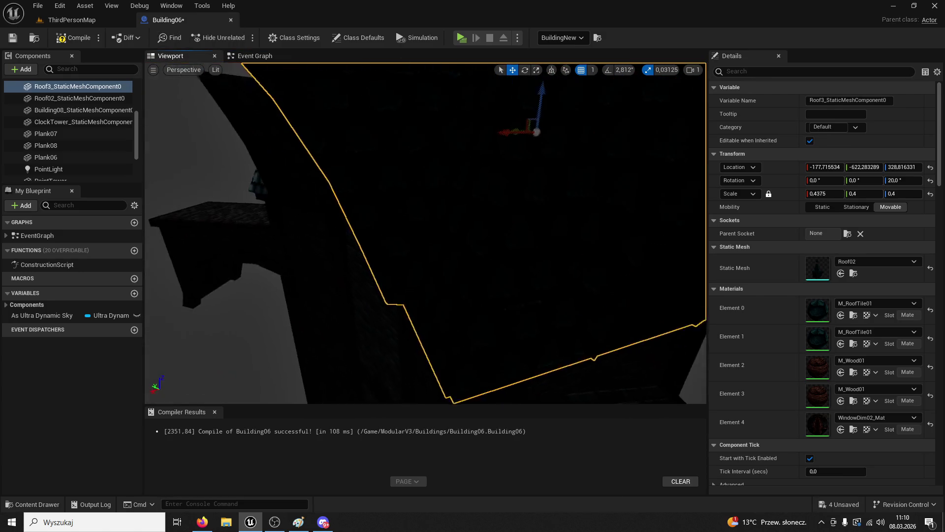
pyautogui.scroll(-10, 453, 265)
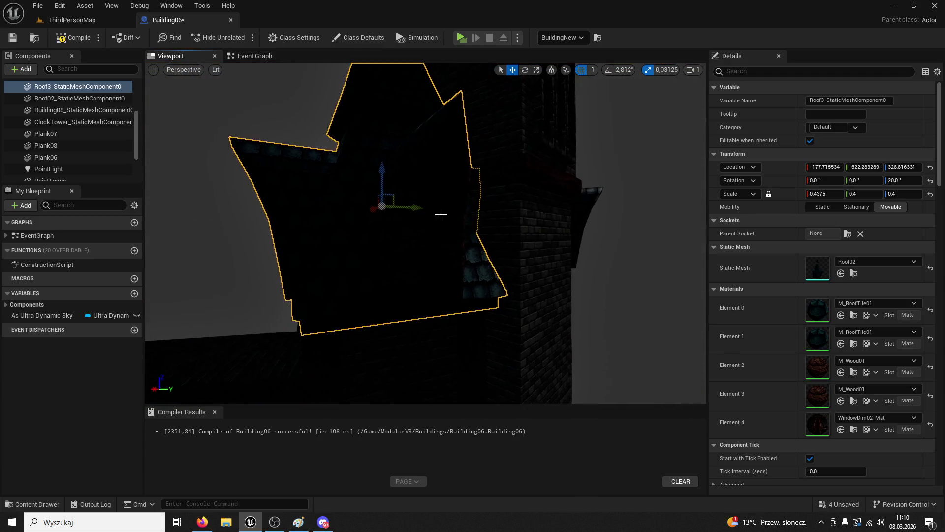
pyautogui.moveTo(453, 264)
pyautogui.mouseDown()
pyautogui.moveTo(452, 246)
pyautogui.moveTo(452, 276)
pyautogui.moveTo(452, 251)
pyautogui.moveTo(428, 246)
pyautogui.moveTo(457, 244)
pyautogui.mouseUp()
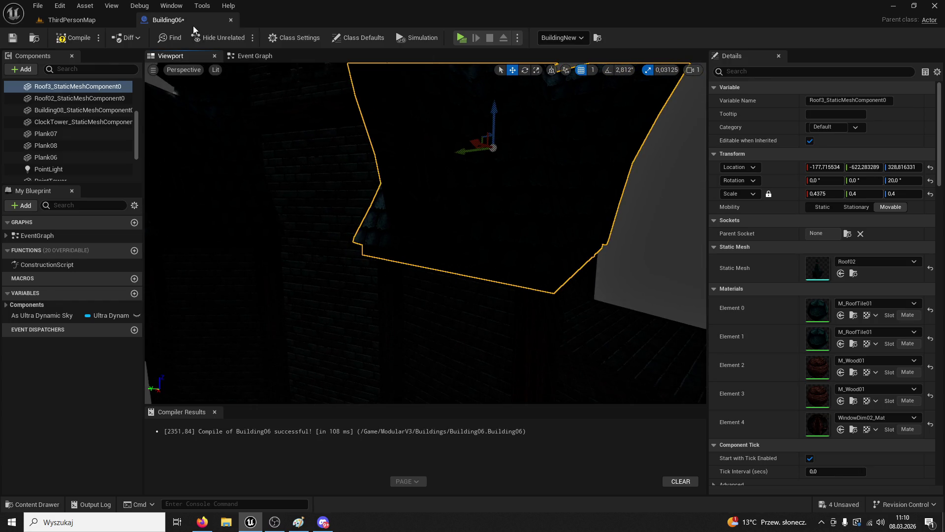
pyautogui.click(81, 22)
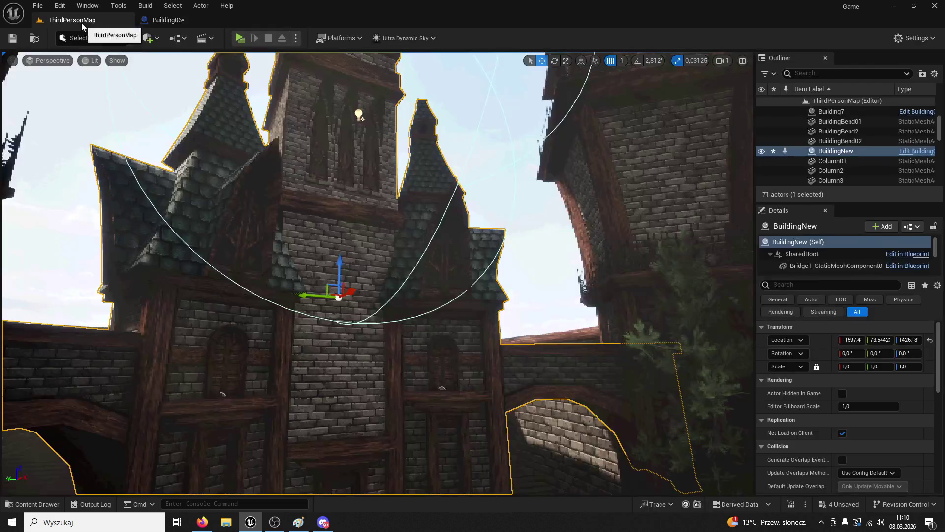
pyautogui.click(160, 19)
pyautogui.click(254, 56)
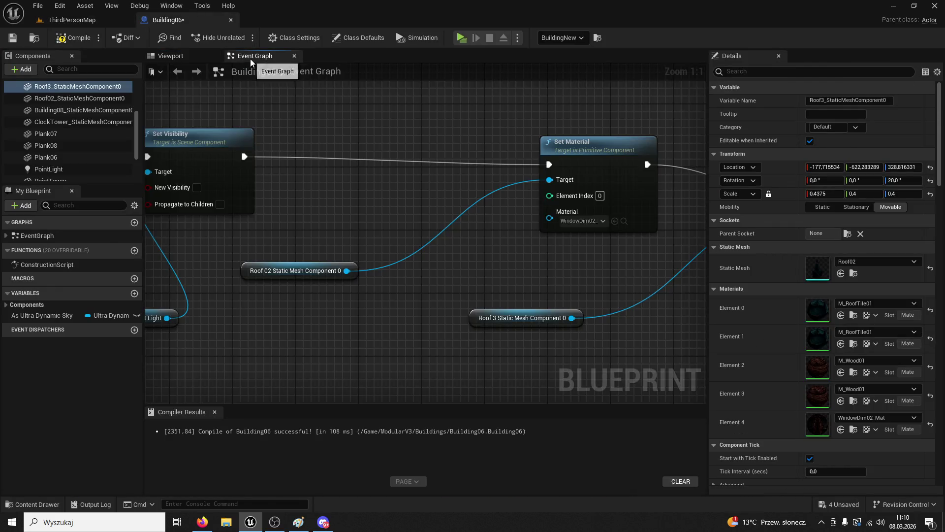
# Set the Roof 02 Set Material's Element Index to 4, undo the material swap and compile
pyautogui.click(580, 207)
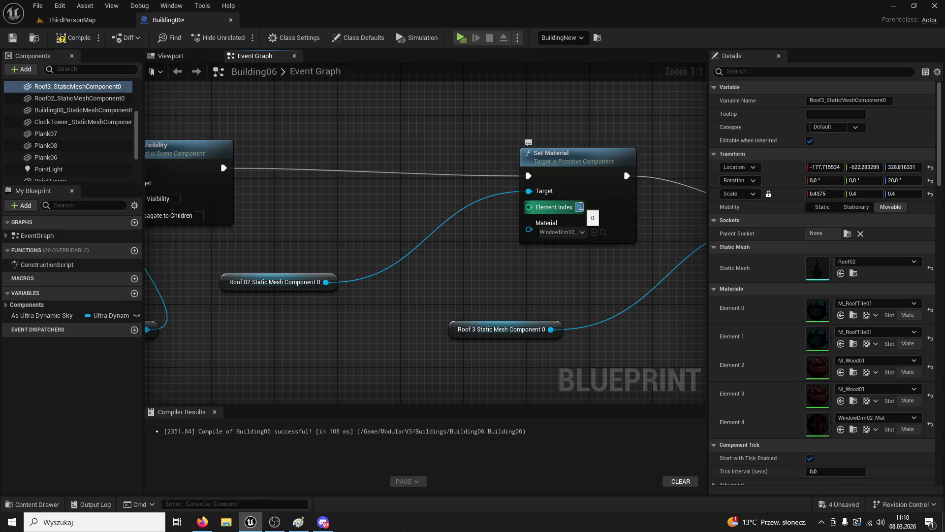
pyautogui.scroll(-4, 517, 294)
pyautogui.scroll(4, 503, 294)
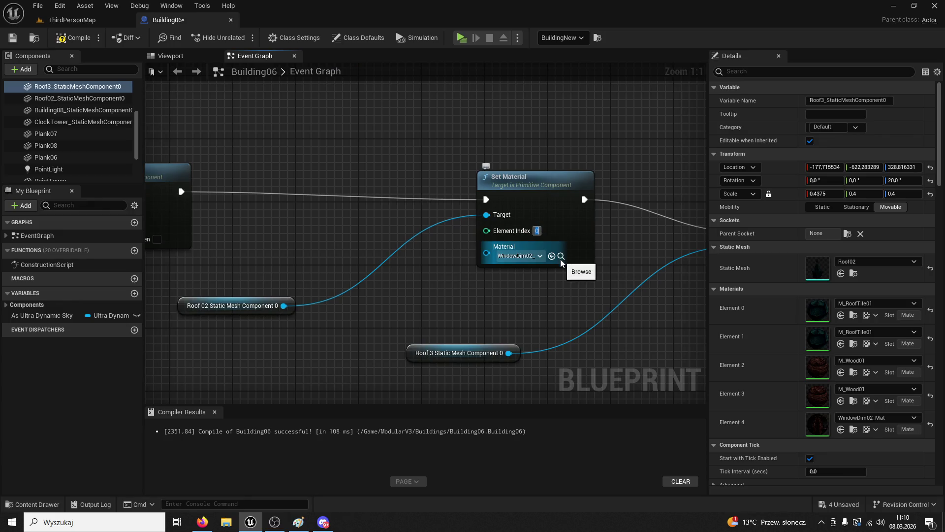
pyautogui.moveTo(553, 252); pyautogui.dragTo(364, 247)
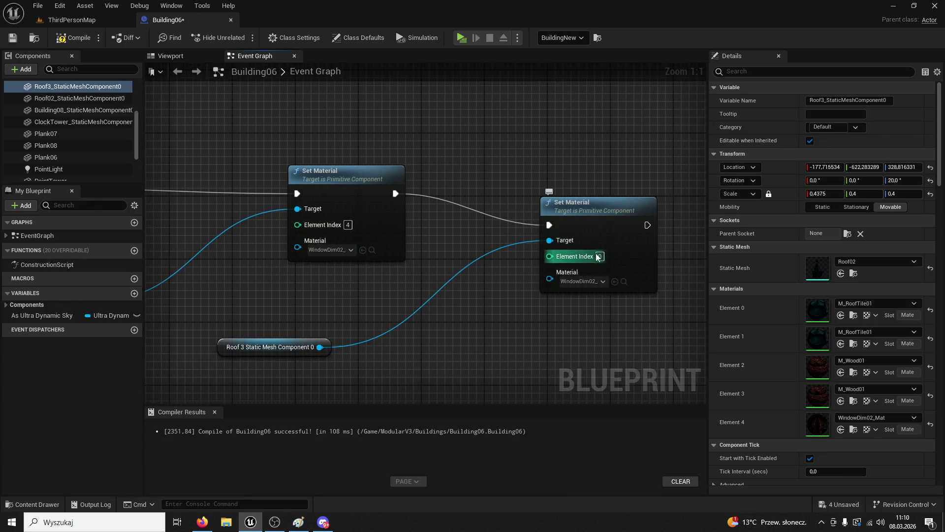
pyautogui.hotkey('ctrl', 'z')
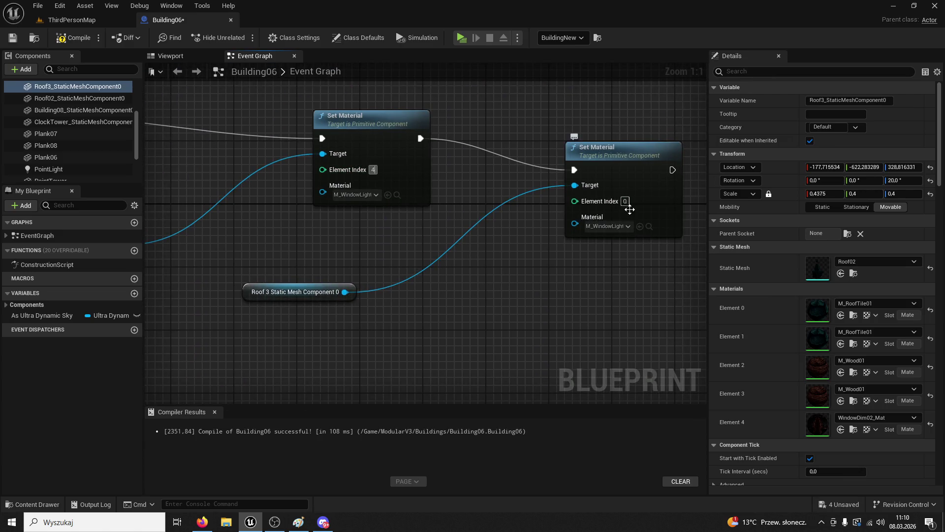
pyautogui.click(69, 21)
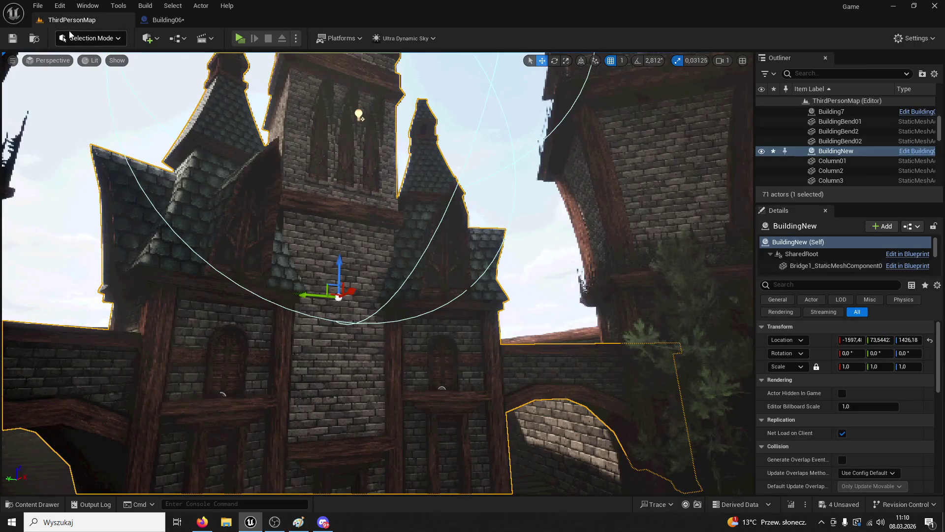
pyautogui.click(192, 19)
pyautogui.click(76, 37)
# Play ThirdPersonMap and run through the courtyard until night to see more tower windows glow, then stop
pyautogui.click(90, 22)
pyautogui.hotkey('alt', 'p')
pyautogui.press('w')
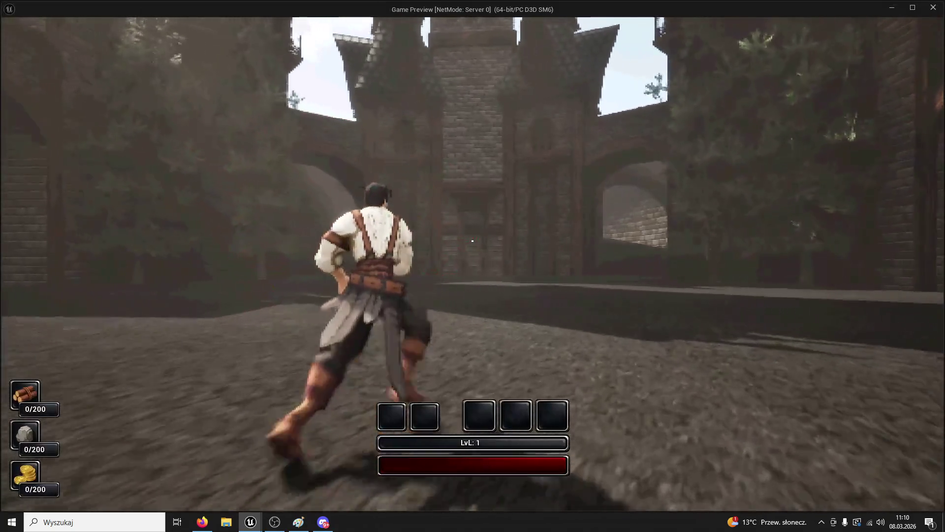
pyautogui.press('super')
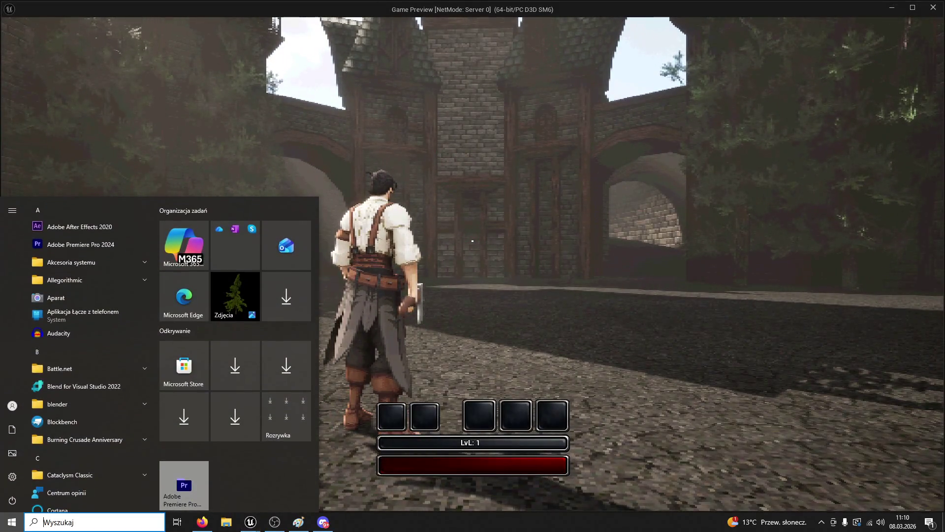
pyautogui.press('super')
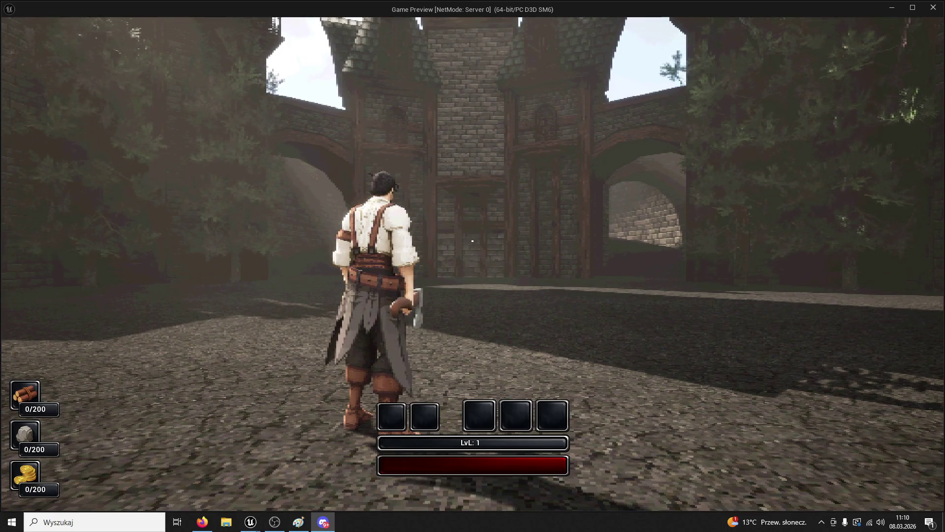
pyautogui.press('w')
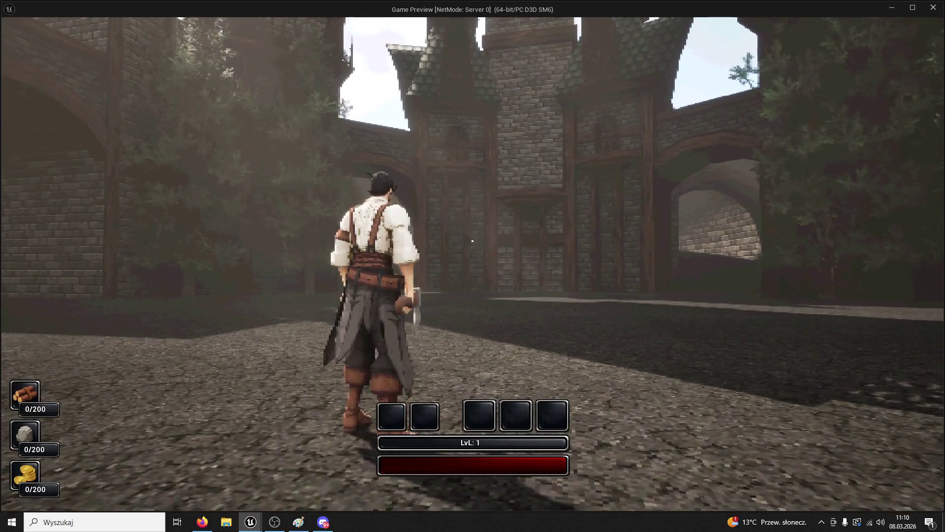
pyautogui.moveTo(472, 240)
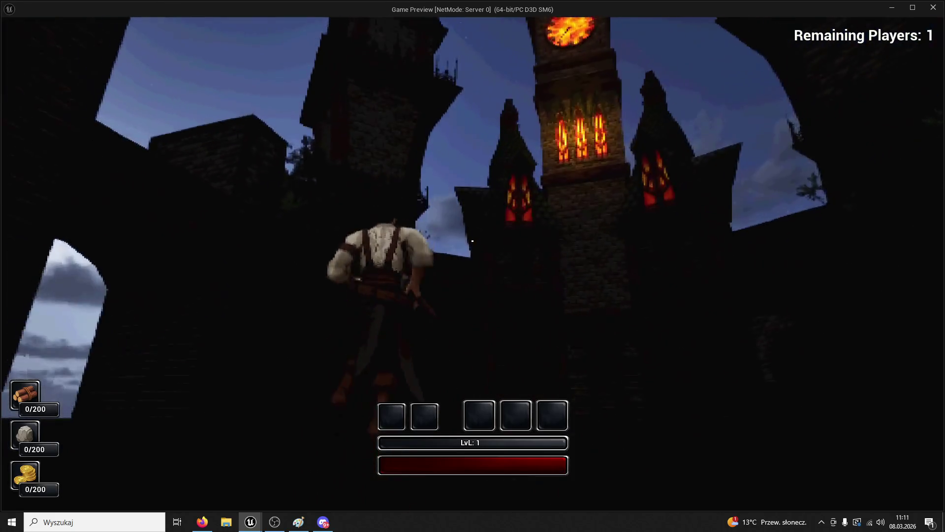
pyautogui.press('Escape')
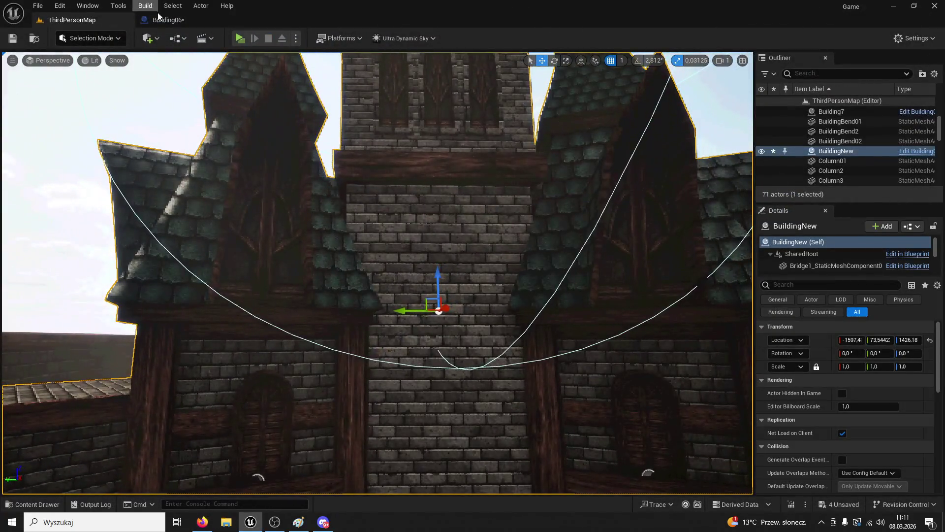
# In the Building06 viewport, duplicate the PointLight beside a window as a visible PointLight1
pyautogui.click(166, 20)
pyautogui.click(174, 56)
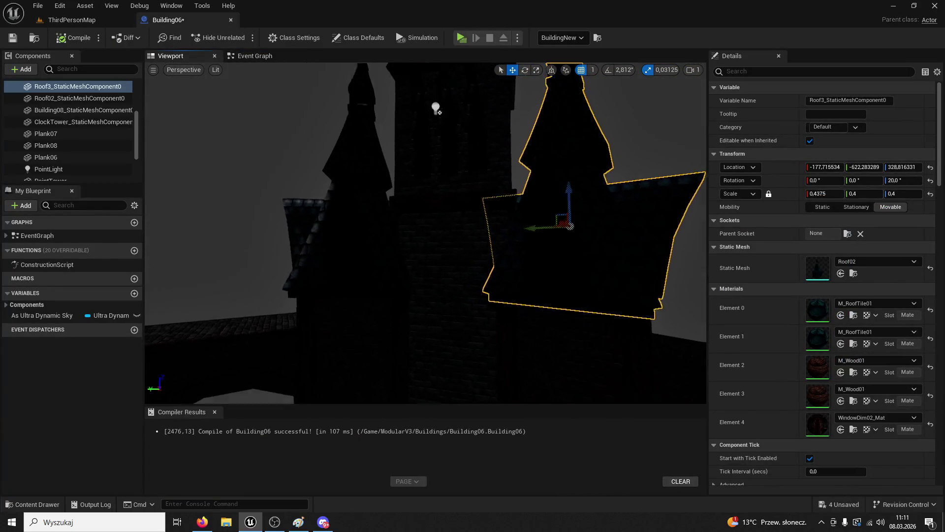
pyautogui.click(448, 139)
pyautogui.keyDown('alt'); pyautogui.moveTo(447, 114); pyautogui.dragTo(447, 260); pyautogui.keyUp('alt')
pyautogui.moveTo(418, 298)
pyautogui.mouseDown()
pyautogui.moveTo(485, 298)
pyautogui.moveTo(327, 305)
pyautogui.mouseUp()
pyautogui.write('visible')
pyautogui.click(813, 101)
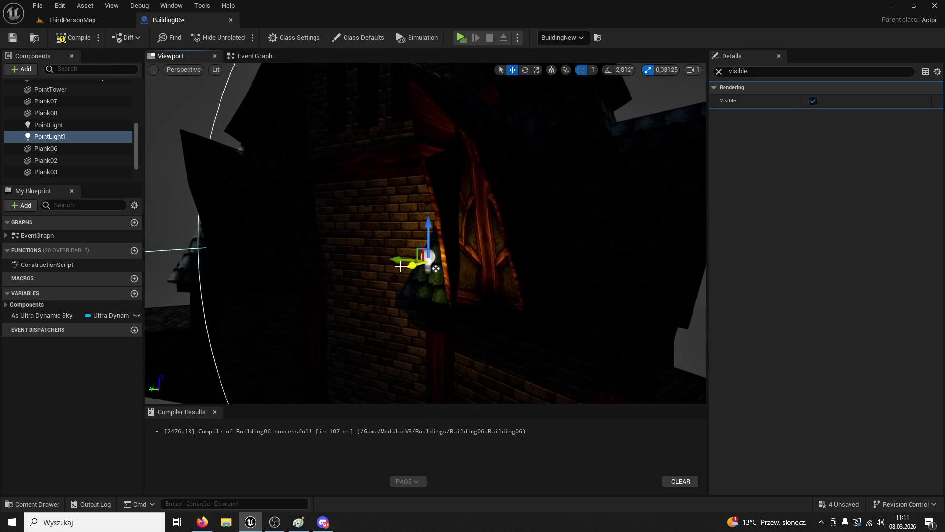
# Fine-tune PointLight1's position by the window using world-axis movement
pyautogui.click(458, 269)
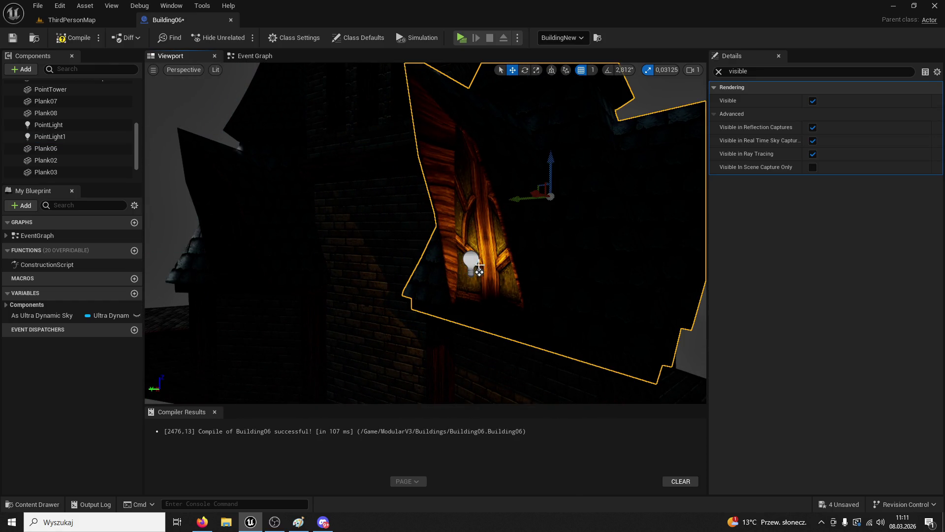
pyautogui.click(472, 264)
pyautogui.click(461, 80)
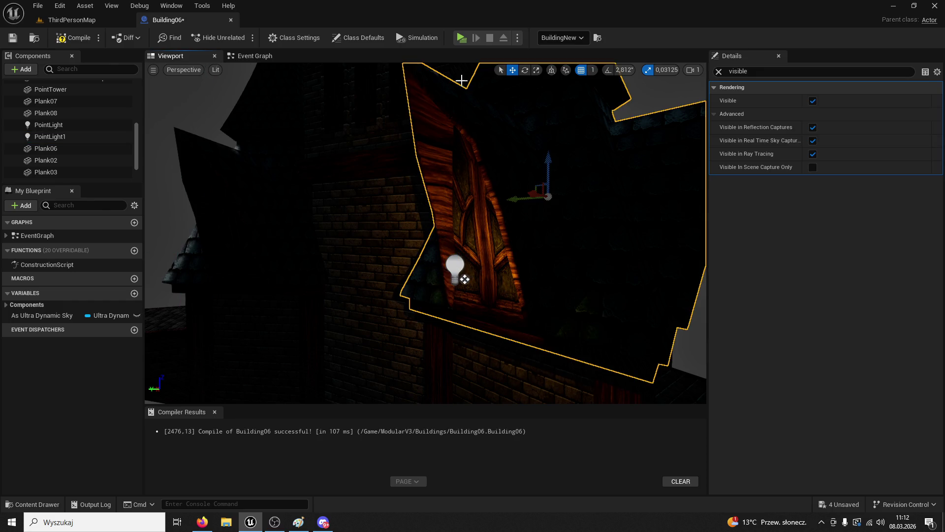
pyautogui.click(460, 266)
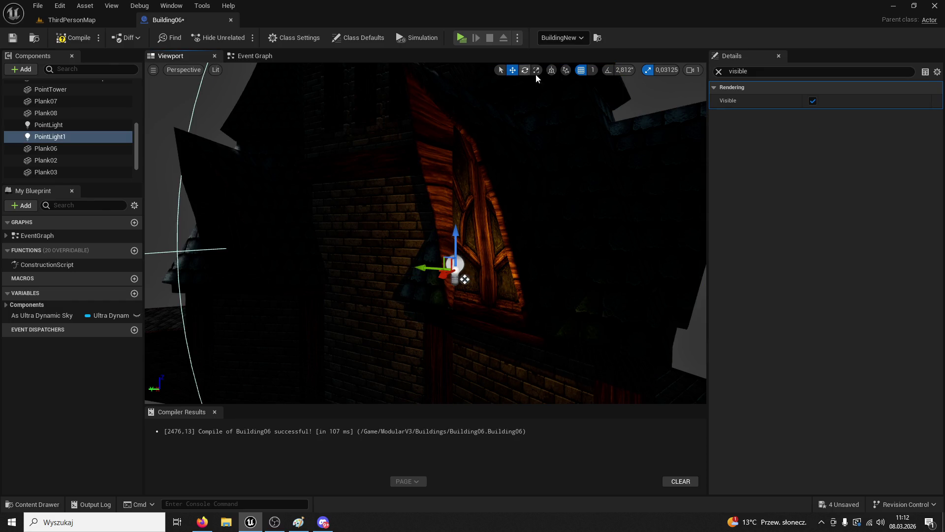
pyautogui.click(552, 70)
pyautogui.moveTo(490, 225); pyautogui.dragTo(491, 226)
pyautogui.click(446, 238)
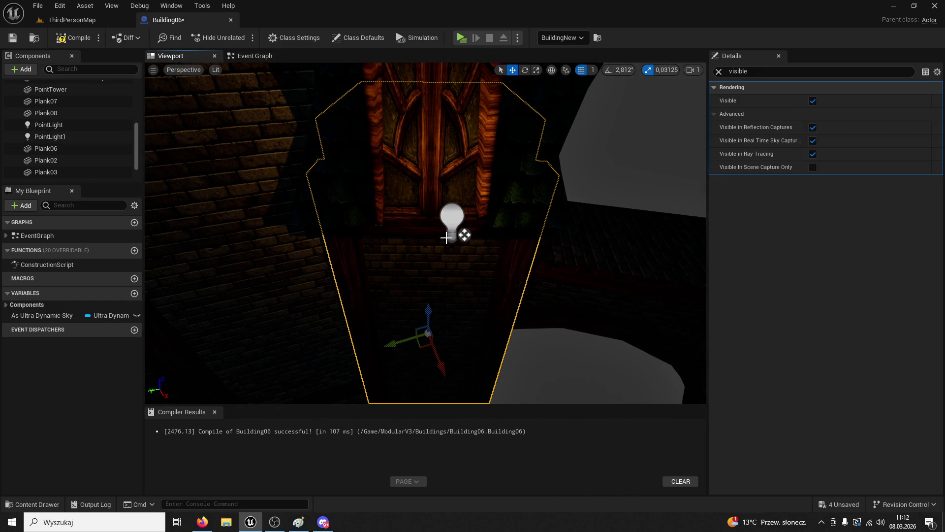
pyautogui.click(446, 214)
pyautogui.moveTo(427, 229); pyautogui.dragTo(201, 254)
# Copy the light as PointLight2 and PointLight3, moving PointLight3 toward another window
pyautogui.press('f')
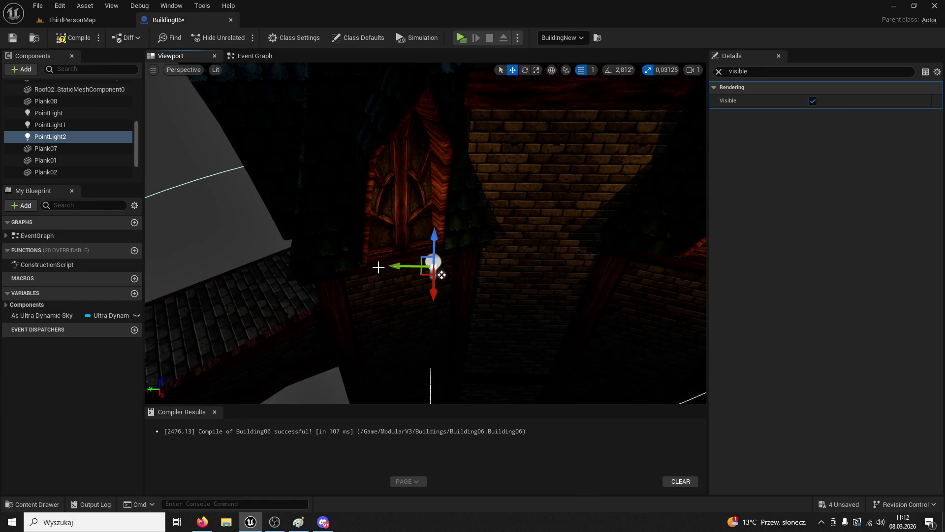
pyautogui.click(427, 274)
pyautogui.press('f')
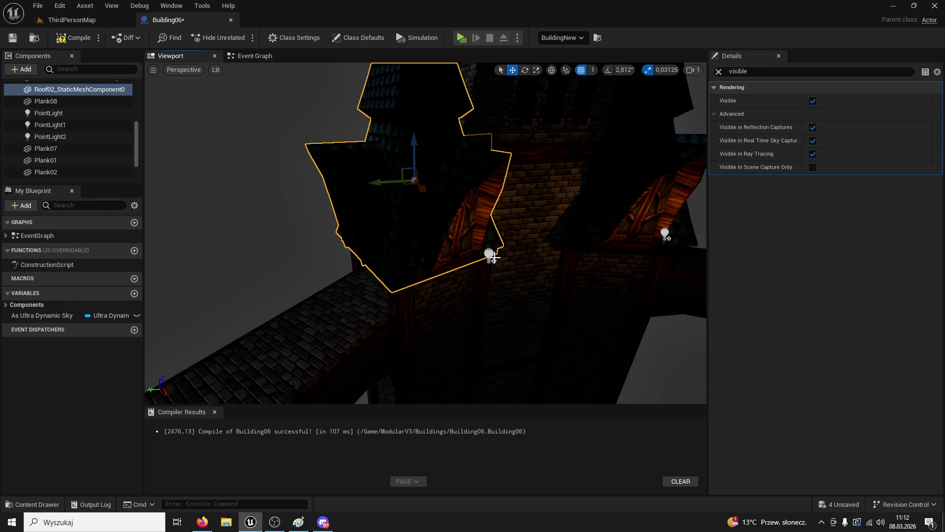
pyautogui.click(494, 257)
pyautogui.click(490, 255)
pyautogui.moveTo(458, 257)
pyautogui.mouseDown()
pyautogui.moveTo(303, 265)
pyautogui.moveTo(465, 326)
pyautogui.moveTo(387, 269)
pyautogui.moveTo(292, 274)
pyautogui.moveTo(303, 274)
pyautogui.mouseUp()
pyautogui.click(370, 261)
# Add PointLight4 and move it toward the tower window
pyautogui.click(363, 246)
pyautogui.press('f')
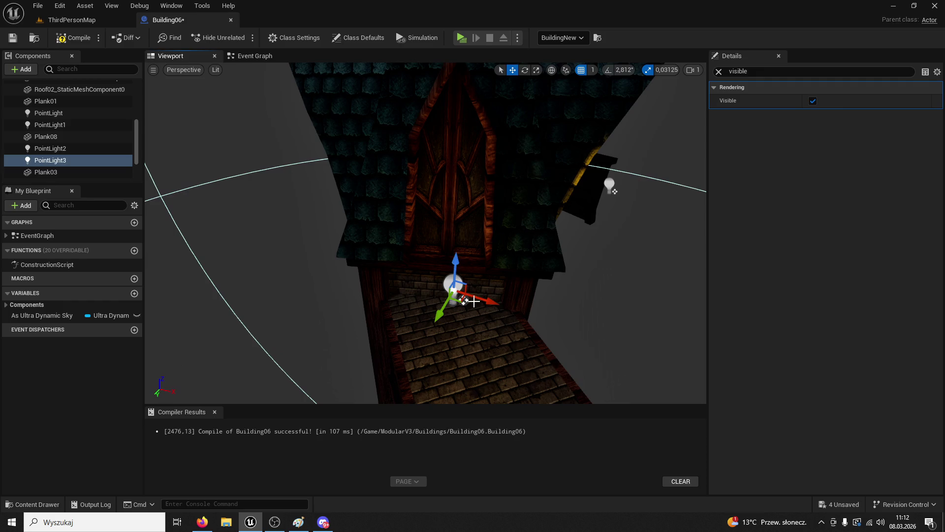
pyautogui.click(463, 320)
pyautogui.moveTo(463, 320)
pyautogui.mouseDown()
pyautogui.moveTo(512, 315)
pyautogui.moveTo(492, 295)
pyautogui.moveTo(483, 261)
pyautogui.moveTo(458, 256)
pyautogui.moveTo(468, 232)
pyautogui.mouseUp()
pyautogui.click(369, 251)
pyautogui.click(454, 264)
pyautogui.moveTo(387, 269)
pyautogui.mouseDown()
pyautogui.moveTo(528, 213)
pyautogui.moveTo(492, 241)
pyautogui.moveTo(616, 122)
pyautogui.mouseUp()
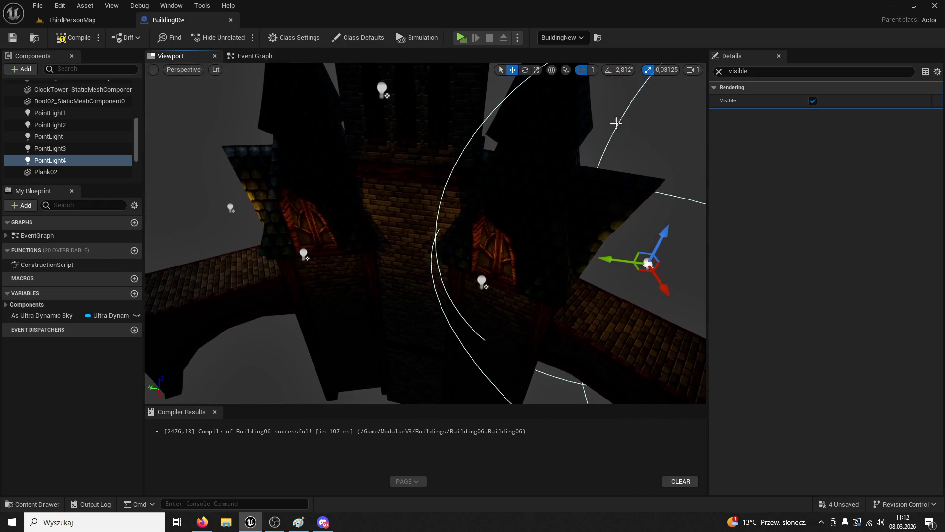
# Review the visibility of the hidden original PointLight, PointLight4 and PointLight1
pyautogui.click(77, 136)
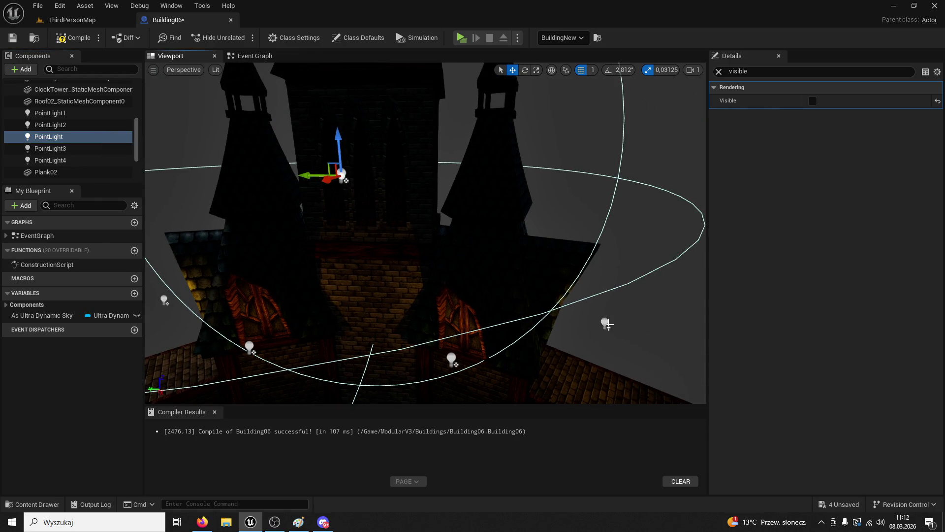
pyautogui.click(607, 323)
pyautogui.click(452, 361)
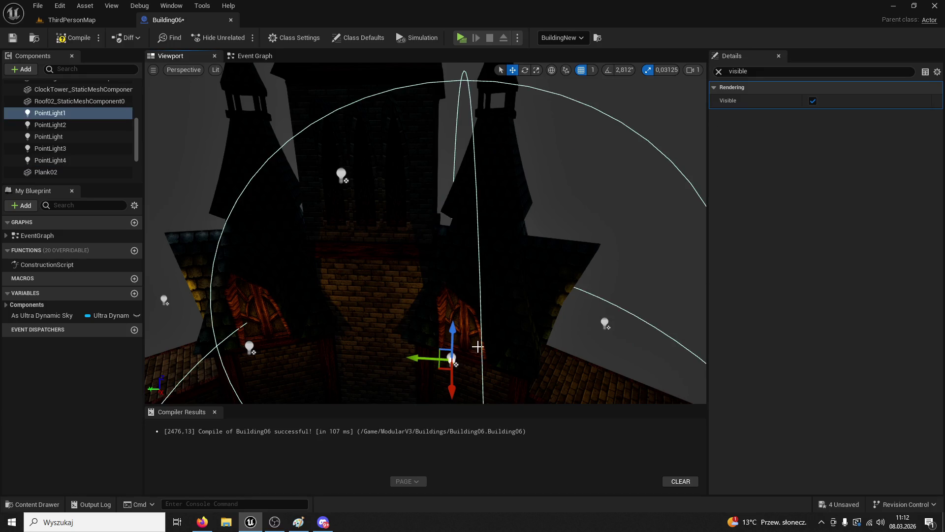
pyautogui.click(606, 320)
pyautogui.click(246, 58)
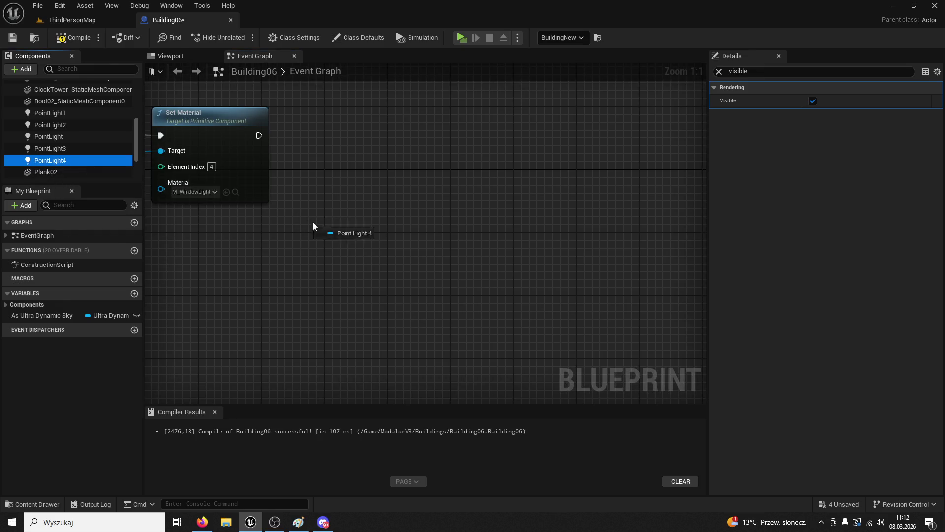
# Drag Point Light 4 and Point Light 1 references into the Event Graph
pyautogui.moveTo(314, 226); pyautogui.dragTo(333, 233)
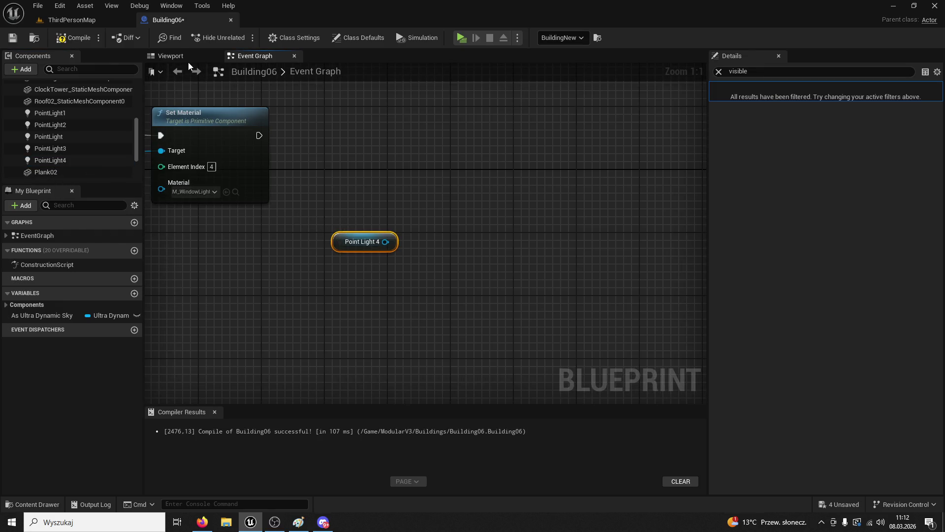
pyautogui.click(187, 58)
pyautogui.click(451, 360)
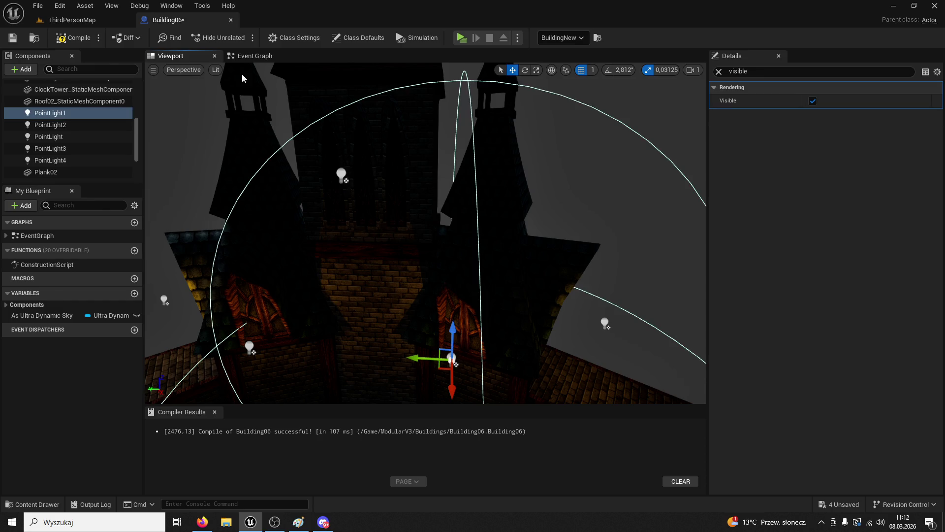
pyautogui.click(262, 57)
pyautogui.moveTo(44, 115); pyautogui.dragTo(462, 248)
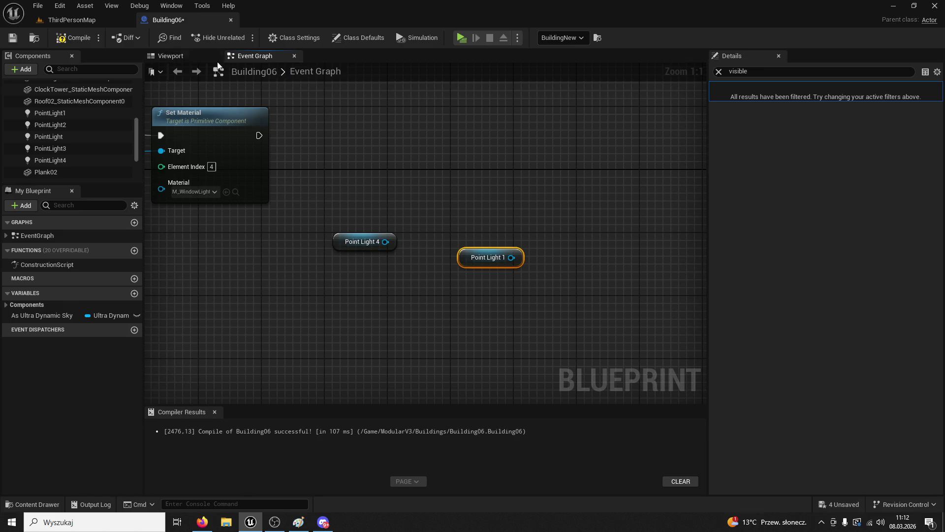
# Add Point Light 2 and Point Light 3 reference nodes to the graph
pyautogui.click(168, 56)
pyautogui.click(250, 348)
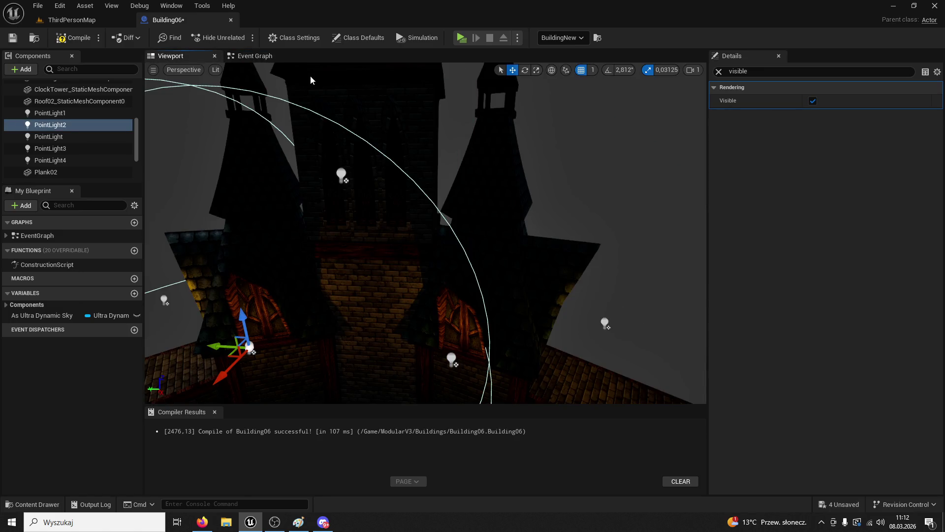
pyautogui.click(261, 57)
pyautogui.moveTo(52, 123); pyautogui.dragTo(526, 302)
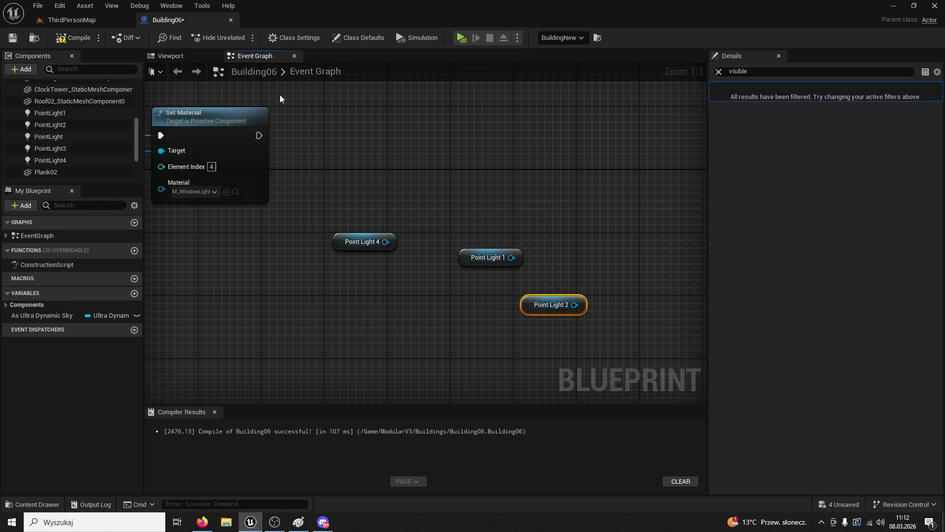
pyautogui.click(177, 56)
pyautogui.click(166, 296)
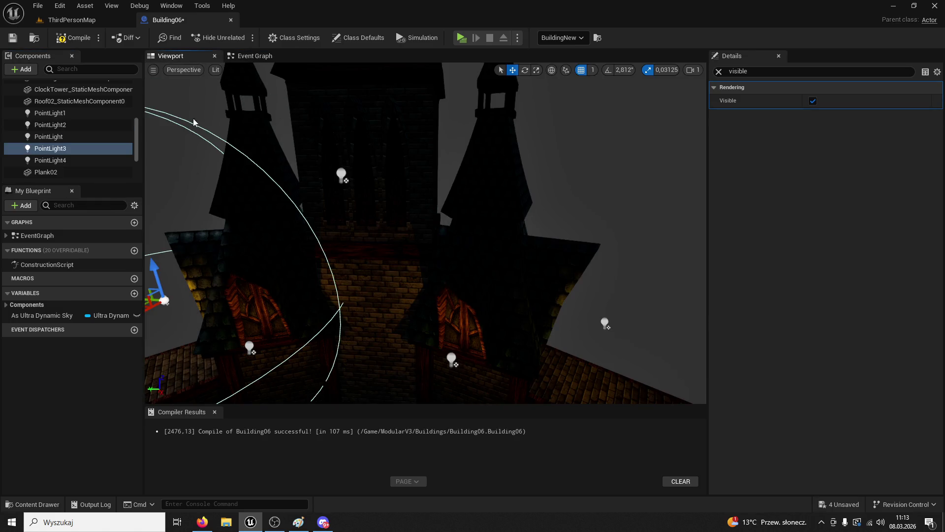
pyautogui.click(235, 59)
pyautogui.moveTo(63, 148)
pyautogui.mouseDown()
pyautogui.moveTo(671, 344)
pyautogui.moveTo(636, 329)
pyautogui.mouseUp()
pyautogui.scroll(-2, 333, 255)
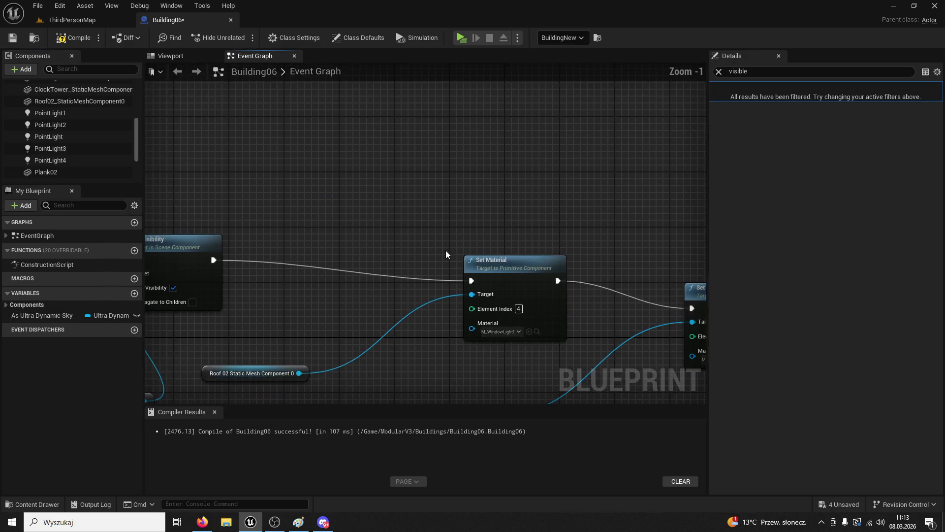
# Paste two chained Set Visibility nodes after Set Material, the first targeting Point Light 4
pyautogui.click(338, 213)
pyautogui.moveTo(517, 209)
pyautogui.mouseDown()
pyautogui.moveTo(486, 190)
pyautogui.moveTo(544, 178)
pyautogui.moveTo(434, 242)
pyautogui.moveTo(406, 234)
pyautogui.moveTo(407, 222)
pyautogui.mouseUp()
pyautogui.hotkey('ctrl', 'v')
pyautogui.moveTo(435, 322); pyautogui.dragTo(404, 244)
pyautogui.hotkey('ctrl', 'v')
pyautogui.moveTo(484, 229)
pyautogui.mouseDown()
pyautogui.moveTo(511, 247)
pyautogui.moveTo(560, 217)
pyautogui.moveTo(551, 352)
pyautogui.moveTo(545, 335)
pyautogui.mouseUp()
# Chain third and fourth Set Visibility nodes targeting Point Light 2 and Point Light 3
pyautogui.moveTo(583, 214)
pyautogui.mouseDown()
pyautogui.moveTo(496, 156)
pyautogui.moveTo(595, 197)
pyautogui.mouseUp()
pyautogui.hotkey('ctrl', 'v')
pyautogui.moveTo(615, 179); pyautogui.dragTo(622, 151)
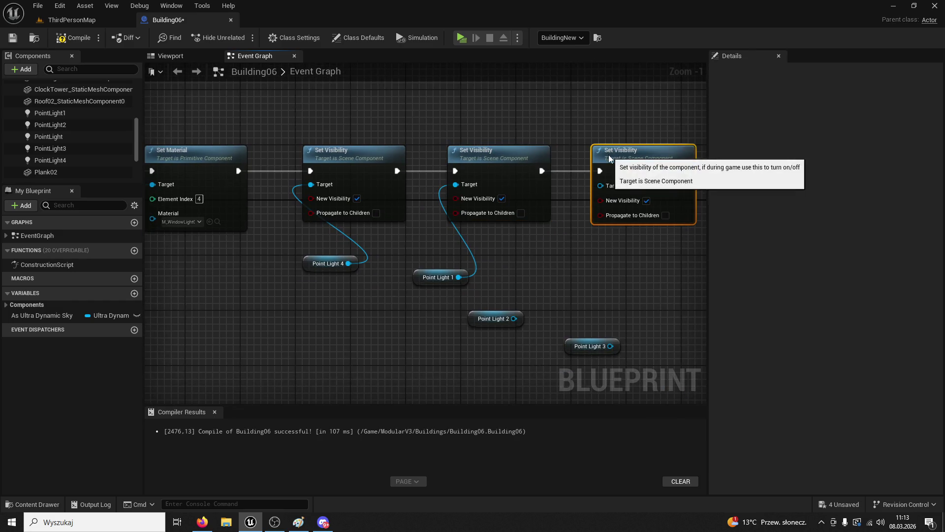
pyautogui.moveTo(513, 319)
pyautogui.mouseDown()
pyautogui.moveTo(593, 231)
pyautogui.moveTo(601, 194)
pyautogui.mouseUp()
pyautogui.moveTo(600, 197); pyautogui.dragTo(503, 192)
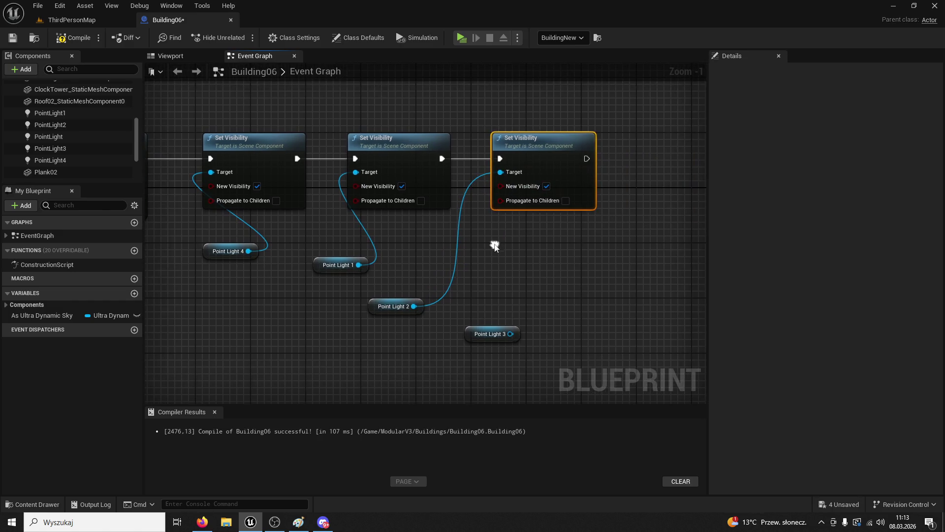
pyautogui.moveTo(634, 180)
pyautogui.mouseDown()
pyautogui.moveTo(581, 176)
pyautogui.moveTo(593, 153)
pyautogui.mouseUp()
pyautogui.hotkey('ctrl', 'v')
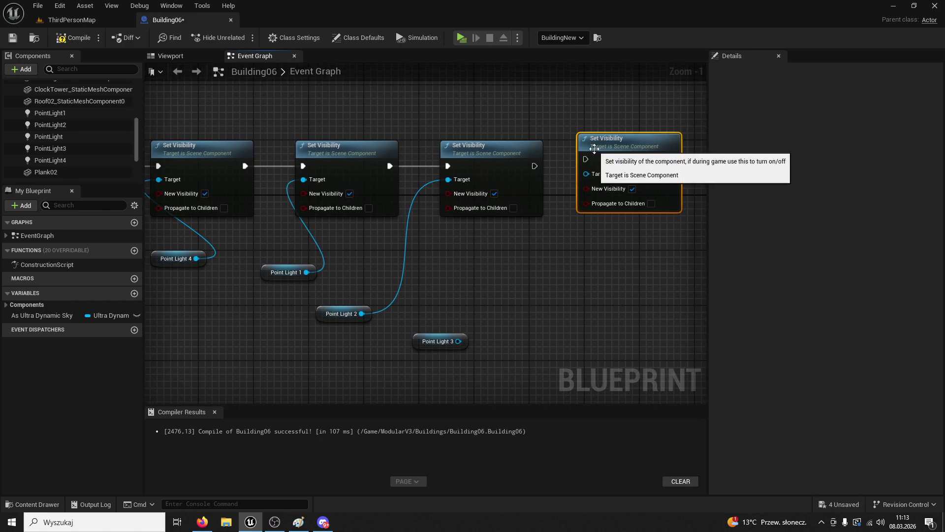
pyautogui.moveTo(458, 341); pyautogui.dragTo(585, 181)
# Select the Set Visibility and Point Light nodes, duplicate them, and reposition Set Material
pyautogui.scroll(-2, 555, 269)
pyautogui.moveTo(578, 331); pyautogui.dragTo(284, 133)
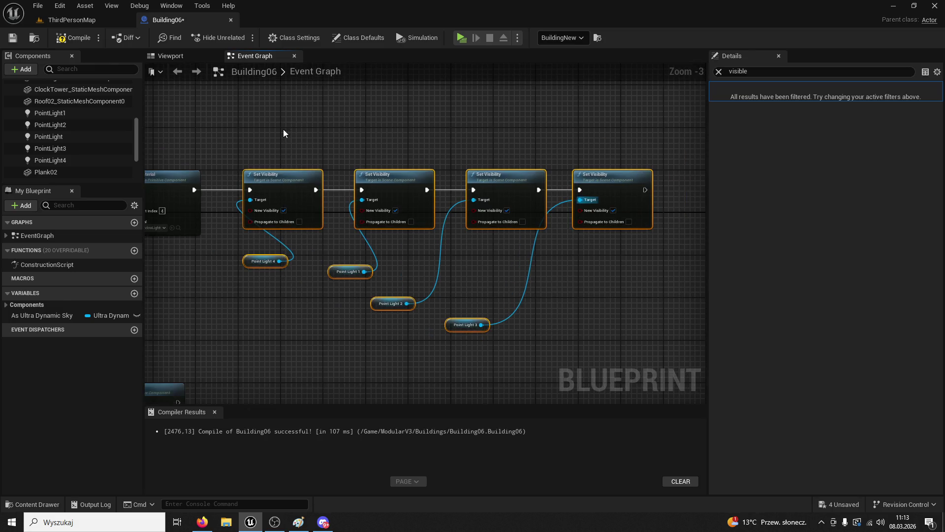
pyautogui.hotkey('ctrl', 'v')
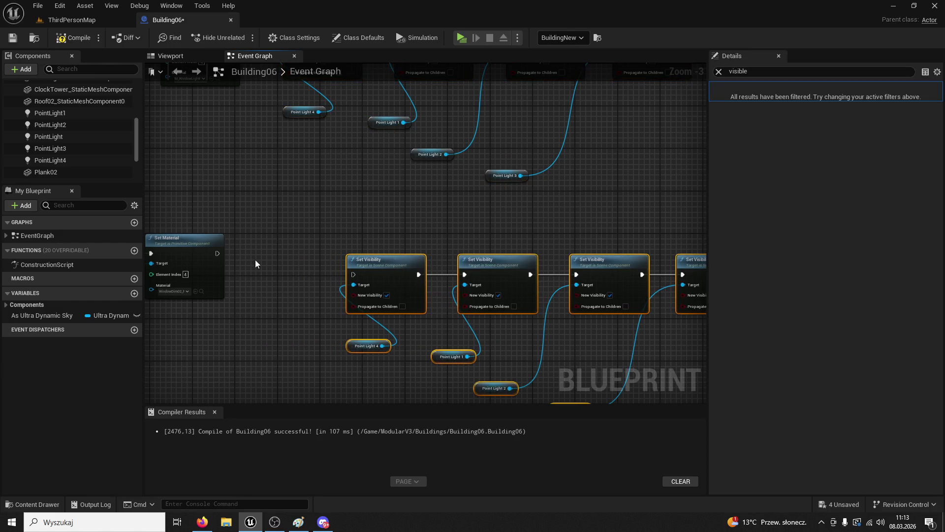
pyautogui.moveTo(218, 249)
pyautogui.mouseDown()
pyautogui.moveTo(323, 261)
pyautogui.moveTo(243, 262)
pyautogui.moveTo(353, 274)
pyautogui.mouseUp()
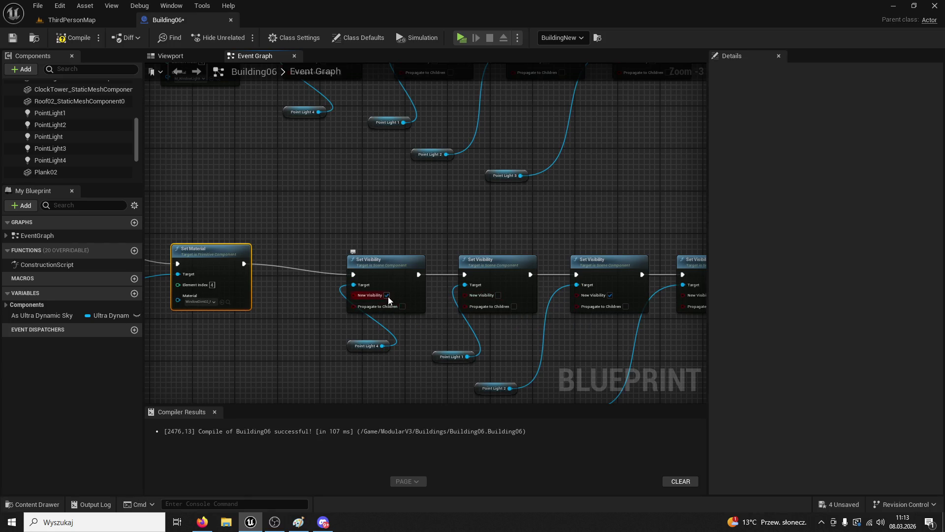
# Untick Visible for PointLight4, PointLight3 and the original PointLight
pyautogui.moveTo(610, 299); pyautogui.dragTo(567, 304)
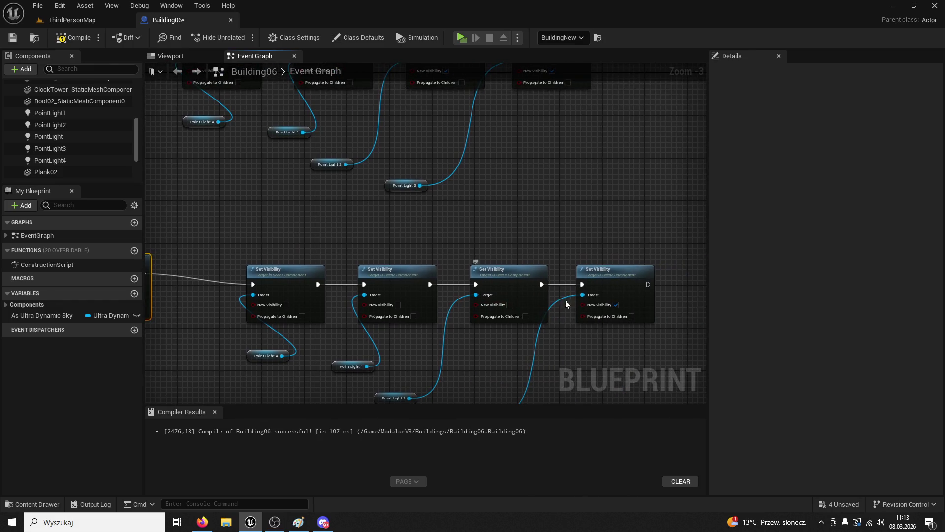
pyautogui.click(74, 161)
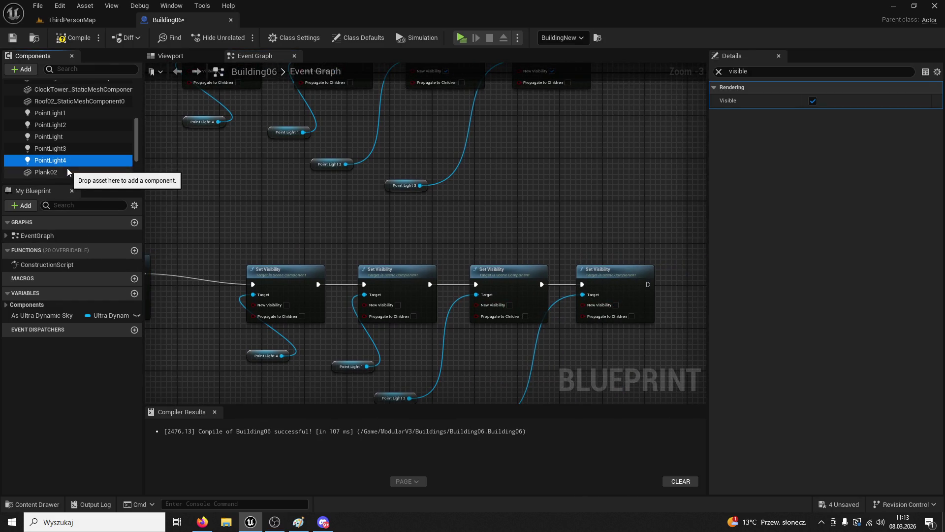
pyautogui.scroll(-2, 675, 266)
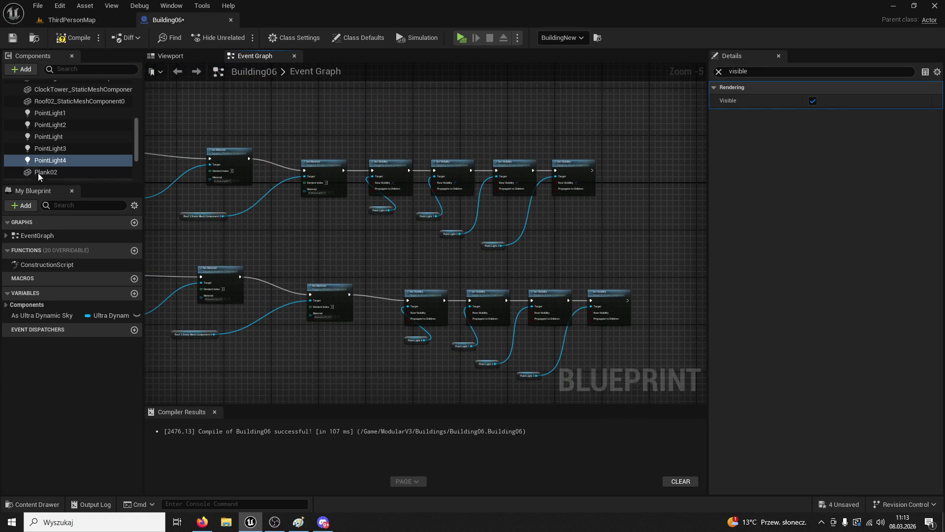
pyautogui.click(813, 100)
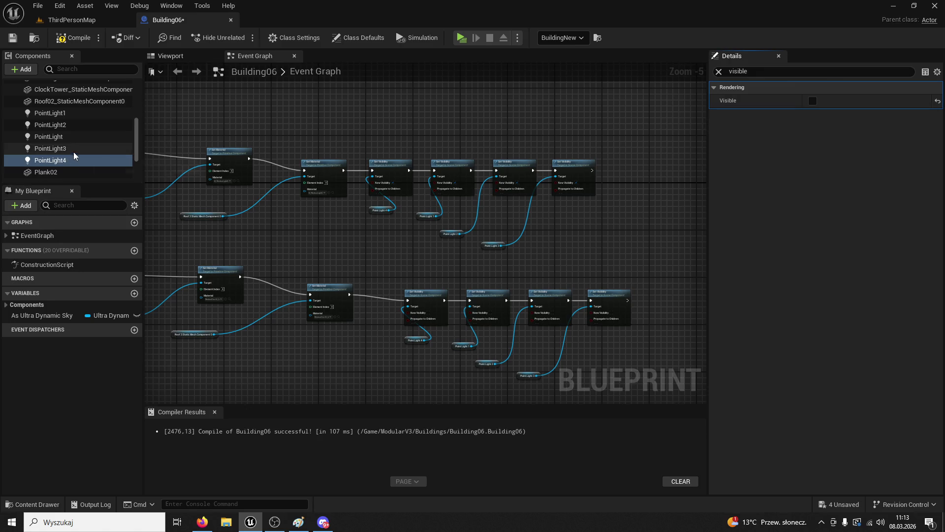
pyautogui.click(74, 152)
pyautogui.click(813, 102)
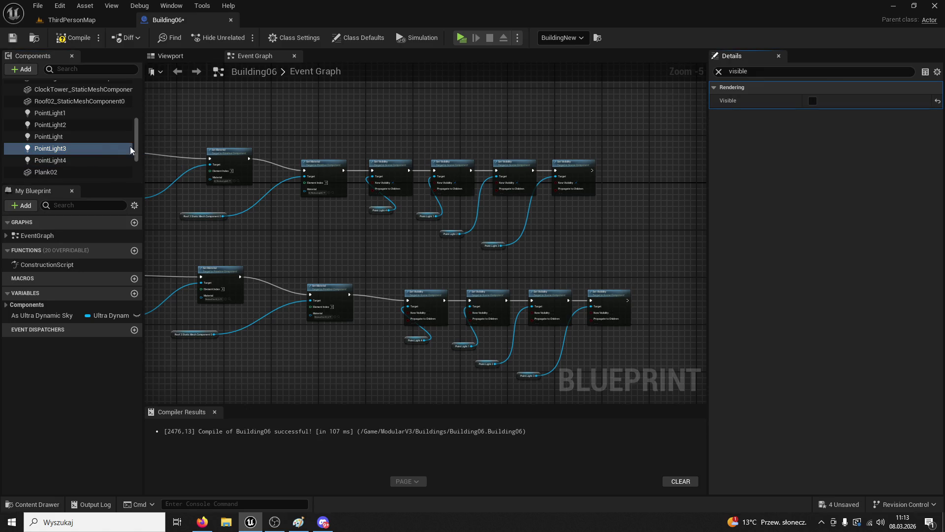
pyautogui.click(73, 137)
# Make PointLight2 and PointLight1 start hidden, then play ThirdPersonMap
pyautogui.click(58, 125)
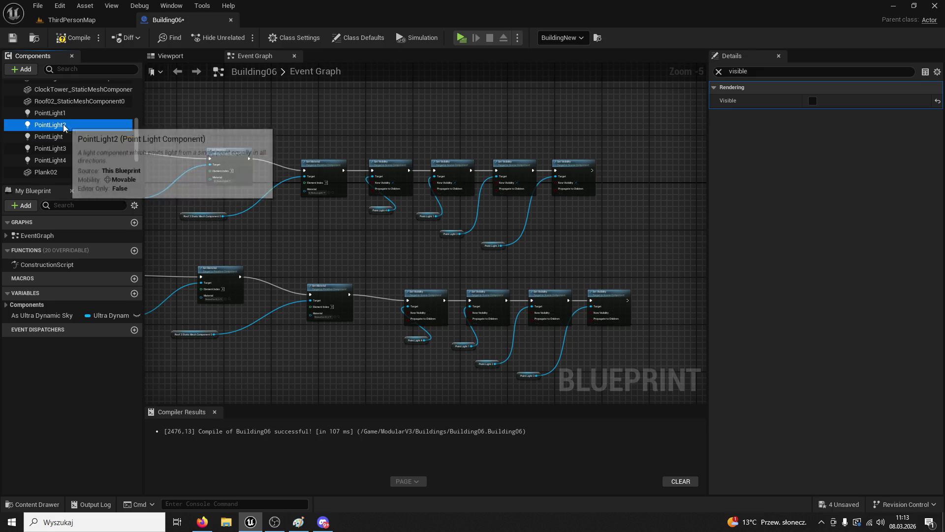
pyautogui.click(812, 102)
pyautogui.click(55, 113)
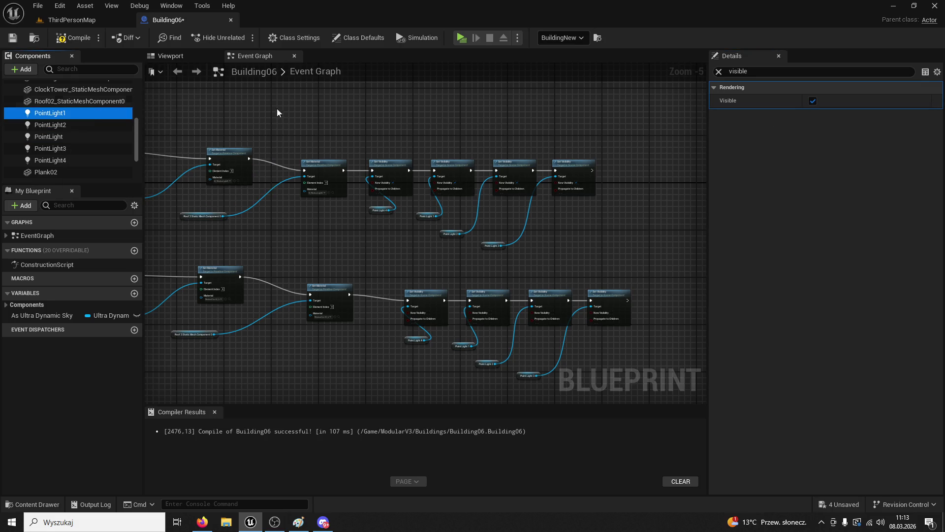
pyautogui.click(812, 101)
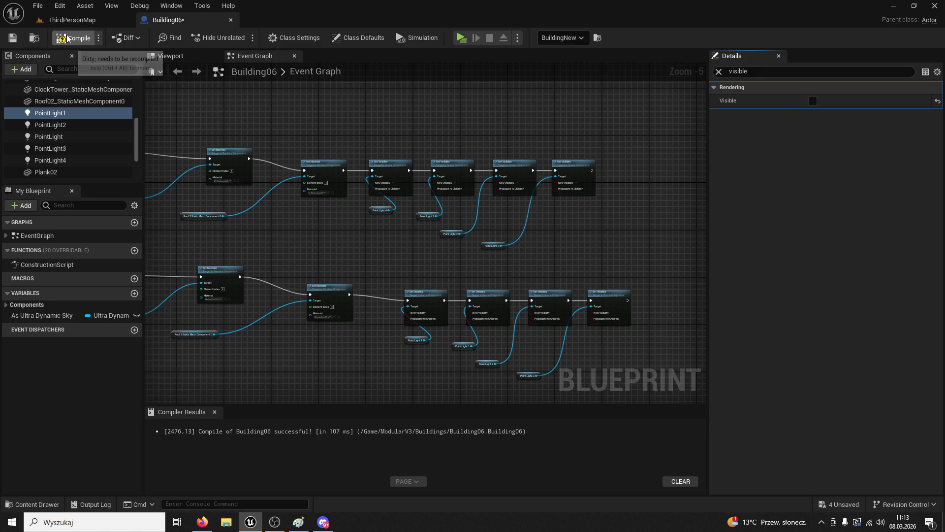
pyautogui.click(71, 20)
pyautogui.click(241, 39)
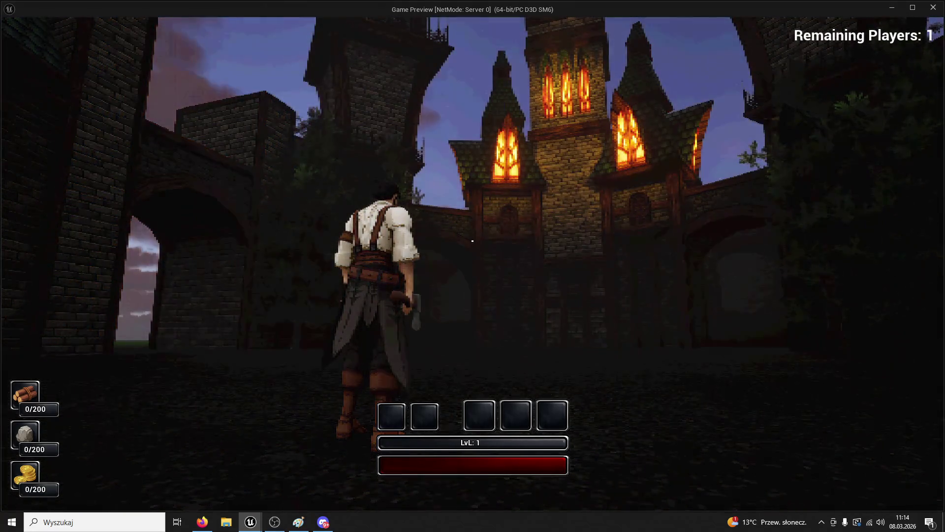
# Run the character around the night-time courtyard, then end the play session
pyautogui.press('w')
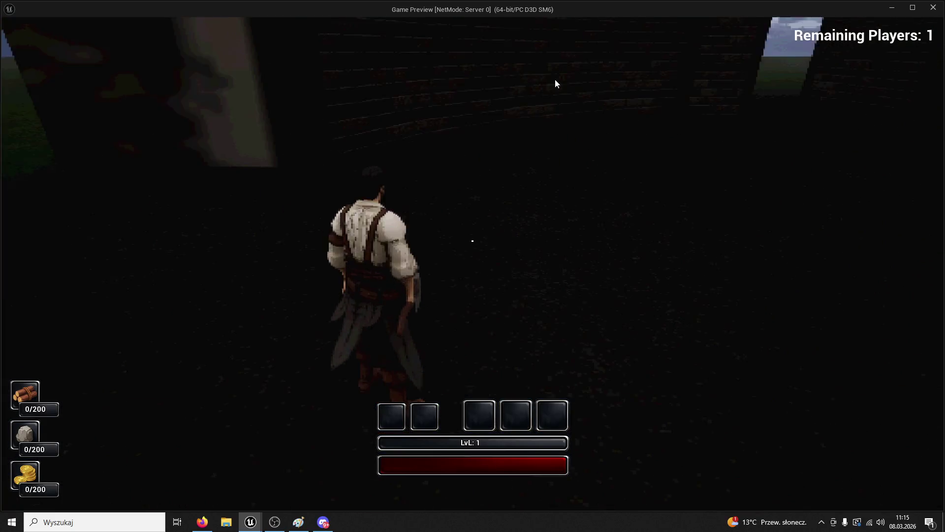
pyautogui.press('Escape')
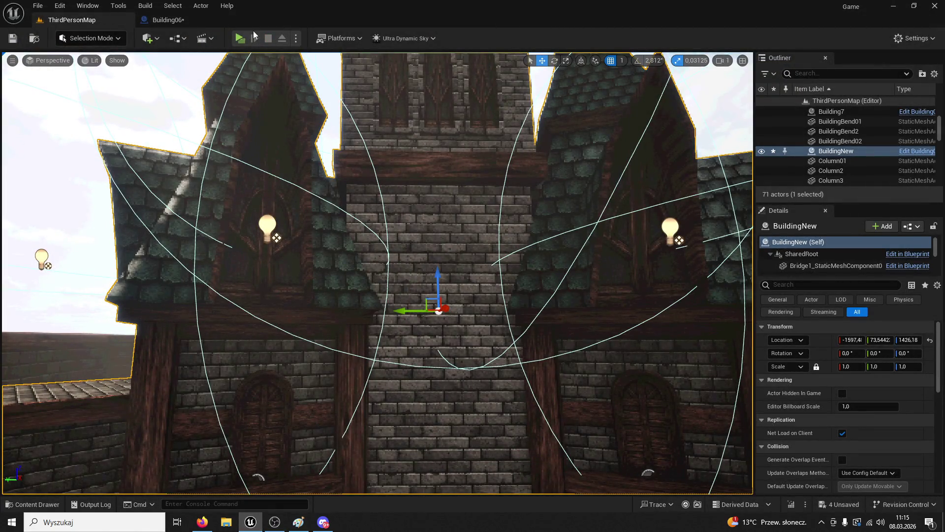
pyautogui.click(237, 41)
pyautogui.press('w')
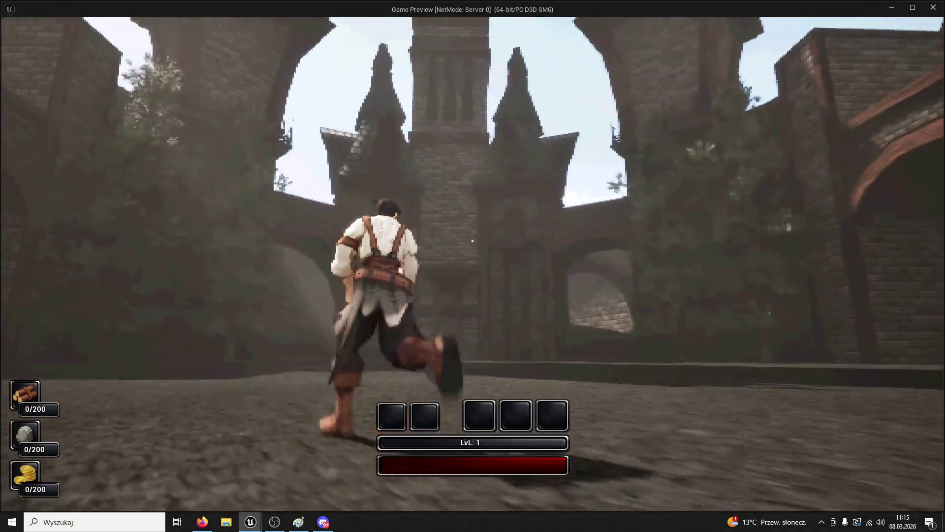
pyautogui.press('w')
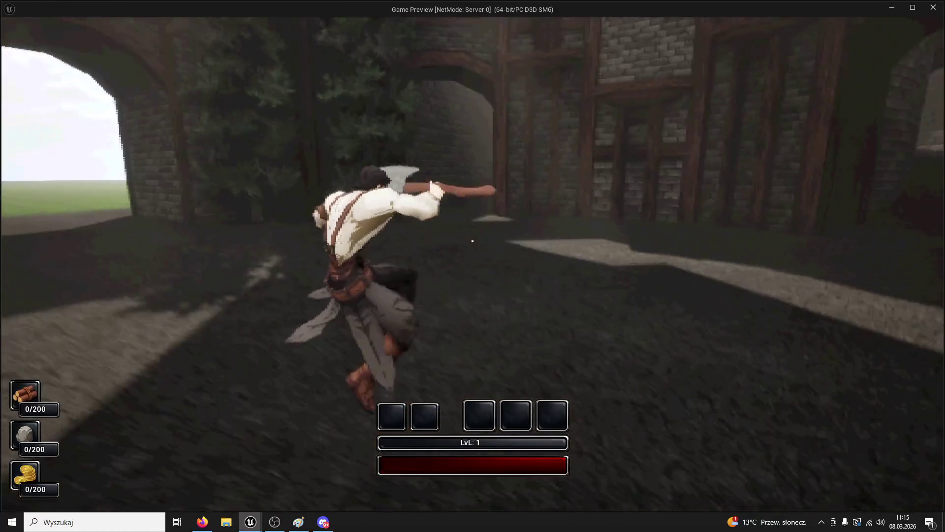
pyautogui.press('w')
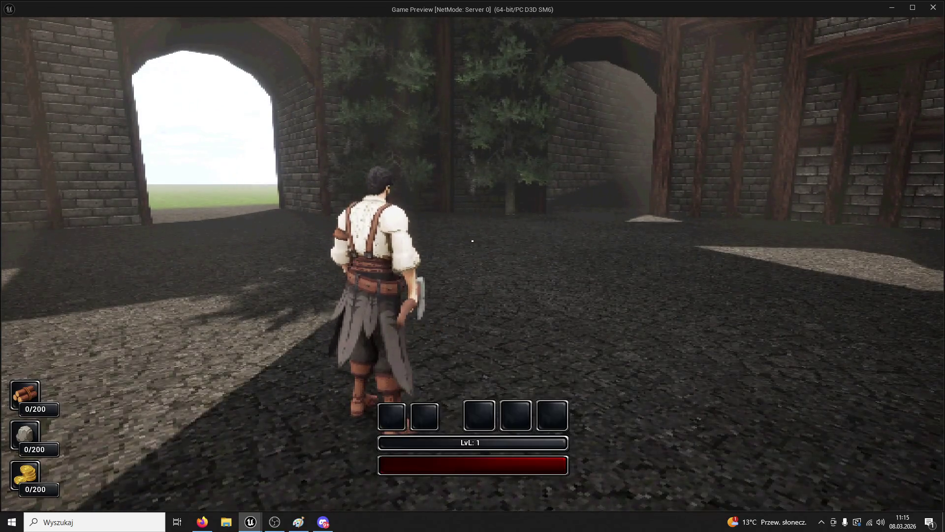
pyautogui.press('w')
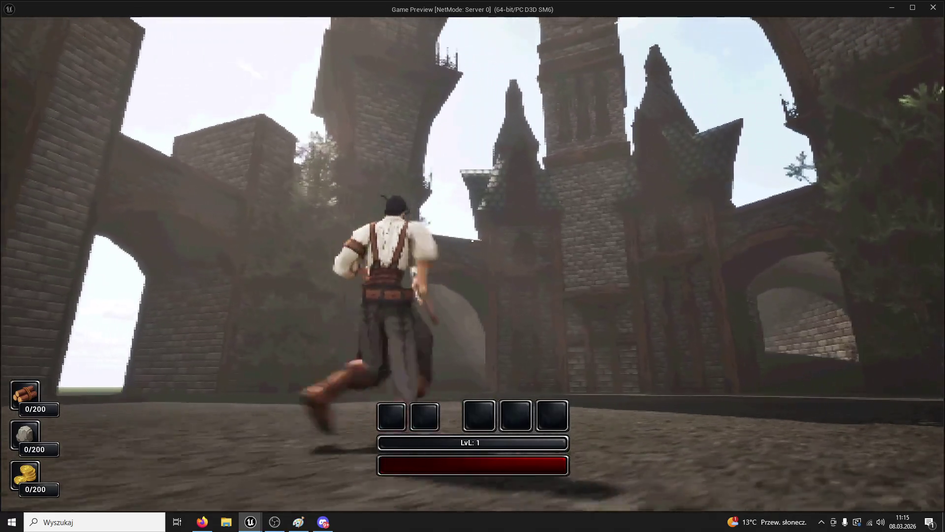
pyautogui.press('w')
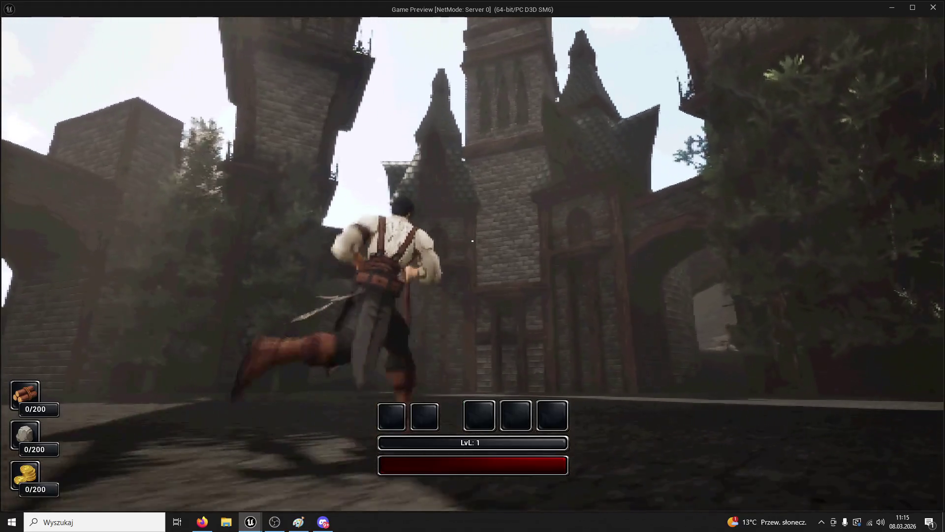
pyautogui.press('w')
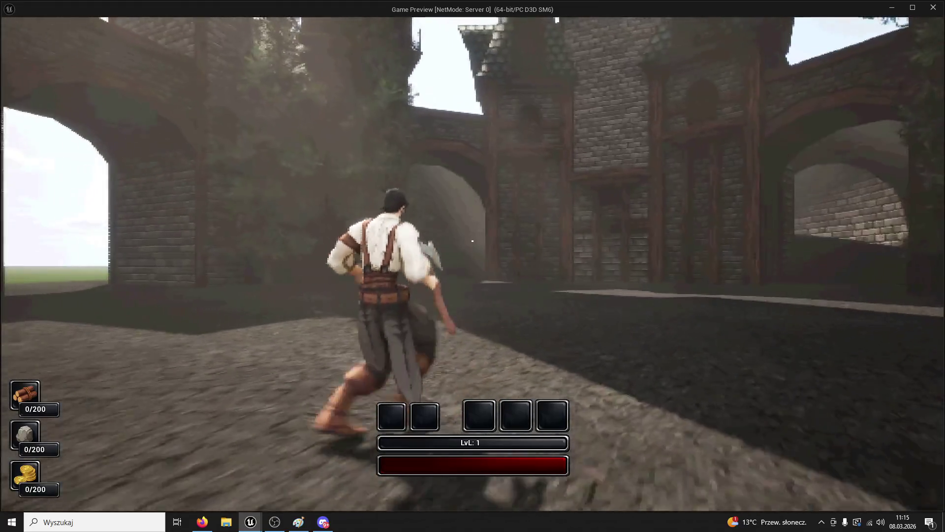
pyautogui.press('super')
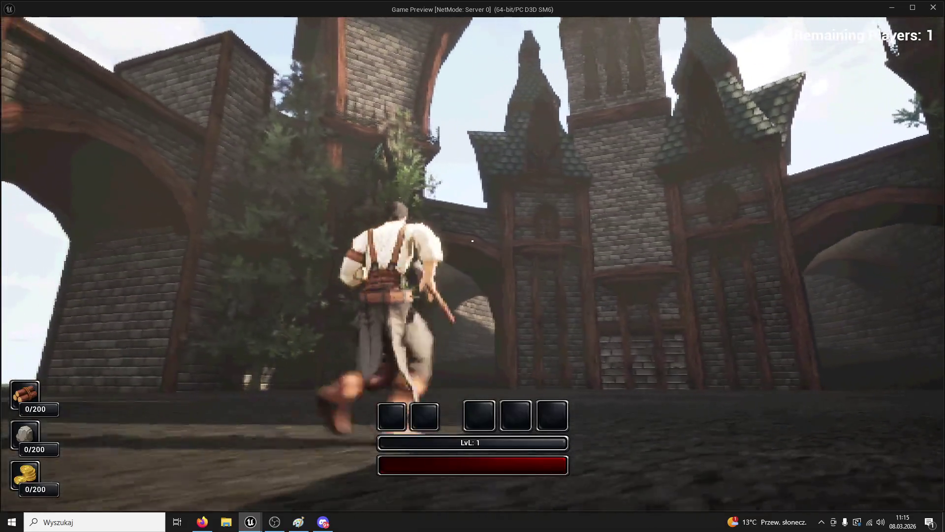
pyautogui.press('w')
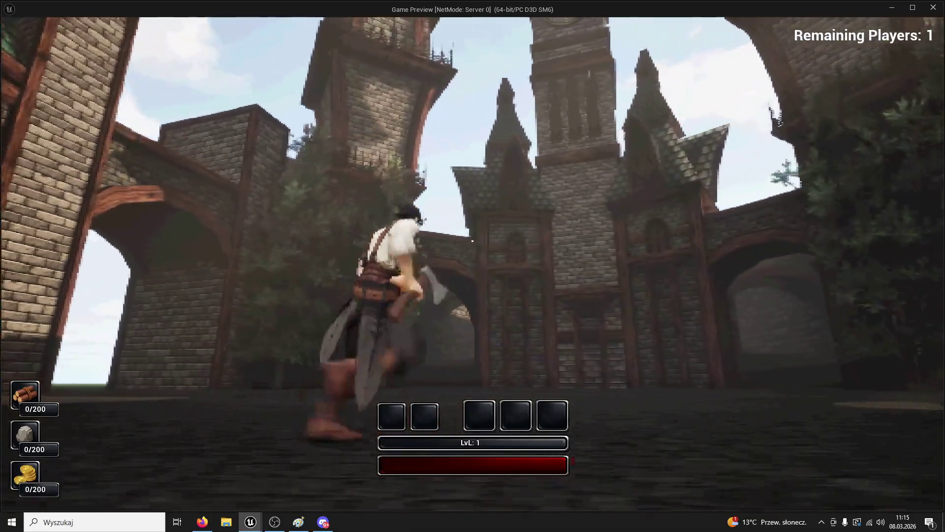
pyautogui.press('w')
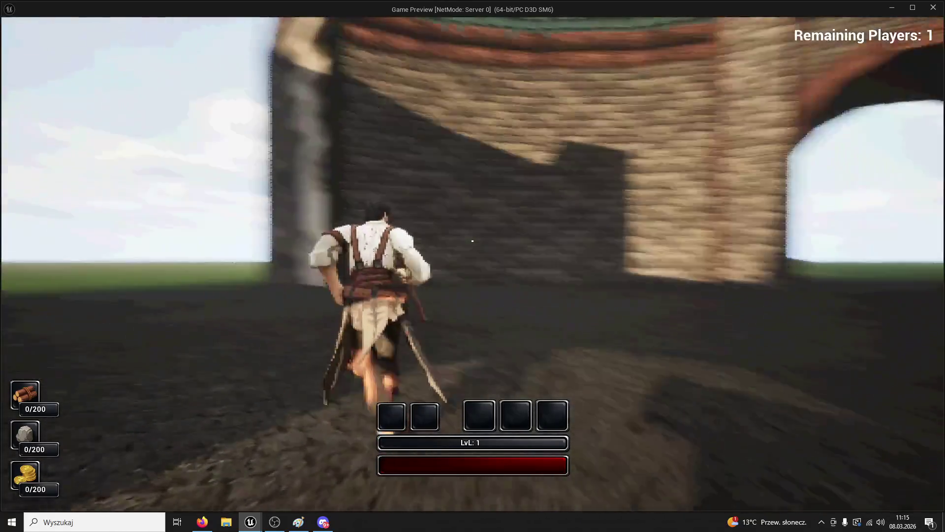
pyautogui.press('w')
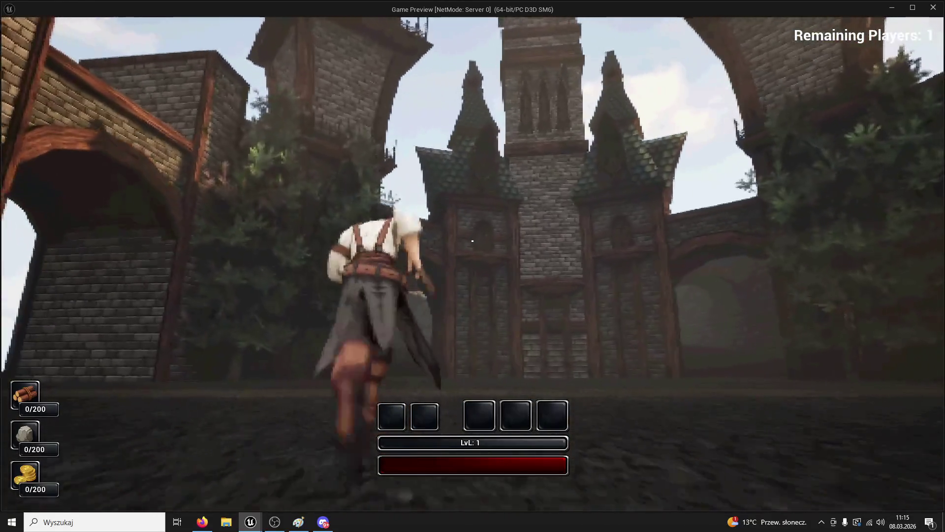
pyautogui.press('w')
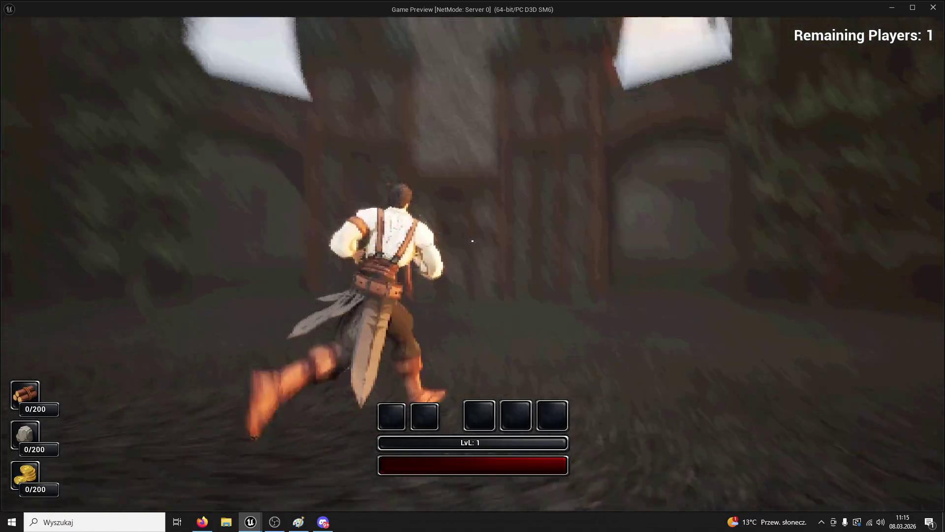
pyautogui.press('w')
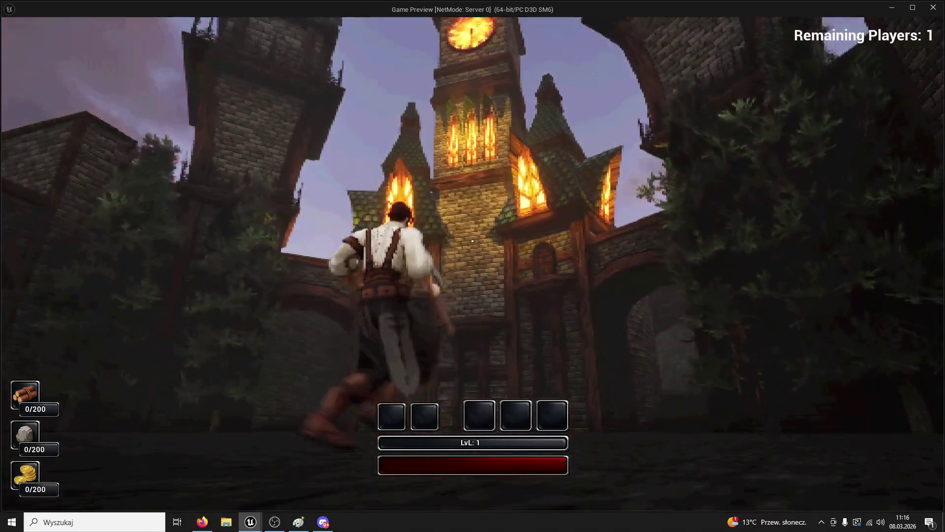
pyautogui.press('w')
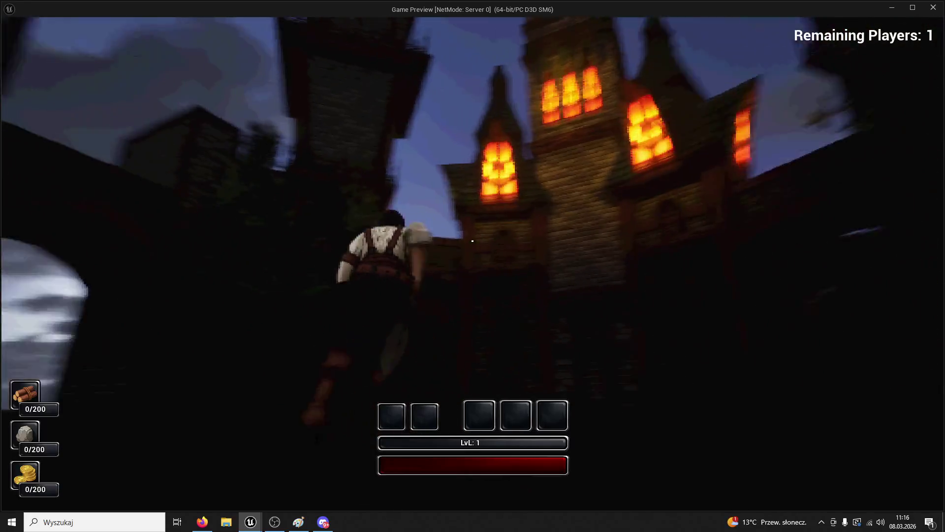
pyautogui.press('w')
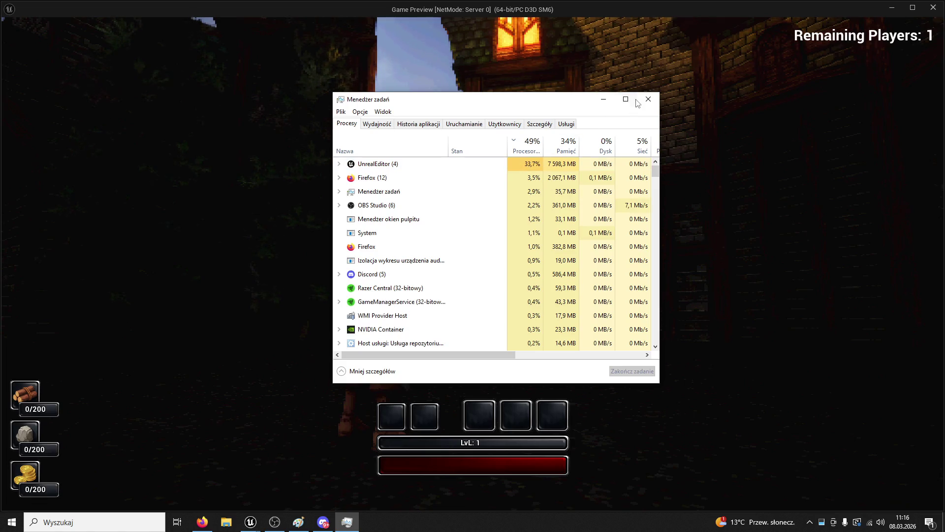
pyautogui.hotkey('alt', 'F4')
pyautogui.press('w')
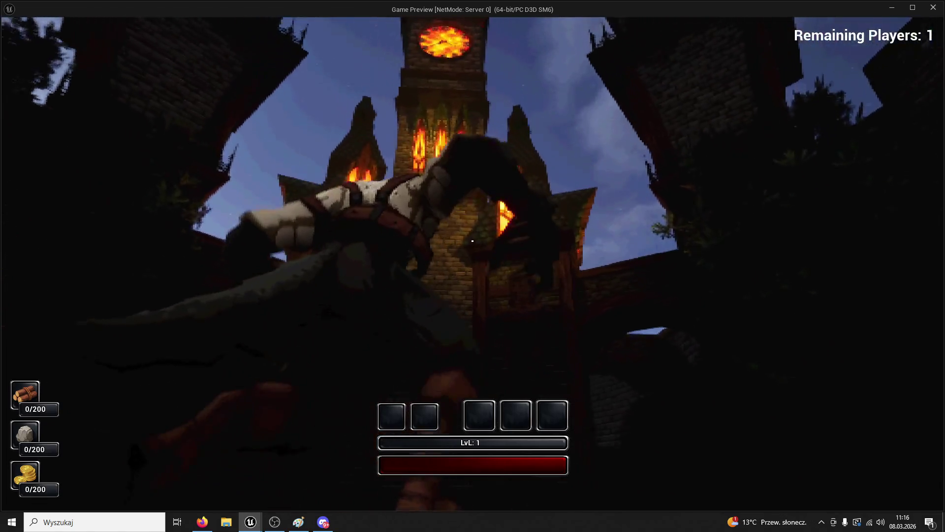
pyautogui.press('Escape')
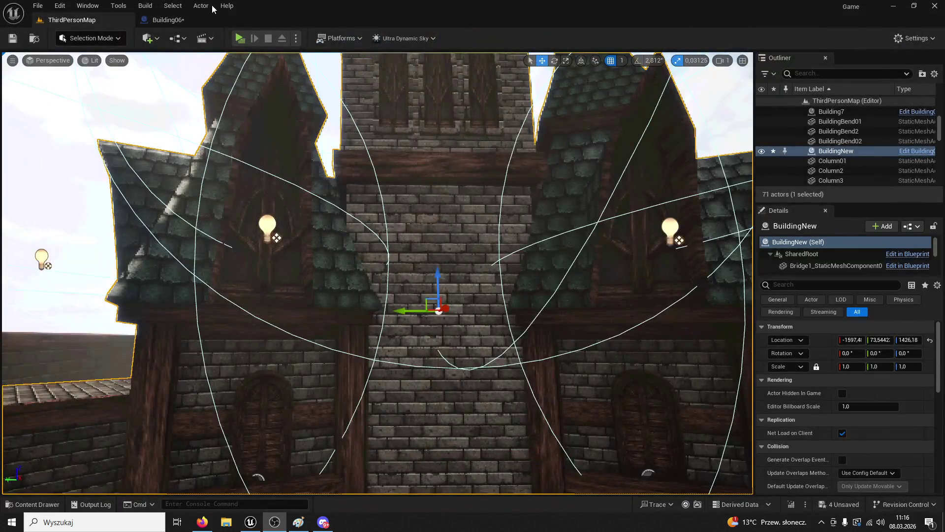
# In the Building06 blueprint, show all of PointLight4's properties and its Intensity field
pyautogui.click(167, 20)
pyautogui.scroll(1, 399, 170)
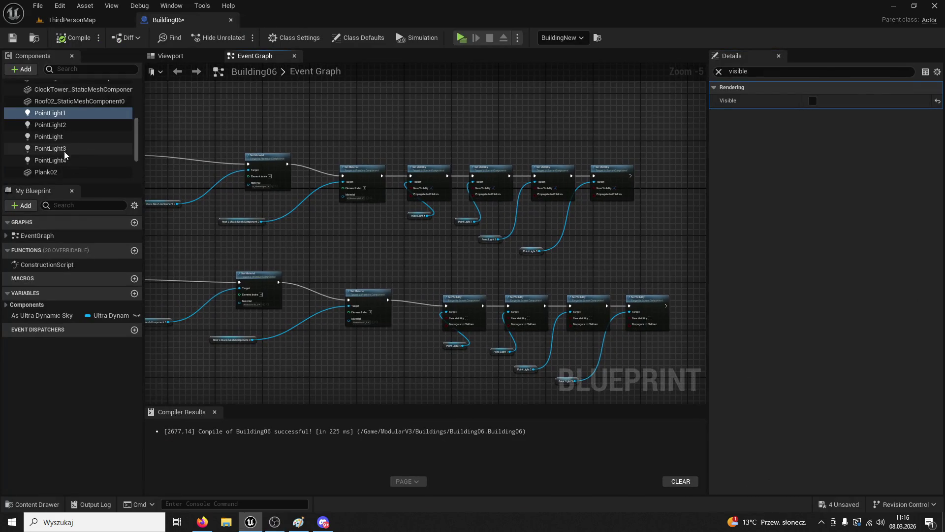
pyautogui.scroll(2, 412, 218)
pyautogui.click(63, 163)
pyautogui.click(719, 71)
pyautogui.click(836, 259)
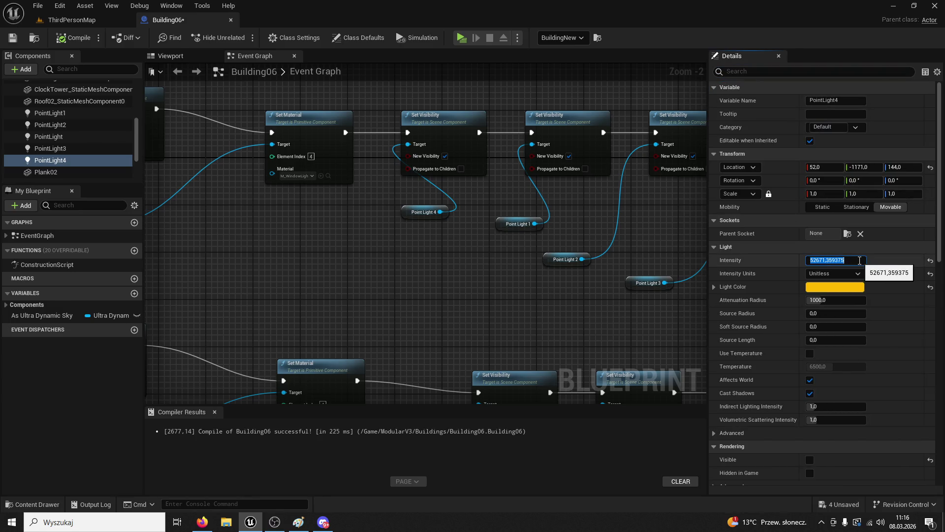
# Add a new point light component to Building06 and edit its intensity
pyautogui.click(34, 70)
pyautogui.write('light')
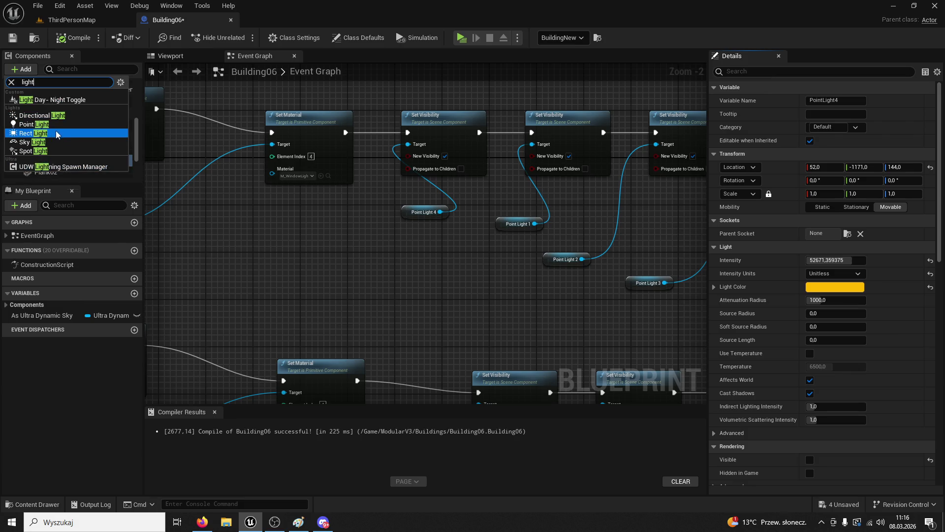
pyautogui.click(67, 124)
pyautogui.press('Return')
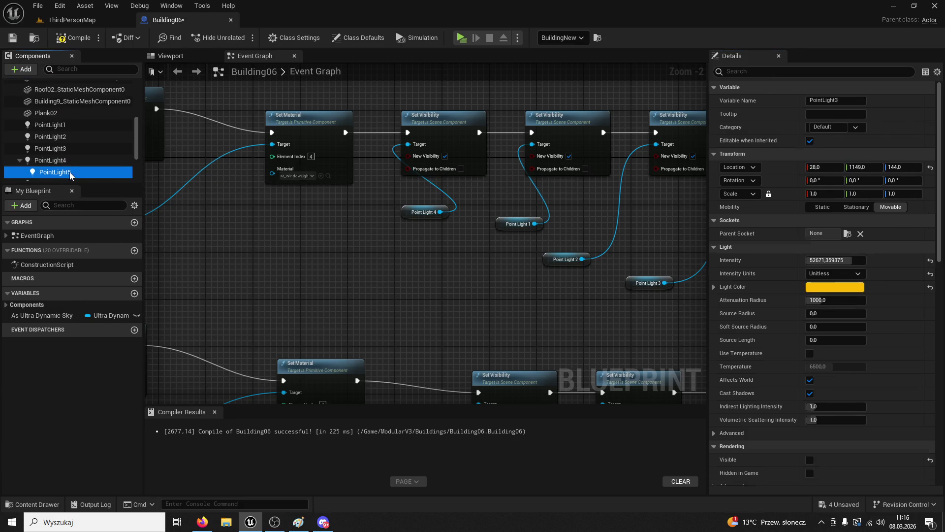
pyautogui.click(836, 260)
# Set PointLight4, PointLight3 and PointLight to an intensity of 5000,0
pyautogui.click(69, 160)
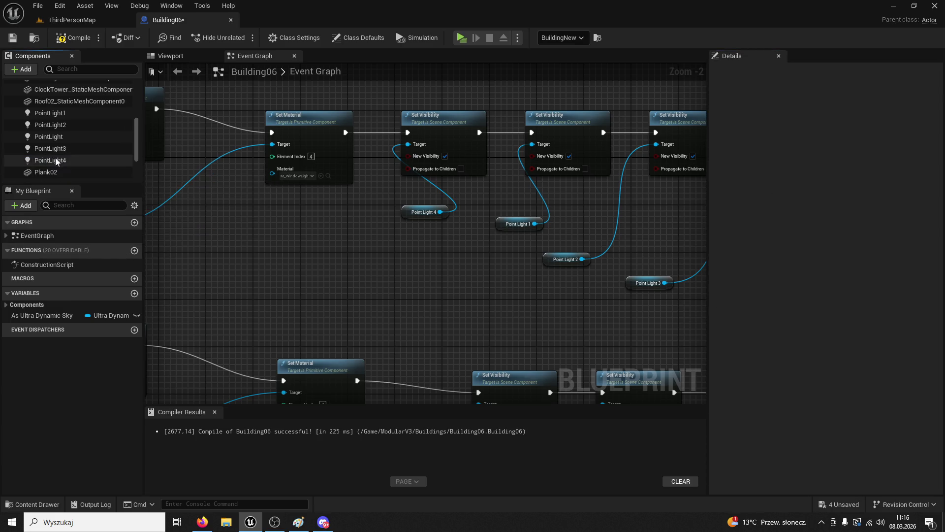
pyautogui.click(819, 257)
pyautogui.write('5000,0')
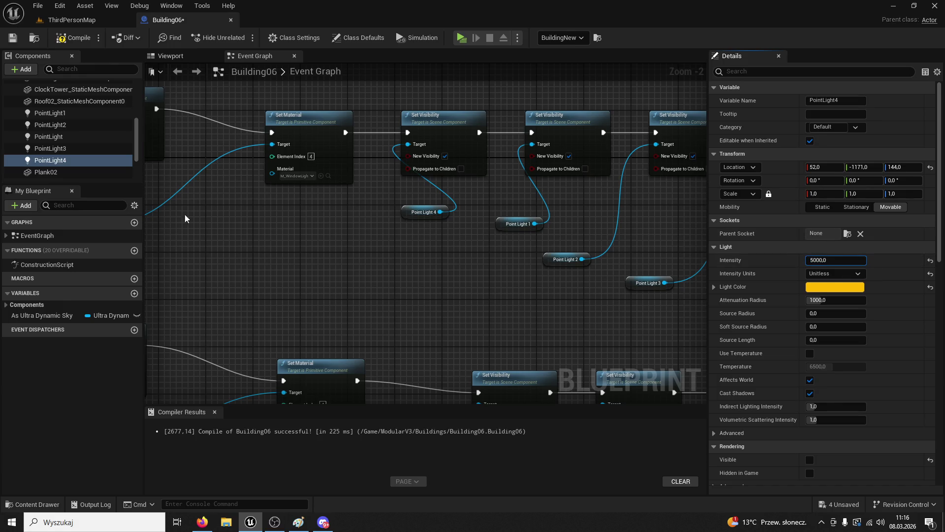
pyautogui.click(63, 148)
pyautogui.click(833, 261)
pyautogui.click(48, 136)
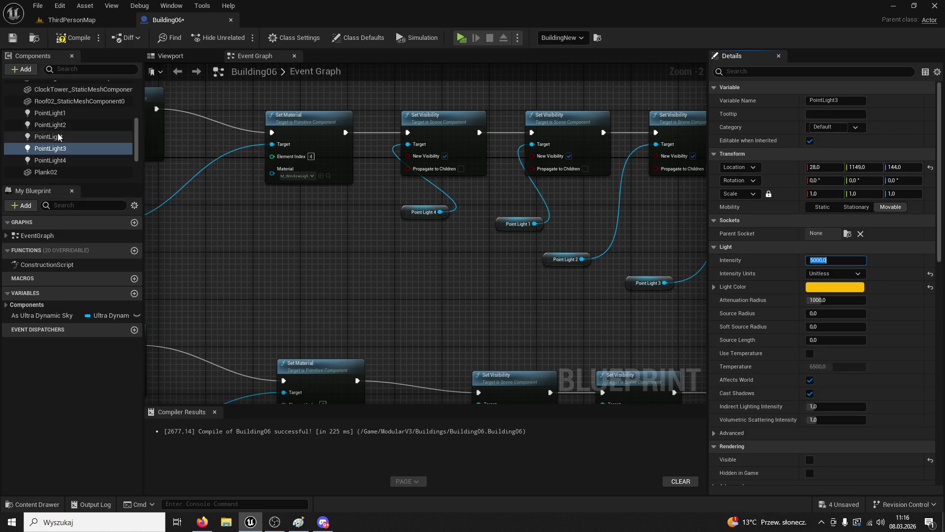
pyautogui.click(831, 260)
pyautogui.write('5000,0')
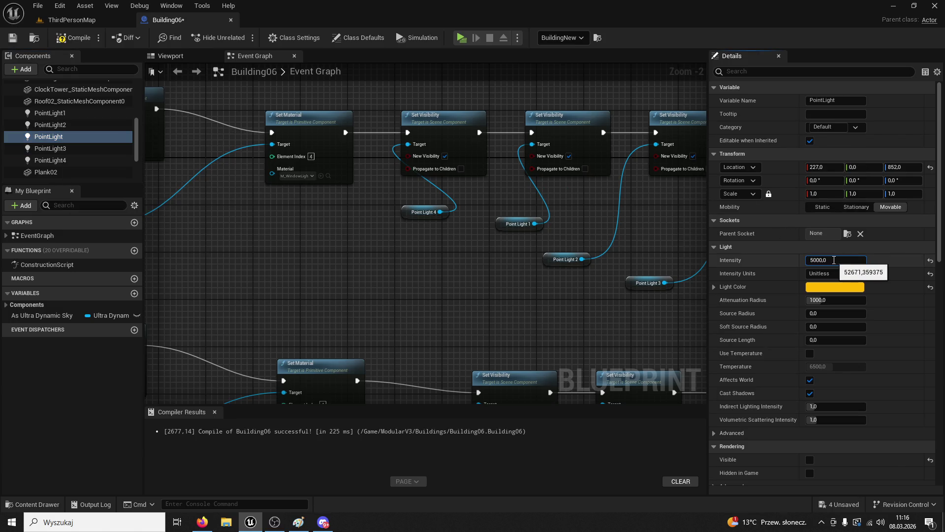
# Set PointLight2 and PointLight1 to 5000,0, compile, and return to ThirdPersonMap
pyautogui.click(50, 125)
pyautogui.click(831, 260)
pyautogui.write('5000,0')
pyautogui.click(49, 113)
pyautogui.click(832, 260)
pyautogui.write('5000,0')
pyautogui.press('Return')
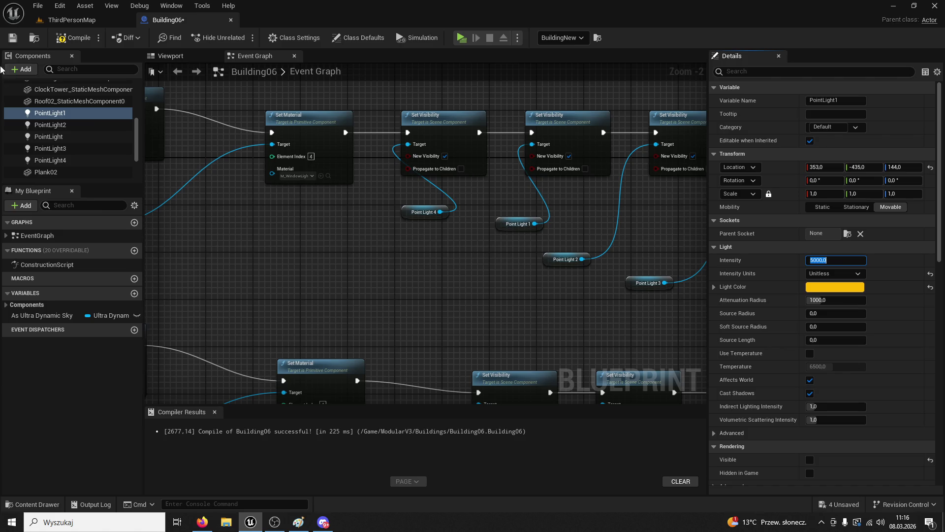
pyautogui.click(64, 39)
pyautogui.click(72, 20)
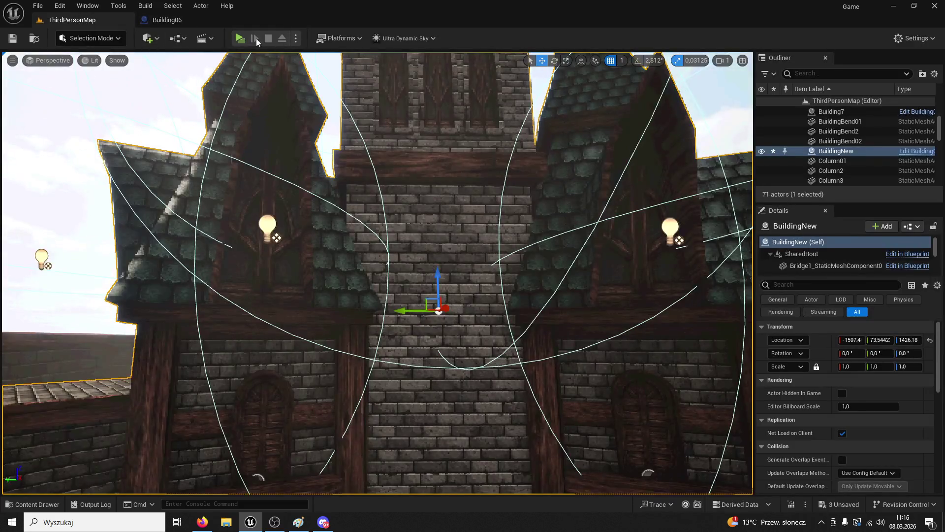
pyautogui.click(240, 37)
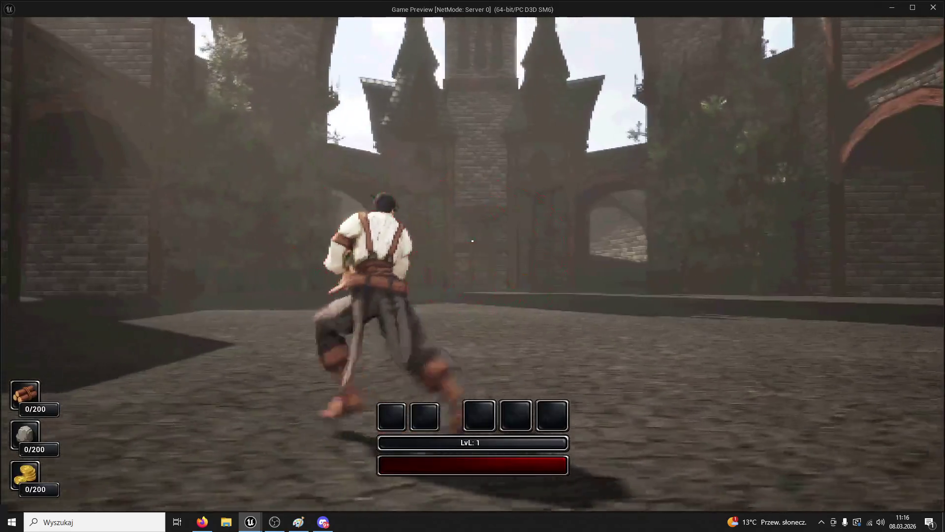
pyautogui.press('w')
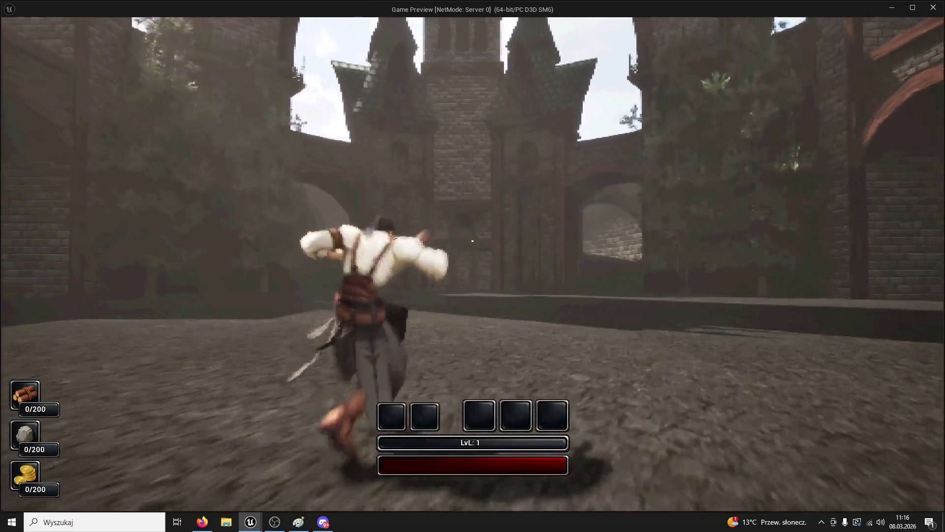
pyautogui.press('w')
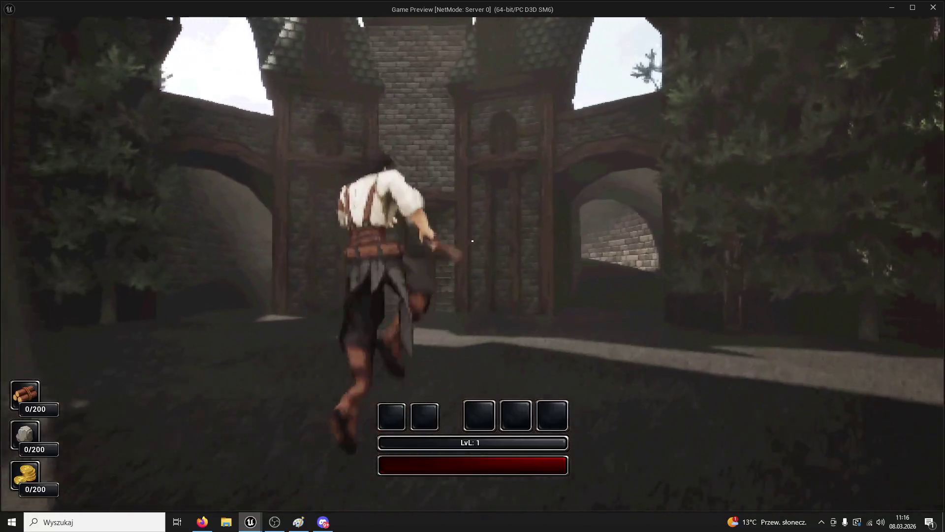
pyautogui.press('w')
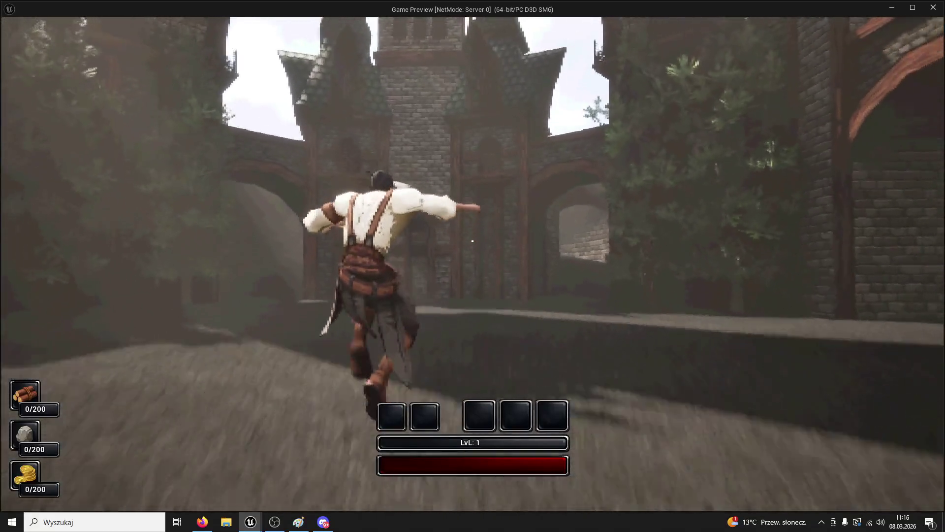
pyautogui.press('w')
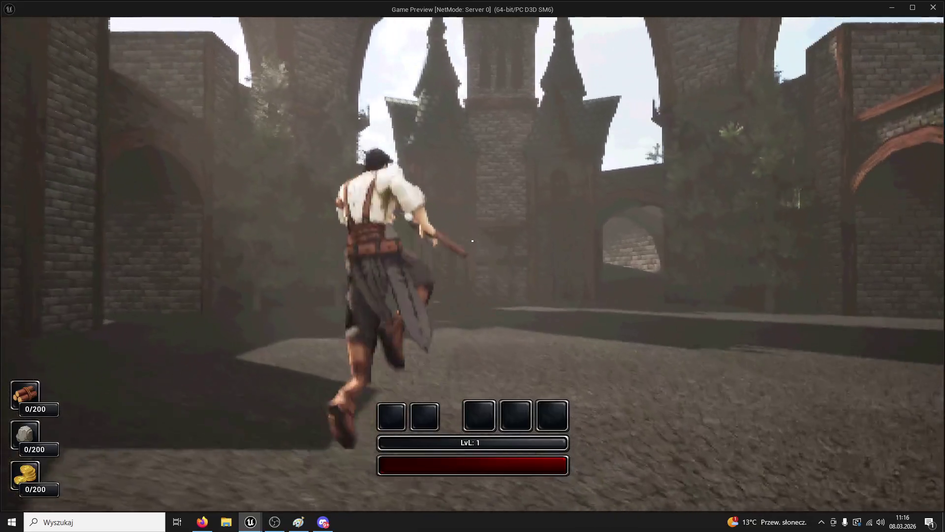
pyautogui.press('w')
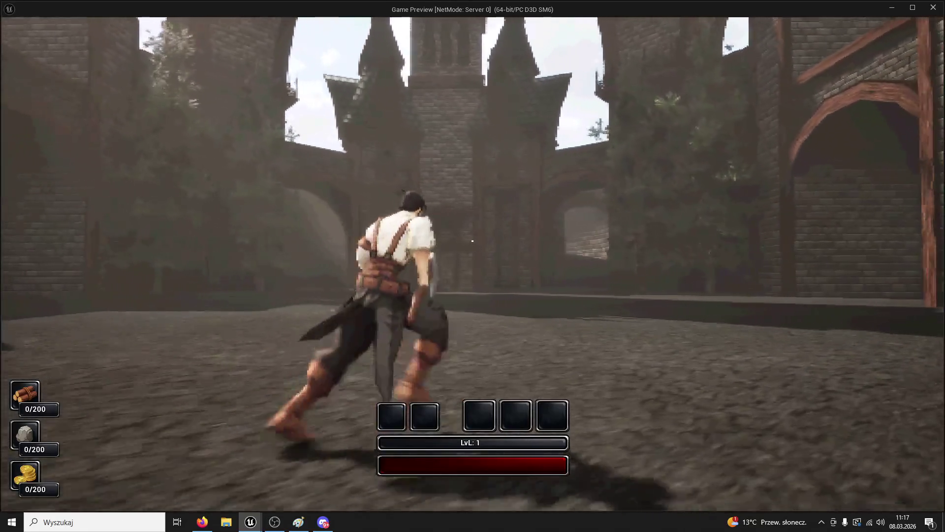
pyautogui.press('w')
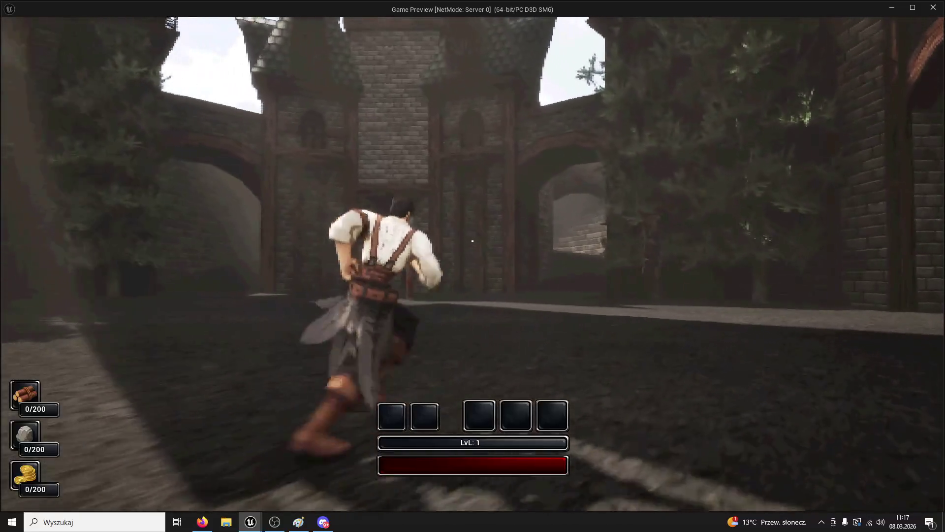
pyautogui.press('w')
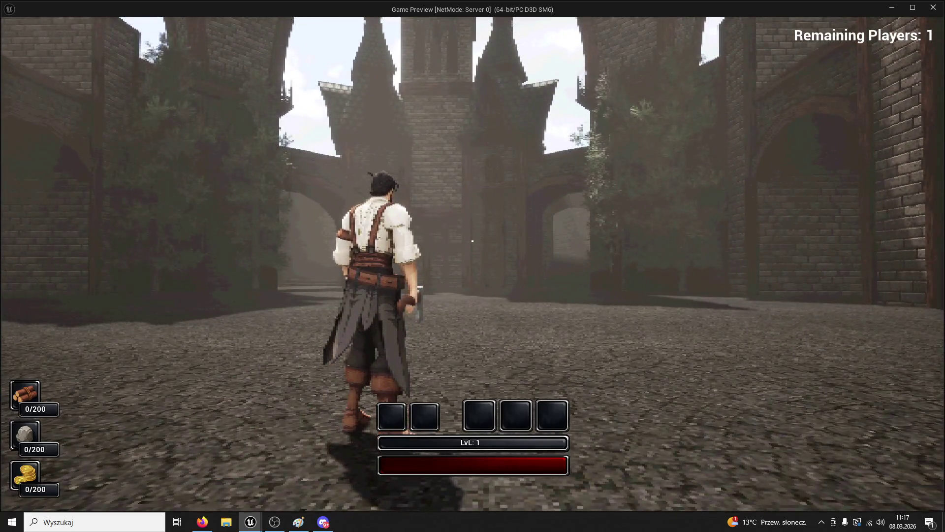
pyautogui.press('w')
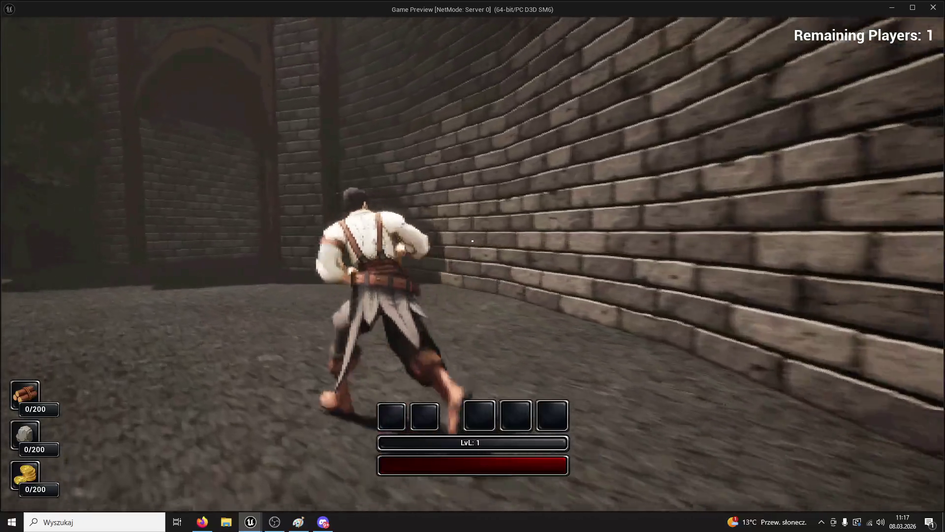
pyautogui.moveTo(472, 241)
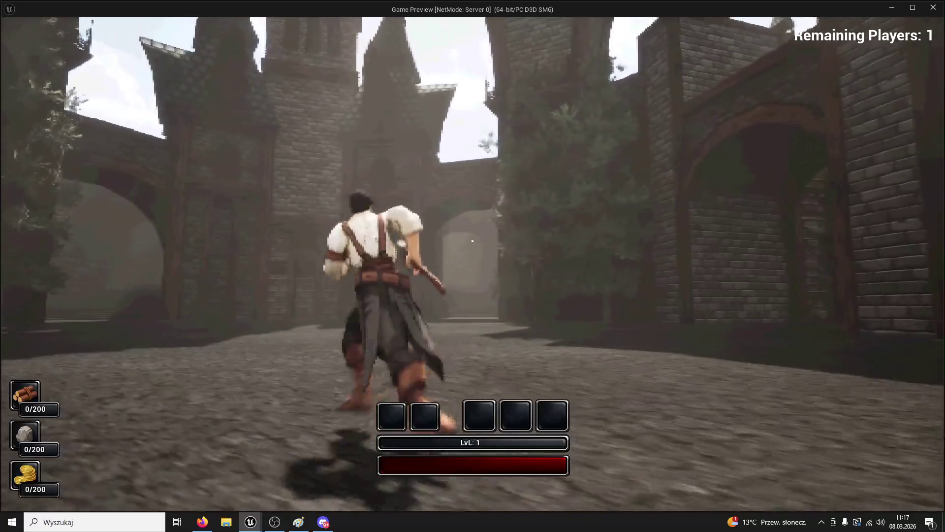
pyautogui.press('w')
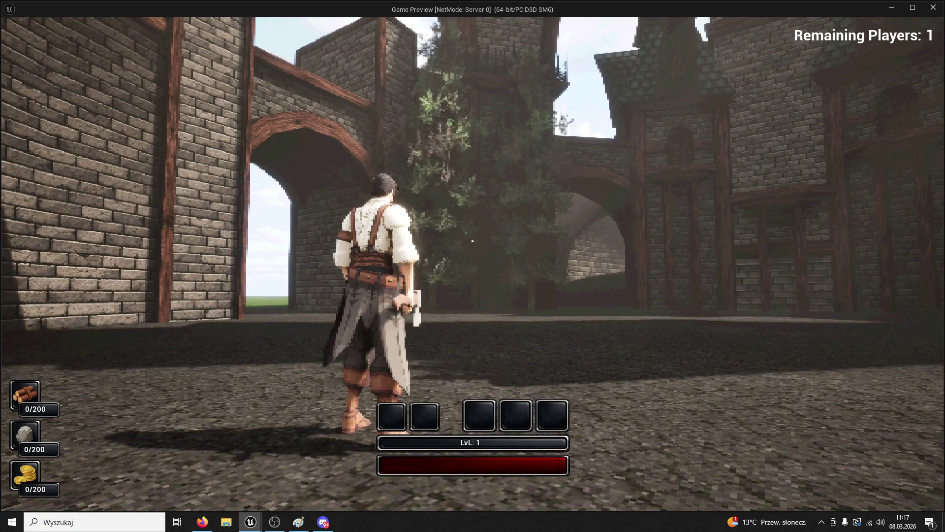
pyautogui.press('a')
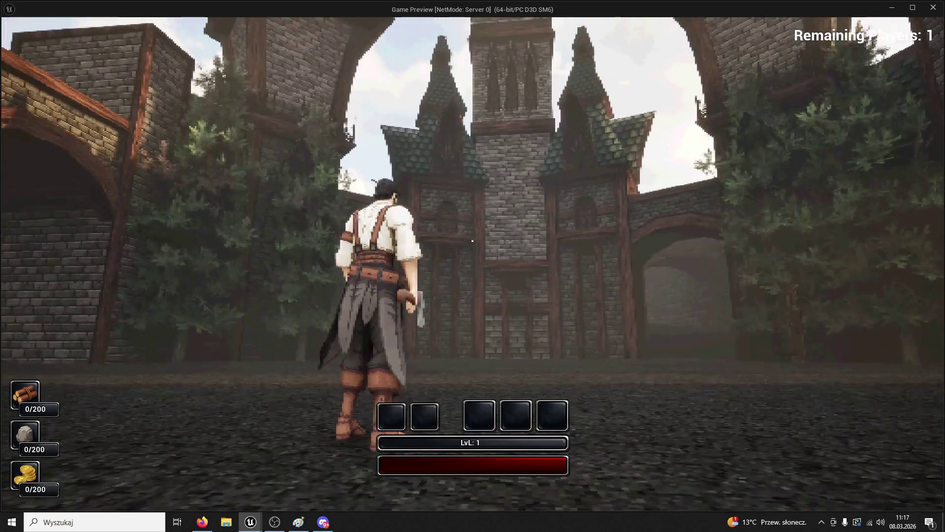
pyautogui.press('space')
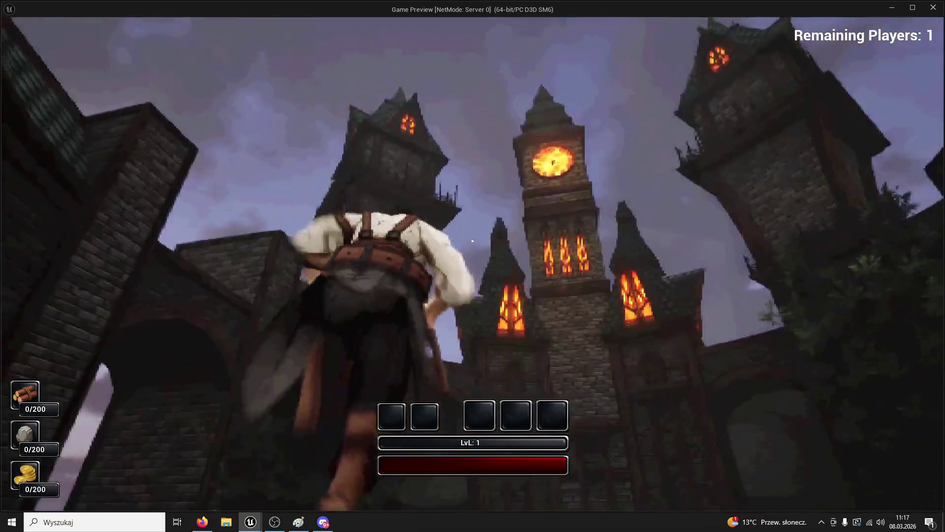
pyautogui.press('w')
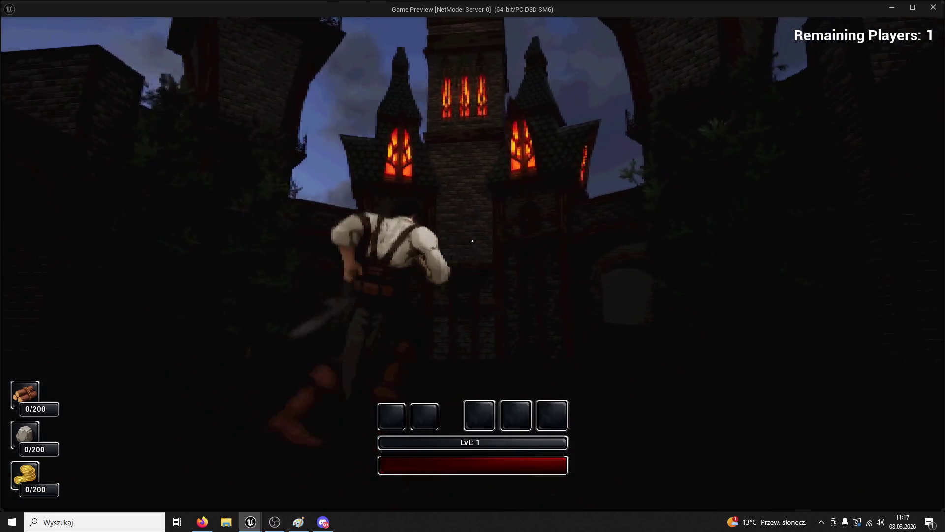
pyautogui.click(472, 241)
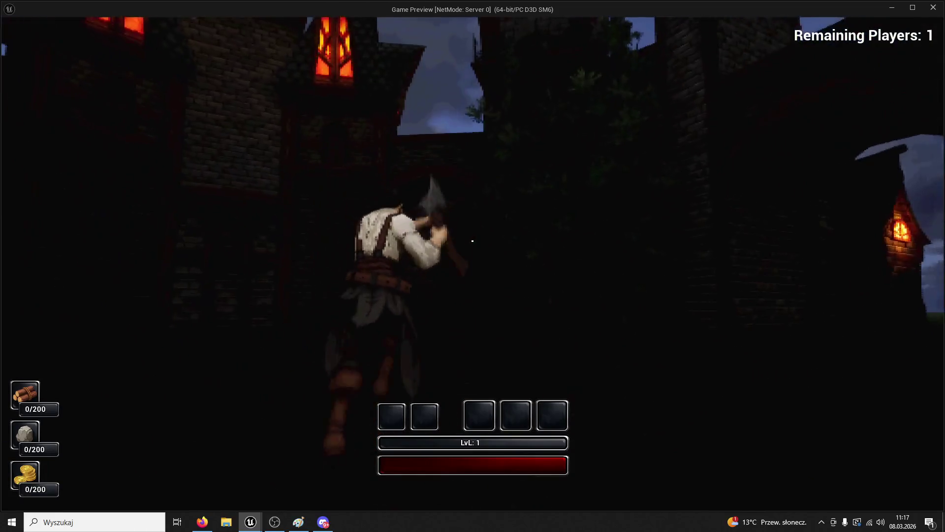
pyautogui.click(473, 241)
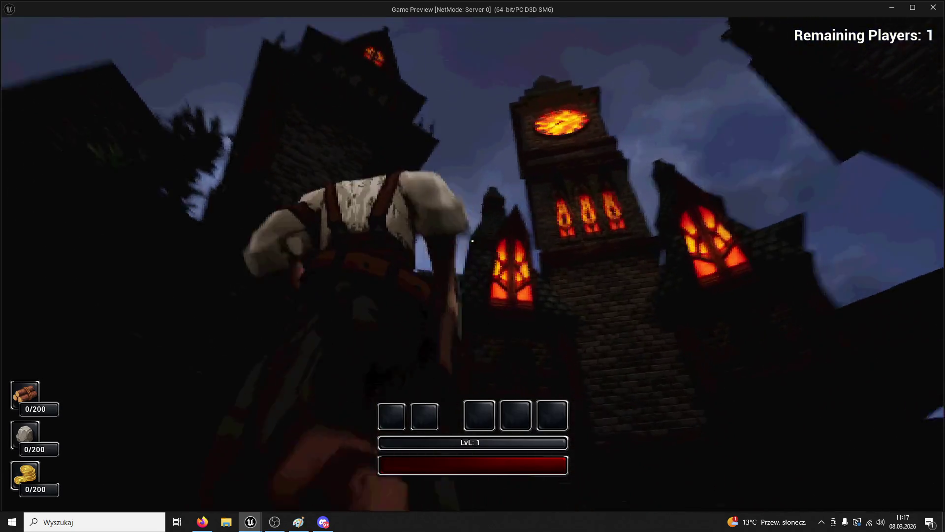
pyautogui.click(473, 241)
pyautogui.click(472, 240)
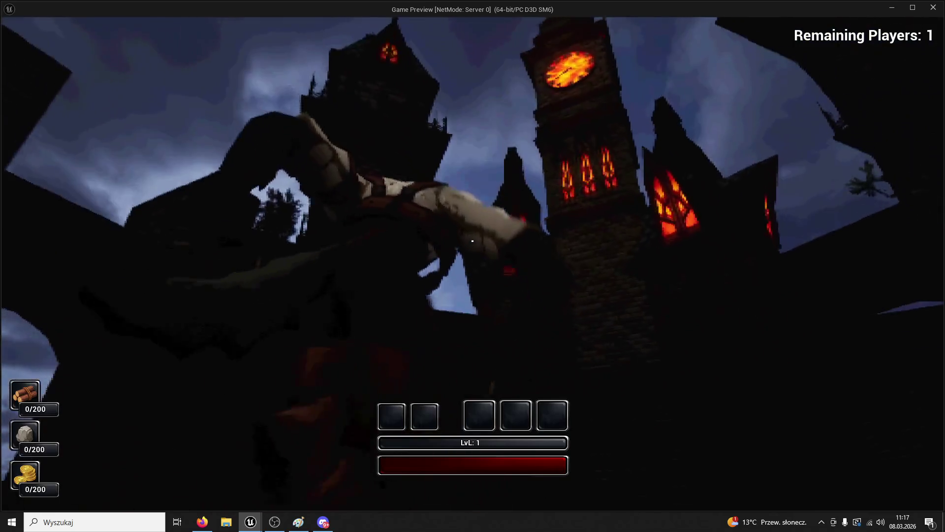
pyautogui.press('Escape')
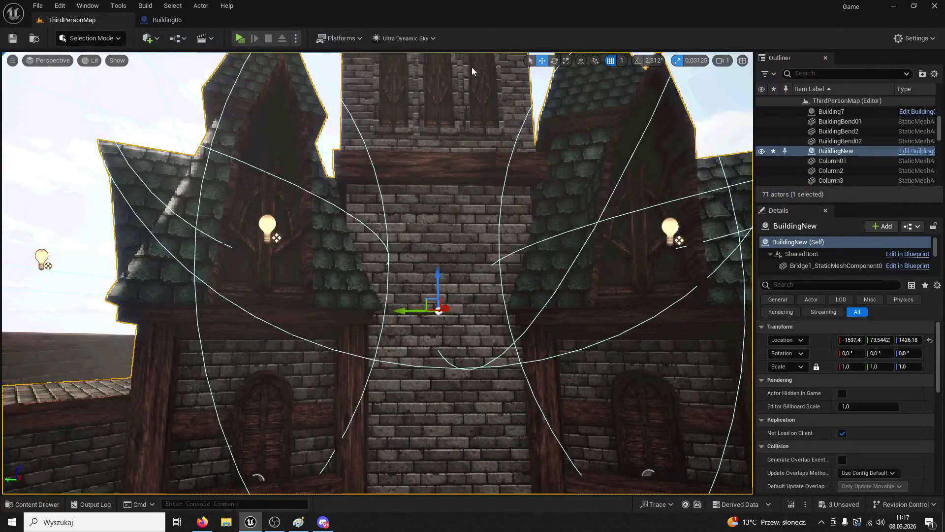
# Disconnect the execution wires of both Set Visibility nodes in the Building06 graph and recompile
pyautogui.click(189, 19)
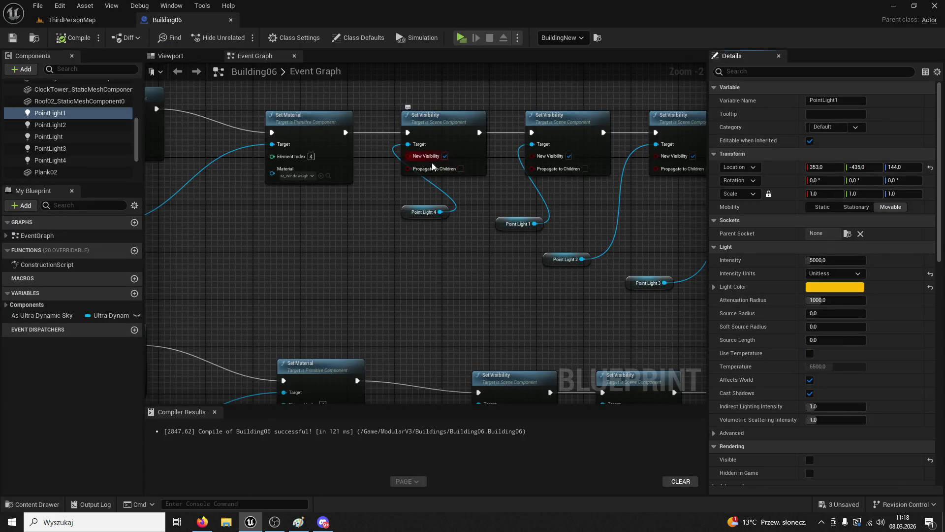
pyautogui.scroll(-2, 432, 166)
pyautogui.rightClick(418, 147)
pyautogui.click(448, 263)
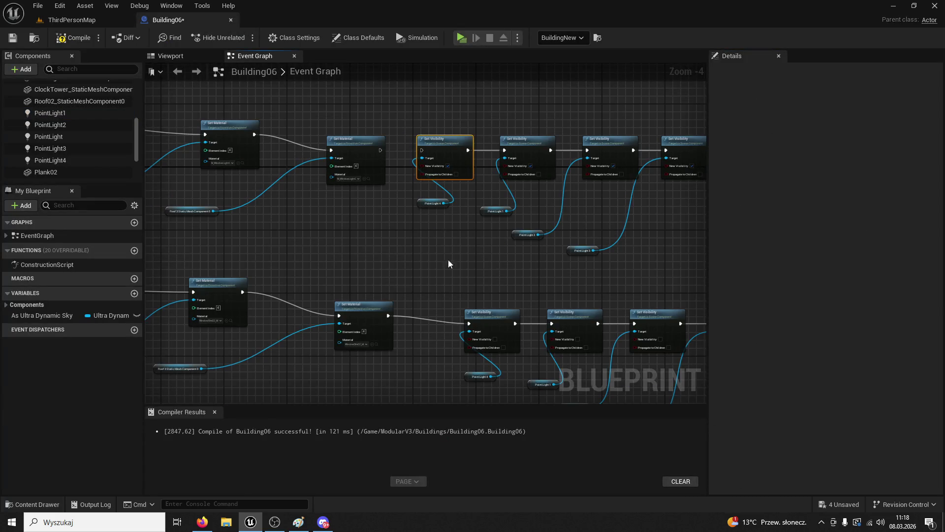
pyautogui.rightClick(465, 322)
pyautogui.click(480, 340)
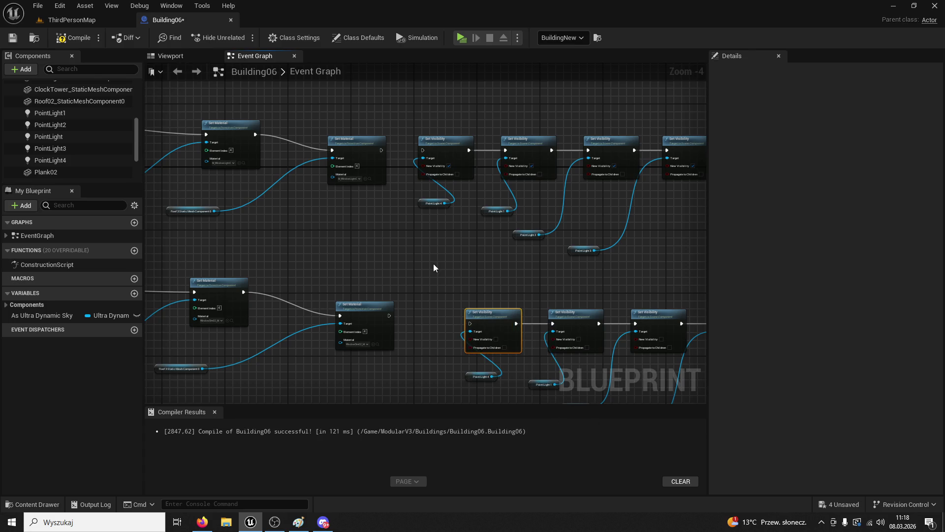
pyautogui.scroll(2, 406, 247)
pyautogui.click(94, 41)
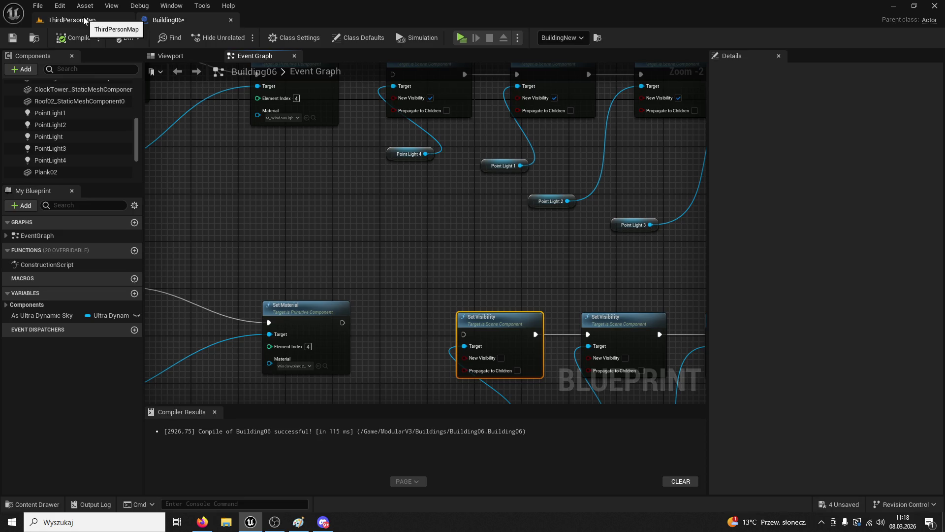
# Delete the Set Visibility nodes and Point Light getters, then return to the Building06 viewport
pyautogui.click(64, 113)
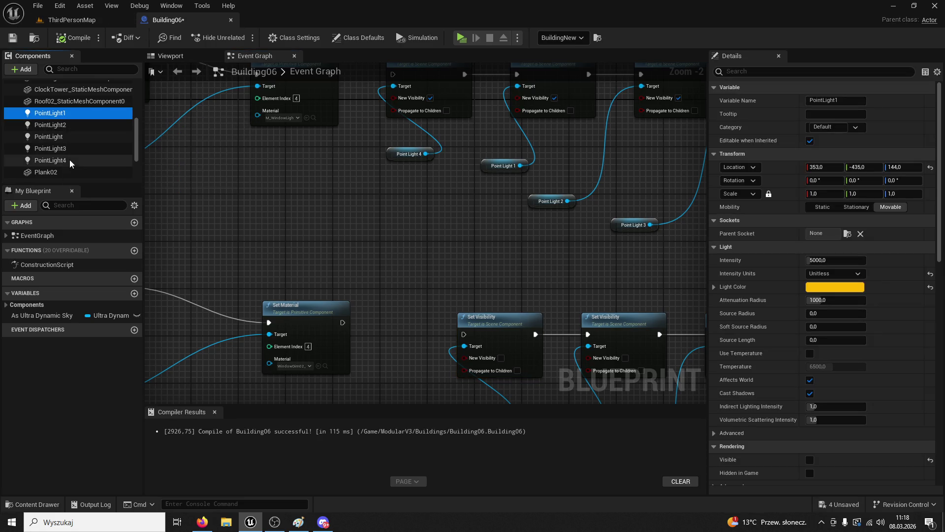
pyautogui.scroll(-3, 389, 173)
pyautogui.moveTo(367, 102)
pyautogui.mouseDown()
pyautogui.moveTo(437, 159)
pyautogui.moveTo(614, 359)
pyautogui.mouseUp()
pyautogui.press('Delete')
pyautogui.click(194, 51)
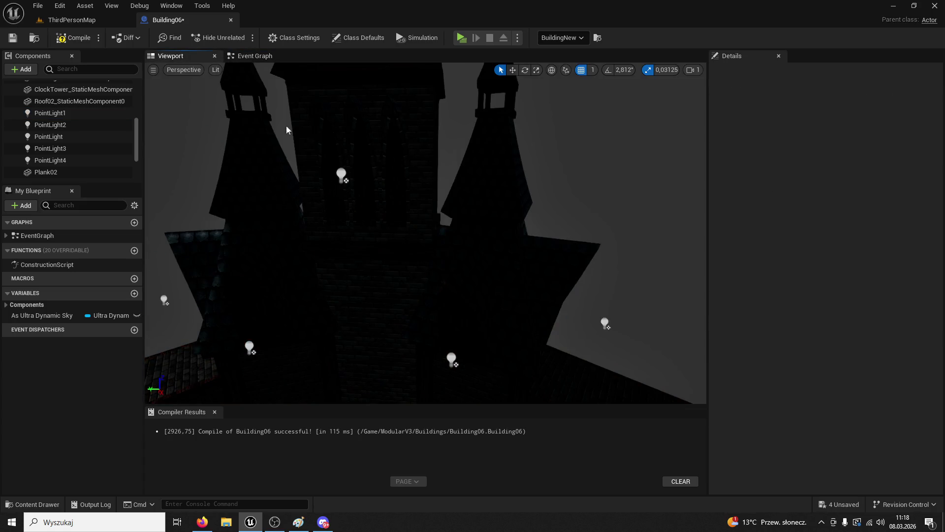
# Delete the three extra point lights around the building
pyautogui.click(602, 314)
pyautogui.press('Delete')
pyautogui.click(249, 348)
pyautogui.press('Delete')
pyautogui.moveTo(249, 349); pyautogui.dragTo(273, 326)
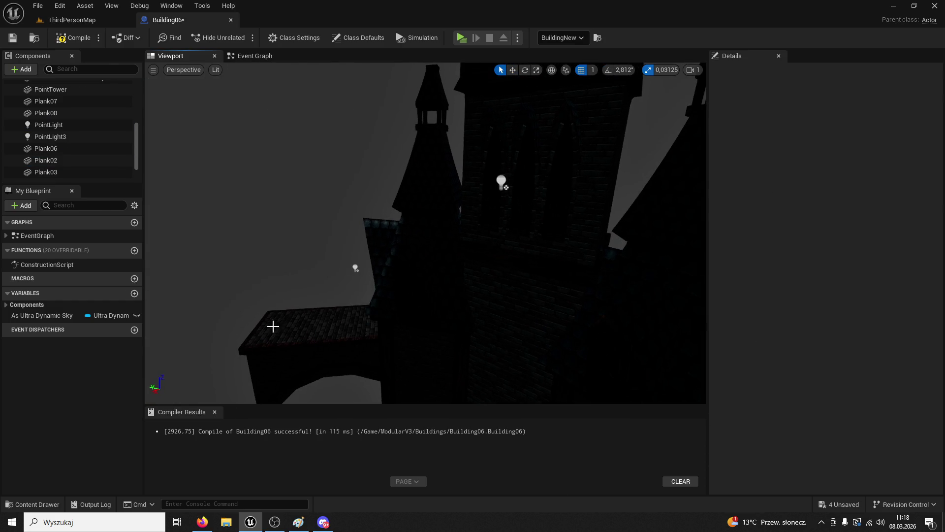
pyautogui.click(355, 269)
pyautogui.press('Delete')
pyautogui.moveTo(355, 270); pyautogui.dragTo(412, 265)
# Lower the remaining PointLight beside a window at X 506, with intensity 29679.339844
pyautogui.moveTo(345, 77)
pyautogui.mouseDown()
pyautogui.moveTo(340, 140)
pyautogui.moveTo(291, 158)
pyautogui.moveTo(342, 252)
pyautogui.moveTo(367, 261)
pyautogui.moveTo(369, 246)
pyautogui.moveTo(449, 221)
pyautogui.moveTo(450, 185)
pyautogui.moveTo(432, 226)
pyautogui.moveTo(453, 187)
pyautogui.moveTo(472, 192)
pyautogui.mouseUp()
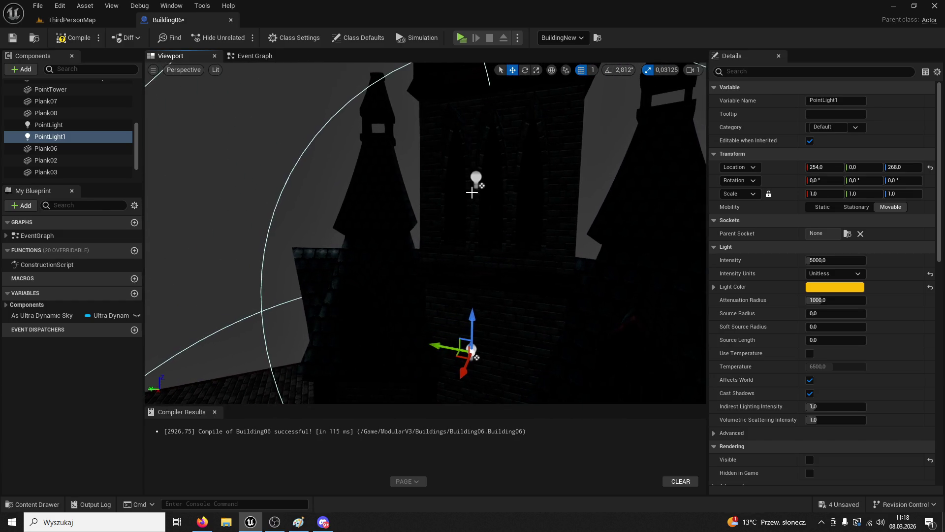
pyautogui.click(476, 179)
pyautogui.moveTo(477, 141); pyautogui.dragTo(476, 257)
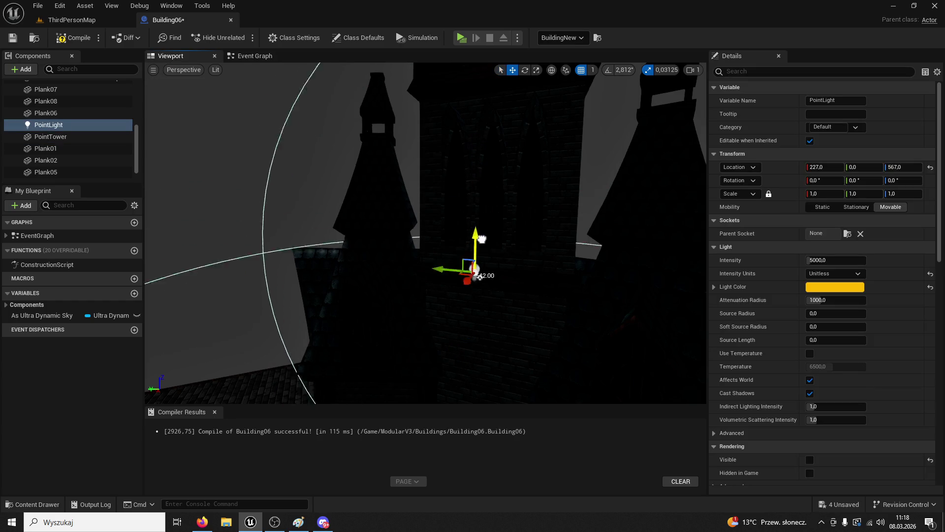
pyautogui.click(482, 269)
pyautogui.click(474, 296)
pyautogui.moveTo(473, 298)
pyautogui.mouseDown()
pyautogui.moveTo(443, 333)
pyautogui.moveTo(441, 383)
pyautogui.moveTo(687, 267)
pyautogui.mouseUp()
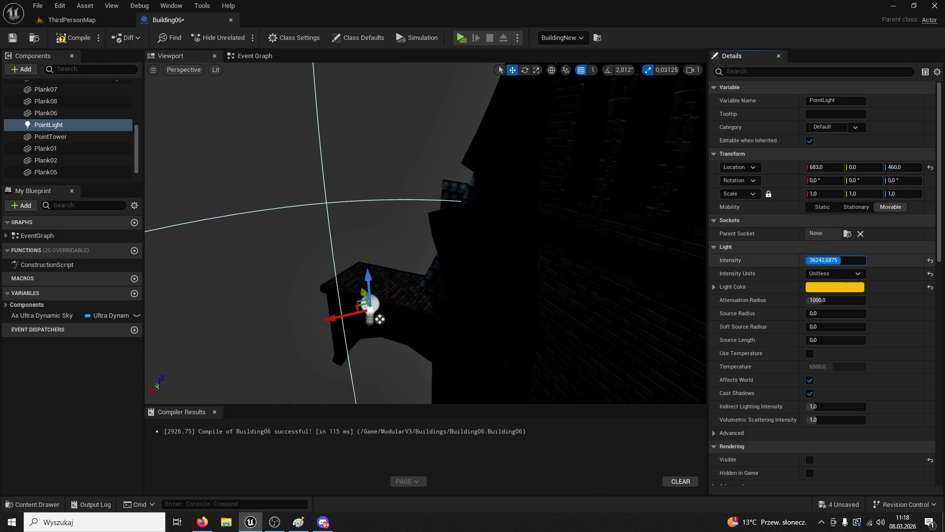
pyautogui.press('Return')
pyautogui.moveTo(349, 315)
pyautogui.mouseDown()
pyautogui.moveTo(589, 295)
pyautogui.moveTo(527, 276)
pyautogui.moveTo(435, 320)
pyautogui.mouseUp()
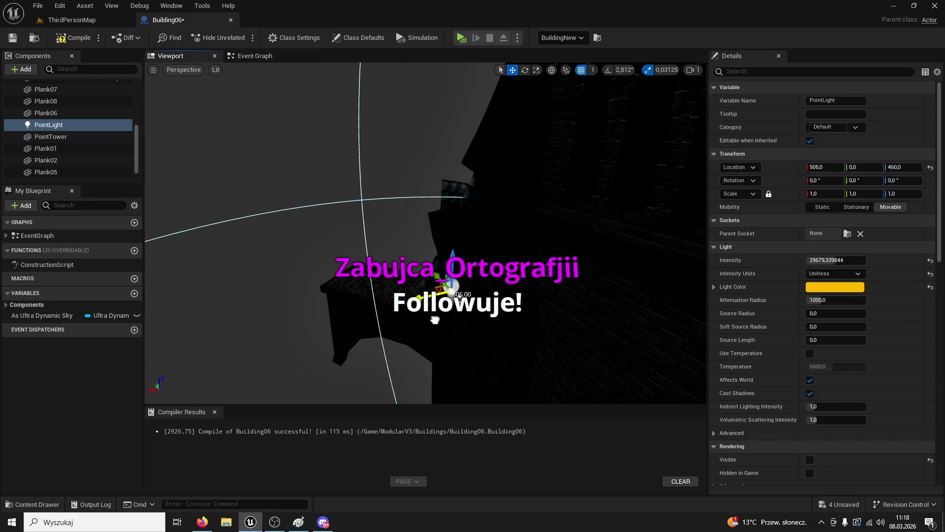
# Compile Building06 and start playing the ThirdPersonMap level
pyautogui.click(80, 40)
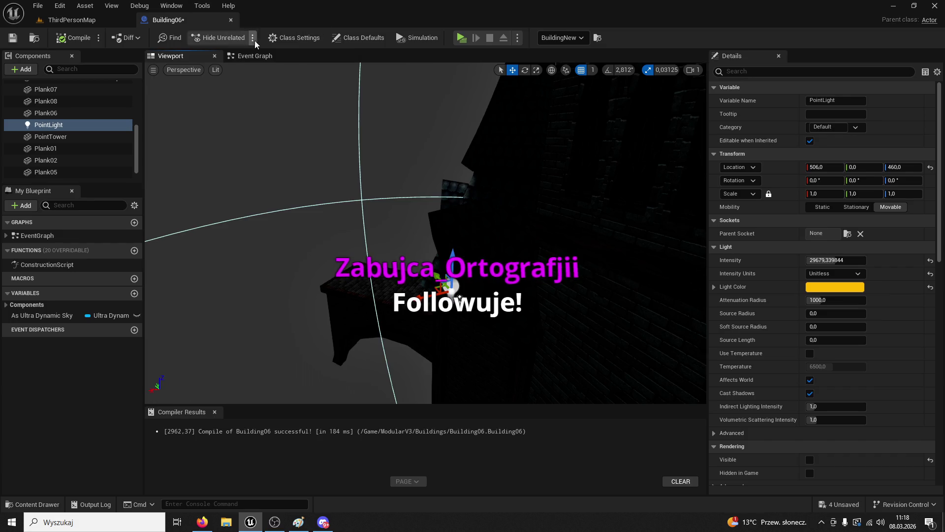
pyautogui.click(90, 20)
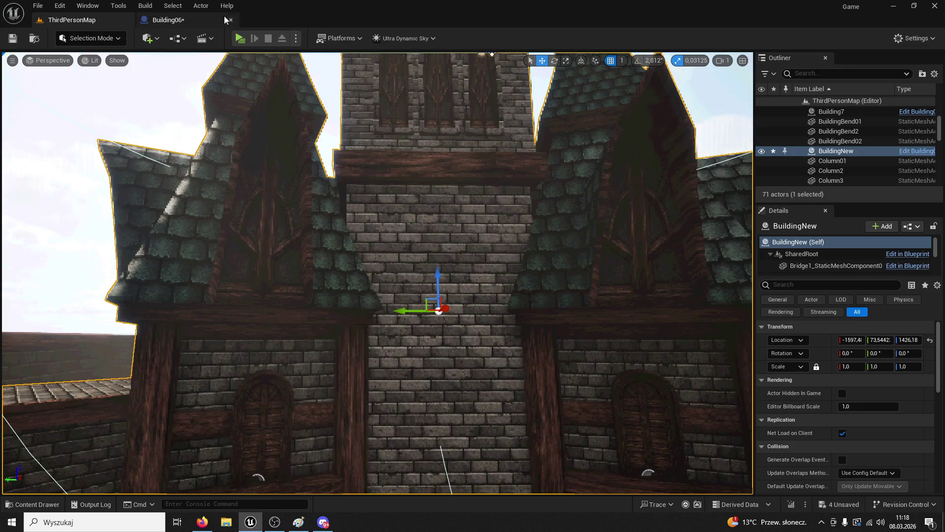
pyautogui.click(235, 42)
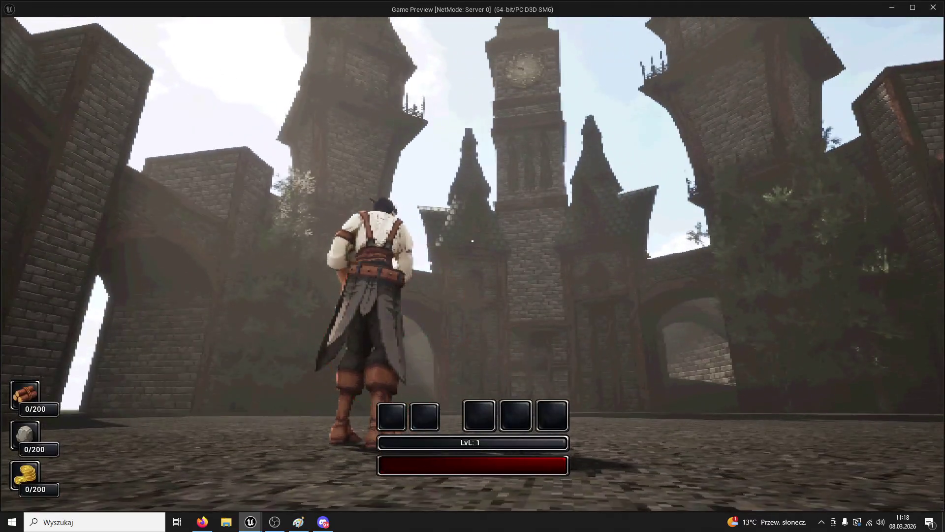
# Run the character toward the clock tower until night, then stop the preview
pyautogui.press('w')
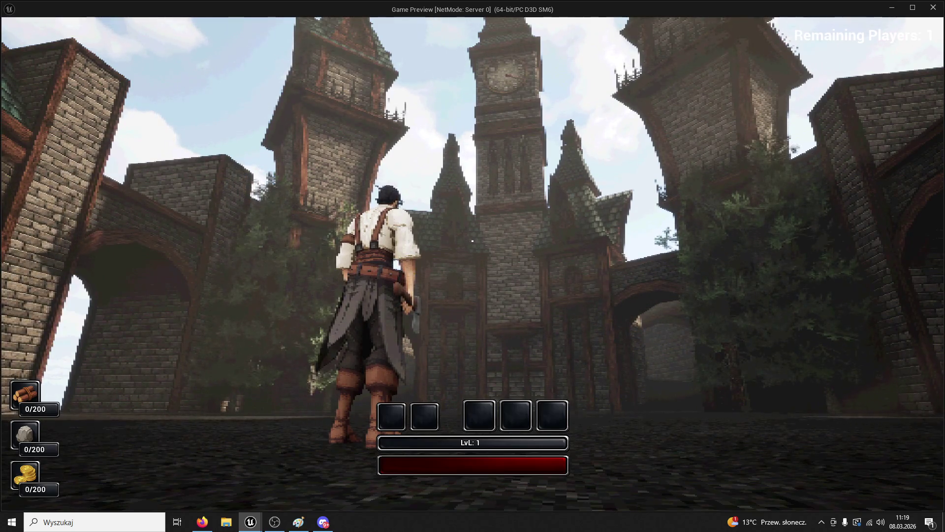
pyautogui.press('w')
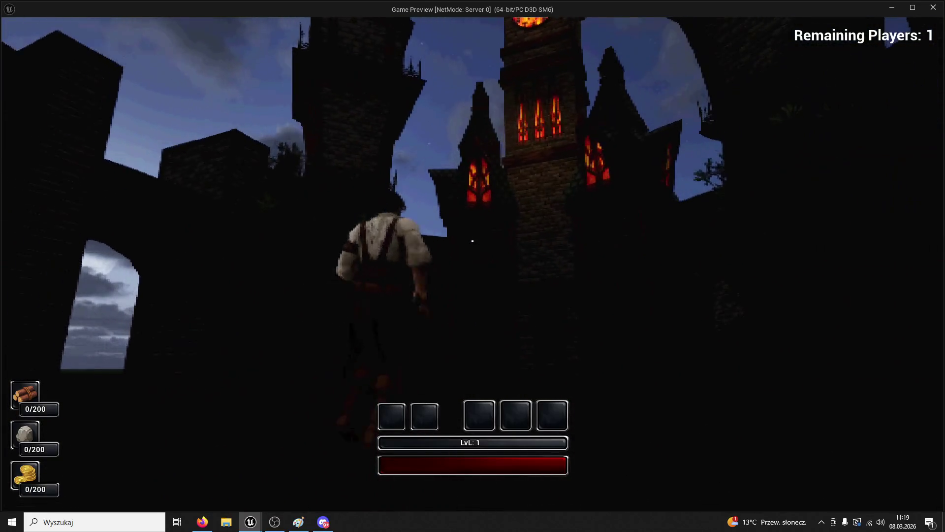
pyautogui.press('Escape')
# Search the Content folder for 'banner' and place the CityBanner mesh on the building facade
pyautogui.click(26, 507)
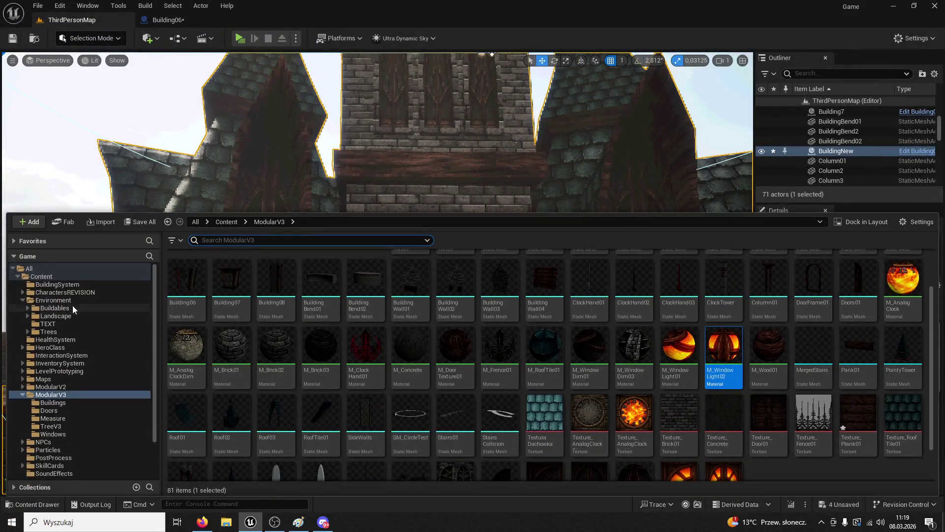
pyautogui.click(66, 278)
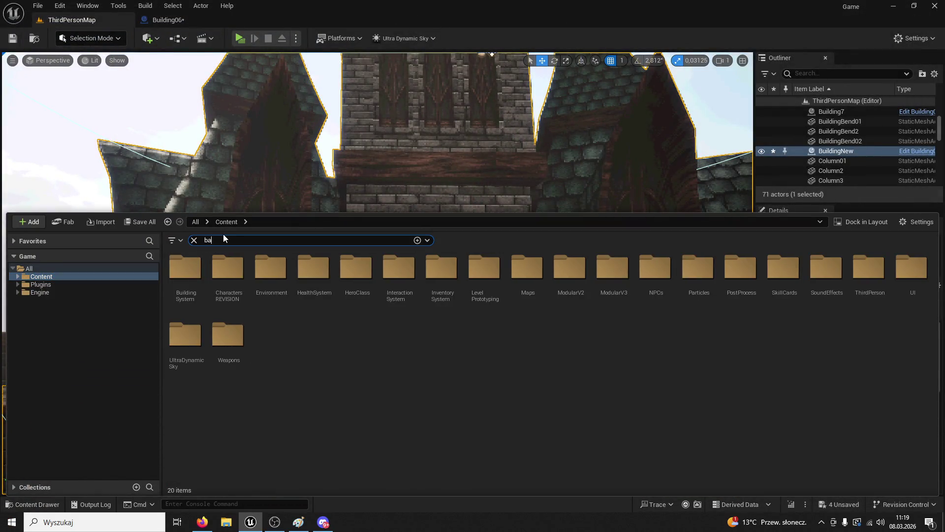
pyautogui.write('nner')
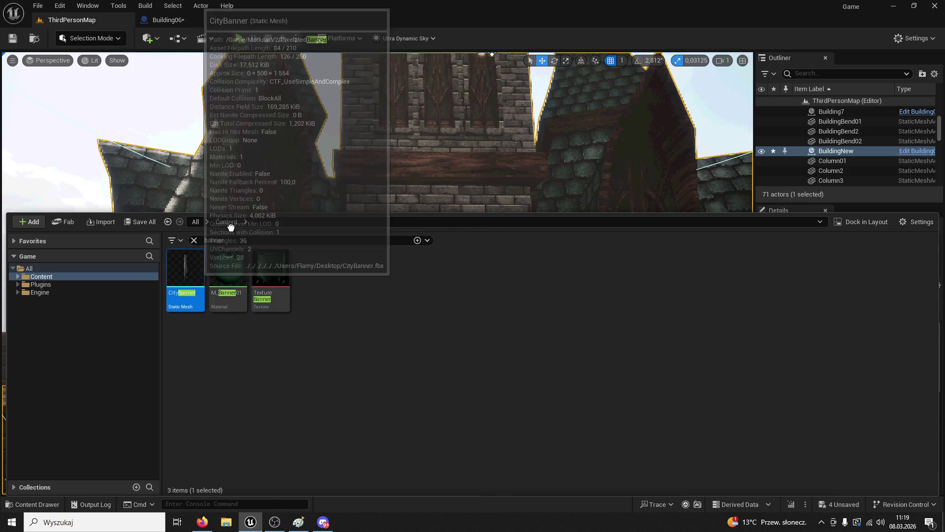
pyautogui.moveTo(185, 269); pyautogui.dragTo(448, 246)
pyautogui.scroll(3, 424, 258)
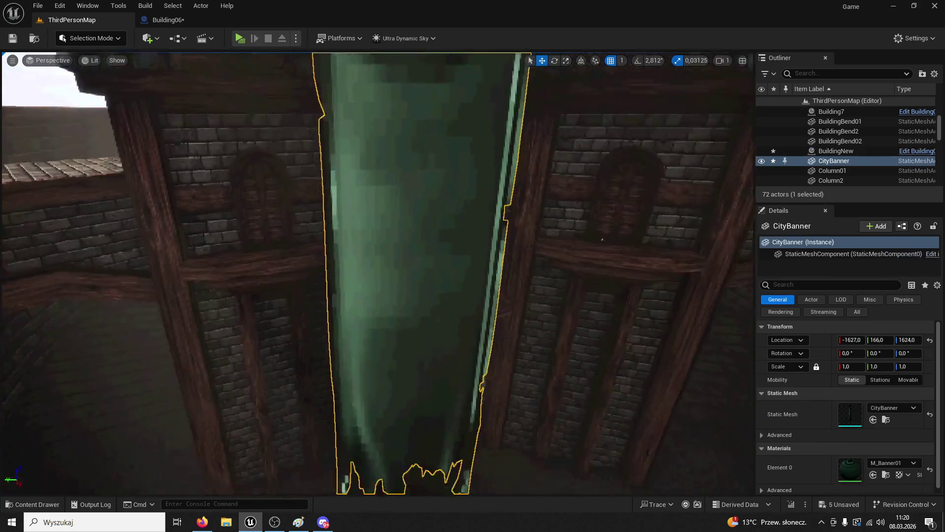
pyautogui.press('f')
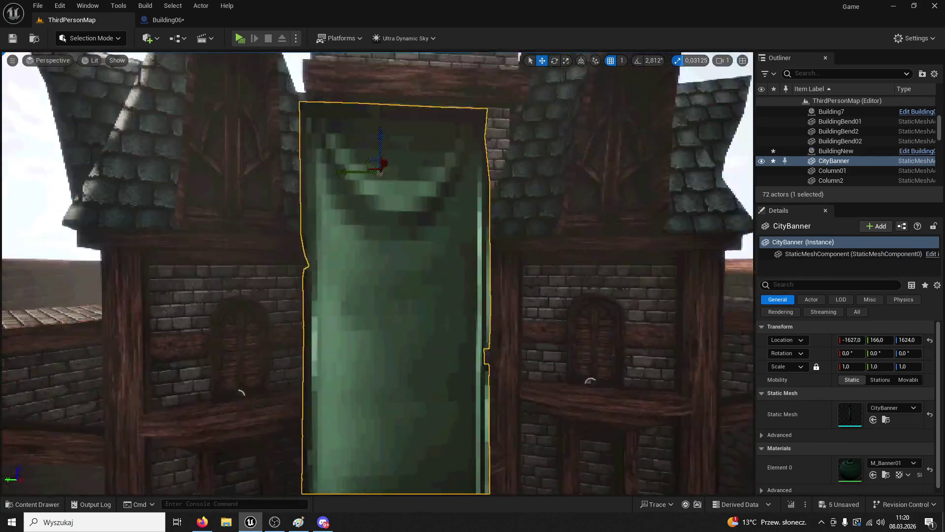
# Shrink the banner and position it high on the tower wall, flat against the facade
pyautogui.moveTo(857, 366); pyautogui.dragTo(837, 367)
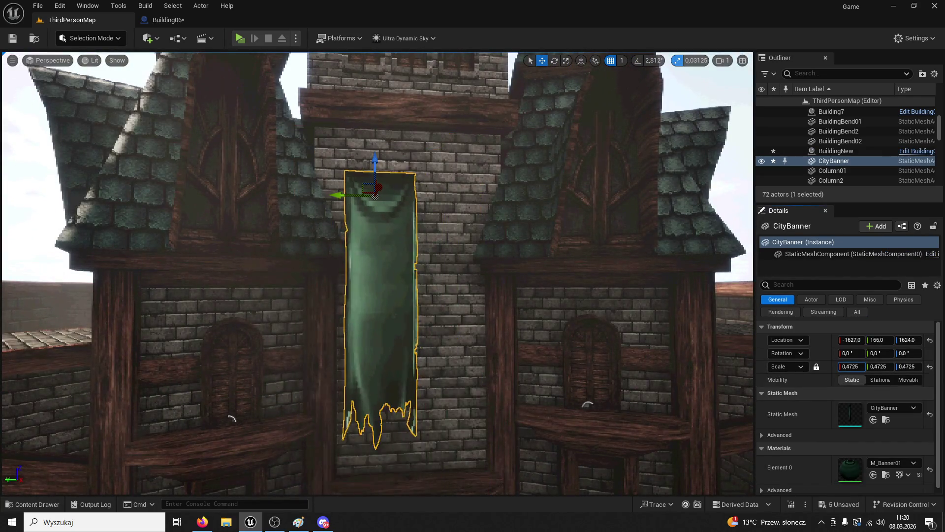
pyautogui.moveTo(351, 193)
pyautogui.mouseDown()
pyautogui.moveTo(488, 197)
pyautogui.moveTo(433, 199)
pyautogui.mouseUp()
pyautogui.moveTo(458, 159); pyautogui.dragTo(458, 101)
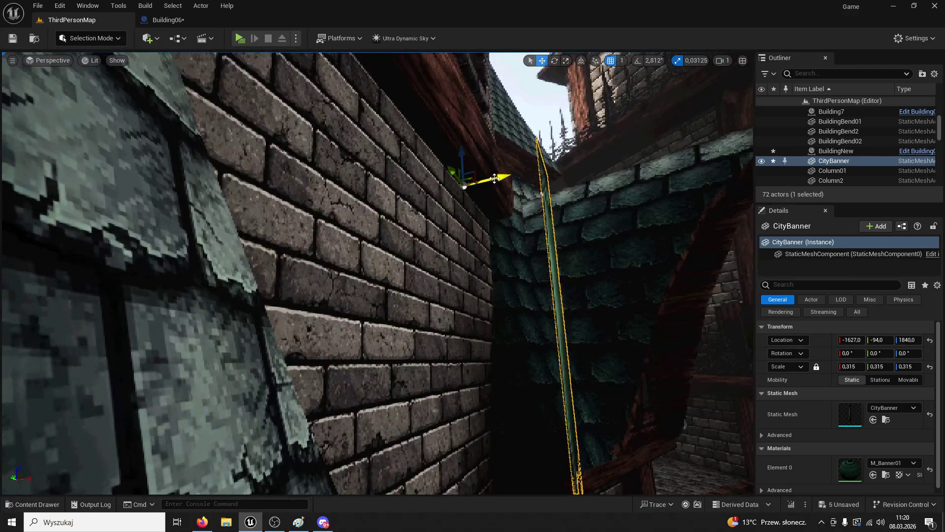
pyautogui.moveTo(495, 178)
pyautogui.mouseDown()
pyautogui.moveTo(452, 177)
pyautogui.moveTo(469, 176)
pyautogui.mouseUp()
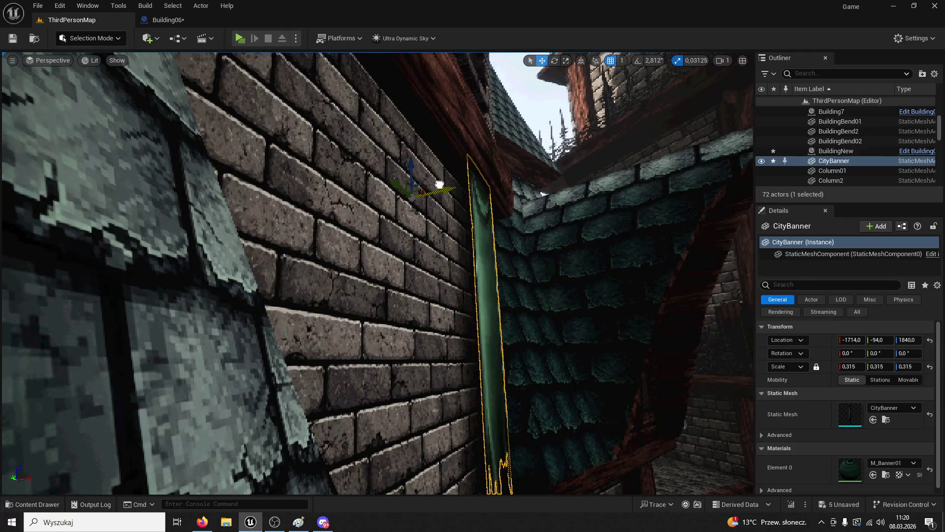
pyautogui.press('f')
pyautogui.scroll(-5, 434, 73)
# Duplicate the banner alongside the first, save the level, and play to check
pyautogui.moveTo(407, 190)
pyautogui.keyDown('alt'); pyautogui.mouseDown()
pyautogui.moveTo(230, 190)
pyautogui.moveTo(241, 190)
pyautogui.mouseUp(); pyautogui.keyUp('alt')
pyautogui.scroll(-8, 440, 96)
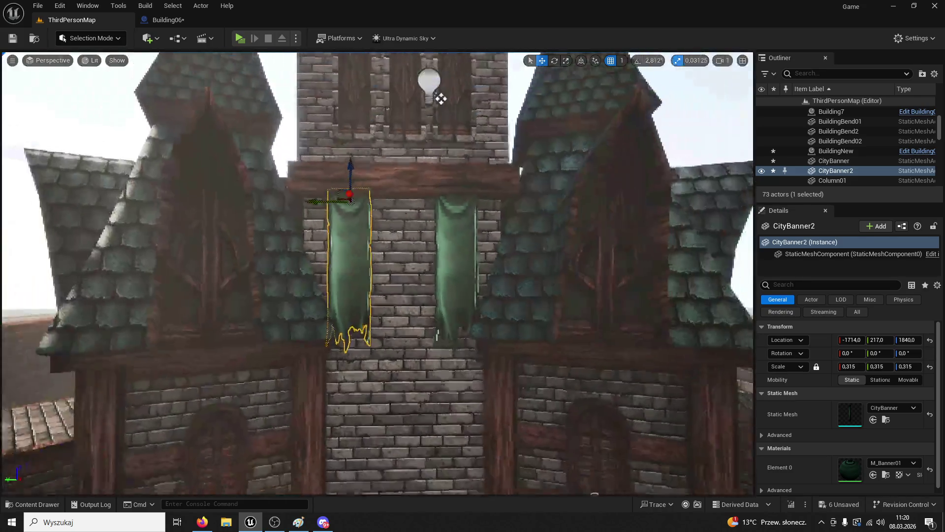
pyautogui.click(13, 36)
pyautogui.click(240, 38)
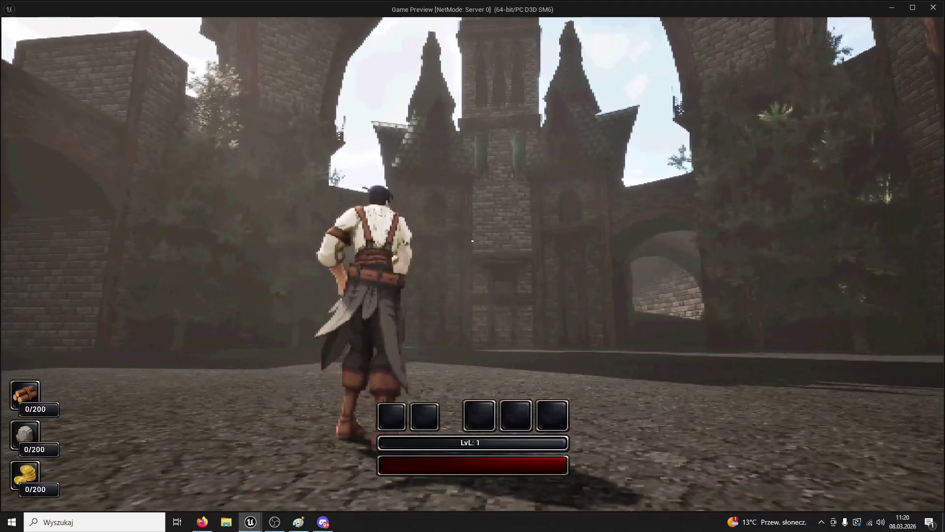
# Exit the preview and adjust the second banner's sideways position on the facade
pyautogui.press('Escape')
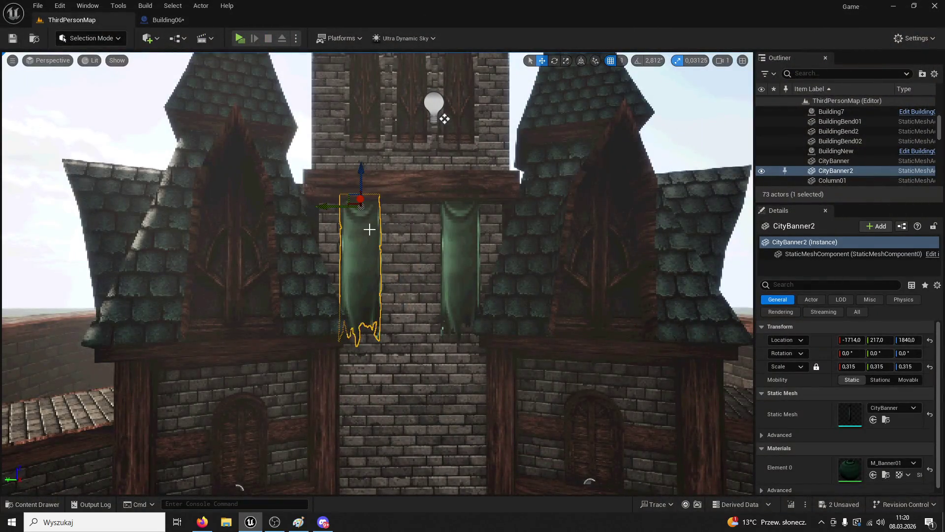
pyautogui.press('Delete')
pyautogui.click(462, 258)
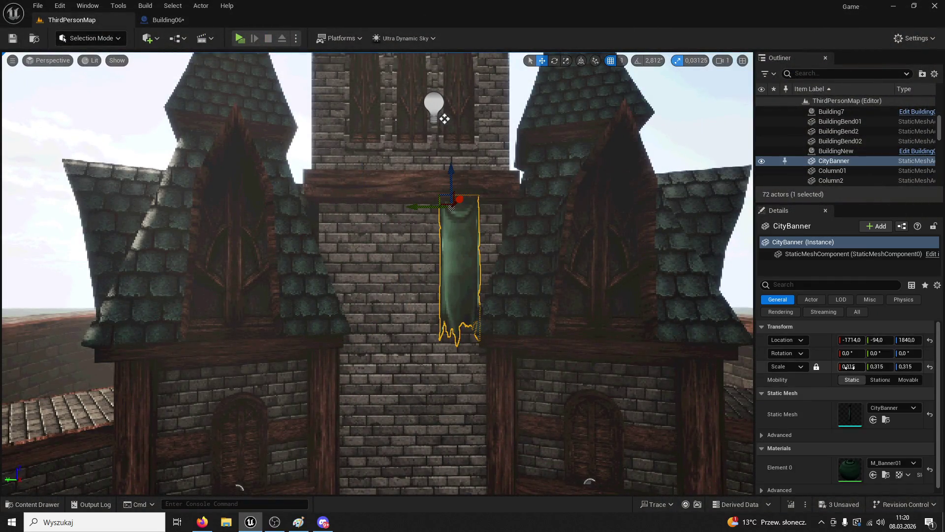
pyautogui.moveTo(445, 118)
pyautogui.mouseDown()
pyautogui.moveTo(371, 93)
pyautogui.moveTo(416, 160)
pyautogui.moveTo(376, 126)
pyautogui.moveTo(394, 124)
pyautogui.moveTo(383, 107)
pyautogui.mouseUp()
pyautogui.moveTo(289, 117); pyautogui.dragTo(242, 106)
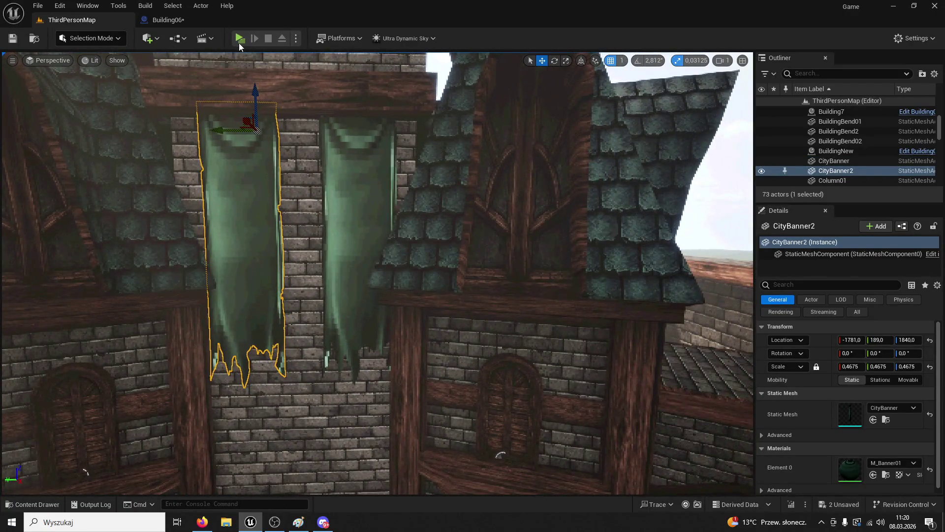